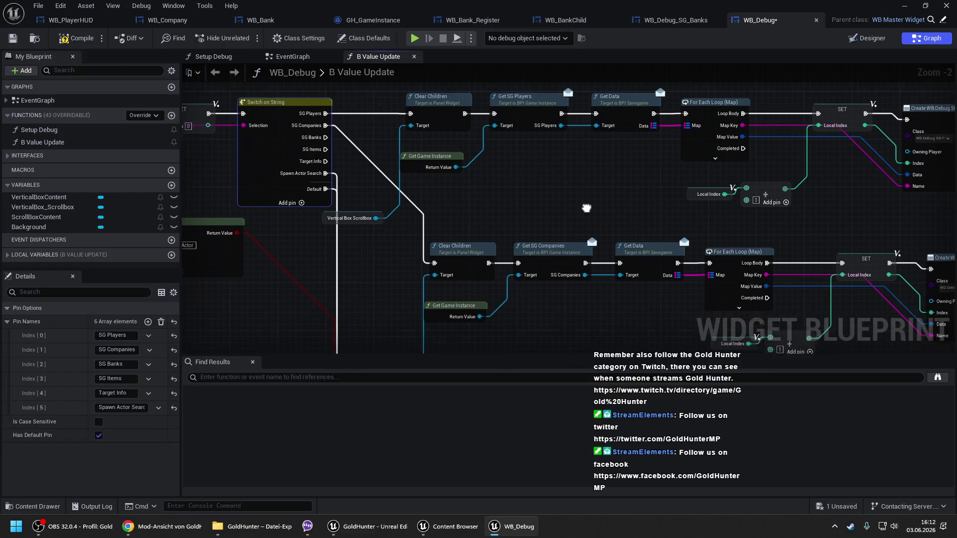
- Duplicate the SG Companies node branch and wire the Switch's SG Banks case to the copy's Clear Children
mouse_move(407, 110)
left_mouse_down()
mouse_move(523, 167)
mouse_move(795, 209)
mouse_move(596, 197)
left_mouse_up()
key("ctrl+c")
key("ctrl+v")
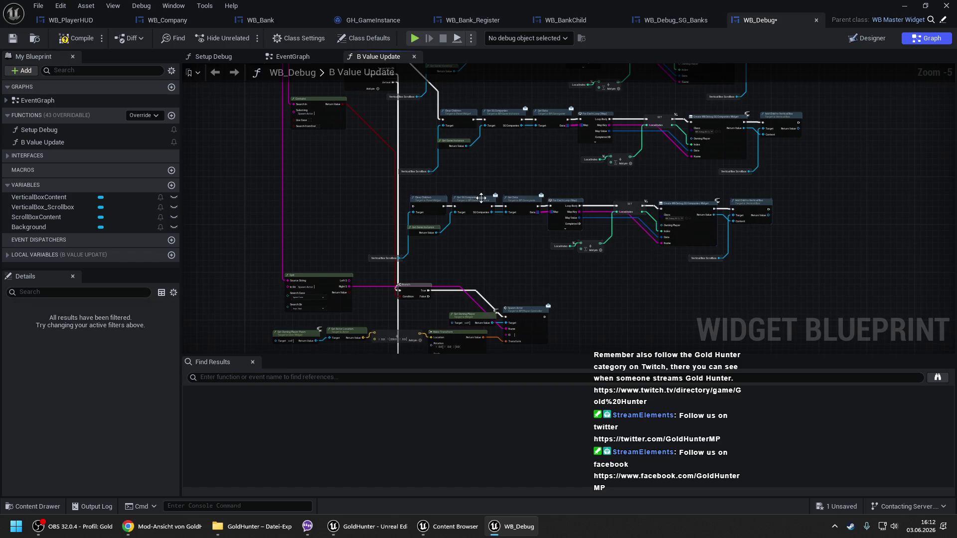
scroll(399, 147, "up", 2)
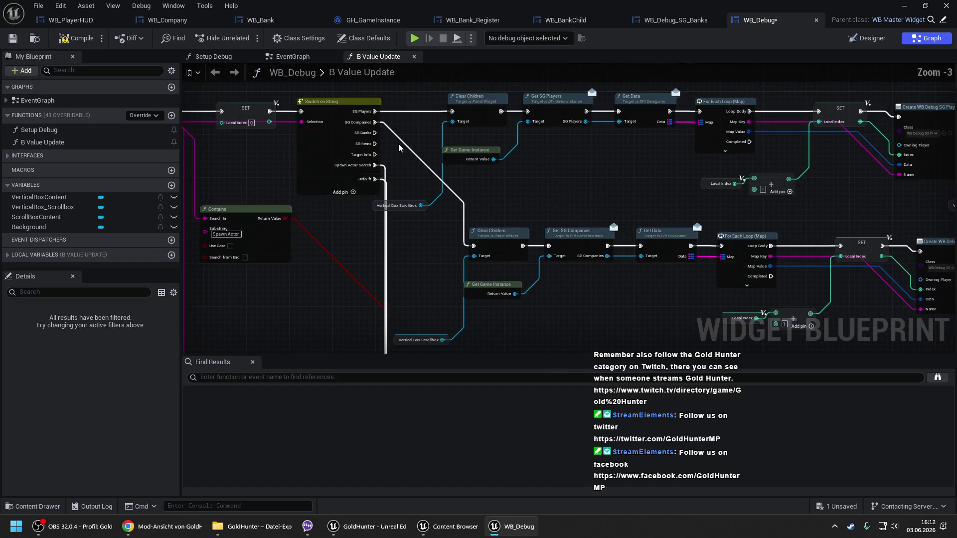
mouse_move(373, 134)
left_mouse_down()
mouse_move(441, 444)
mouse_move(486, 281)
mouse_move(480, 261)
left_mouse_up()
- Add a Get SG Banks node from Get Game Instance and wire it into Get Data's execution and Target
scroll(481, 262, "up", 1)
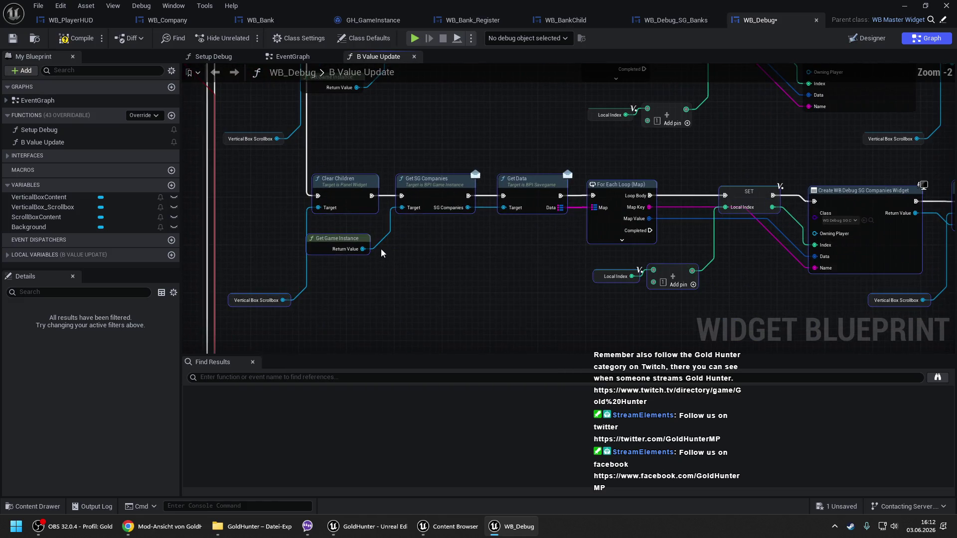
left_click_drag(362, 248, 389, 245)
type("get sg")
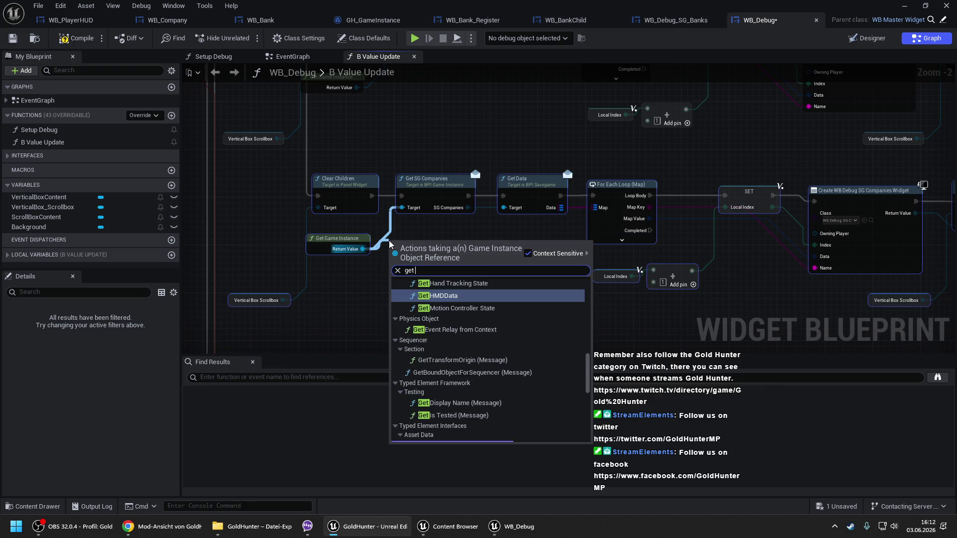
key("Return")
left_click_drag(395, 261, 375, 199)
left_click_drag(462, 261, 503, 201)
mouse_move(461, 273)
left_mouse_down()
mouse_move(488, 214)
mouse_move(503, 208)
left_mouse_up()
- Delete the old Get SG Companies node, move Get SG Banks into its spot, and browse to Widgets/Debug
left_click(445, 190)
key("Delete")
left_click_drag(437, 245, 438, 183)
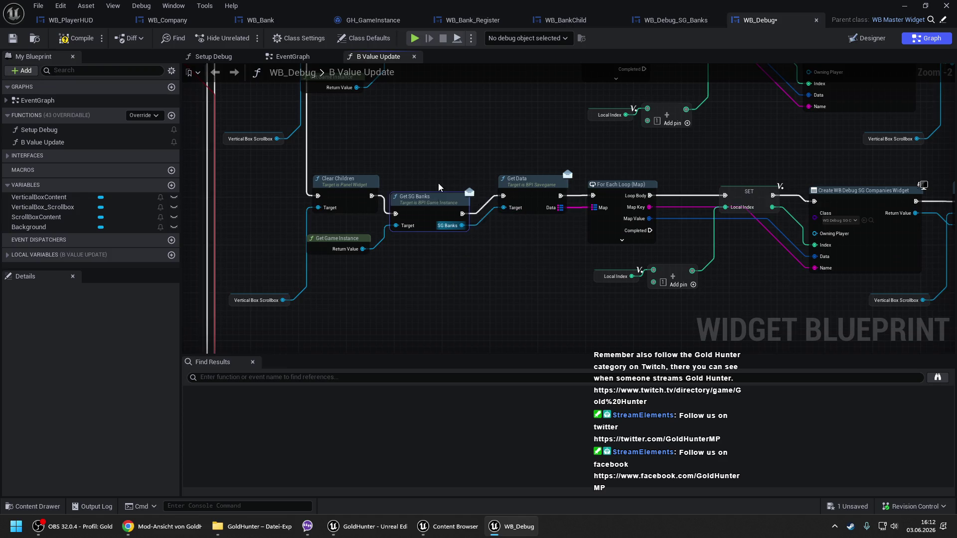
left_click_drag(712, 245, 467, 237)
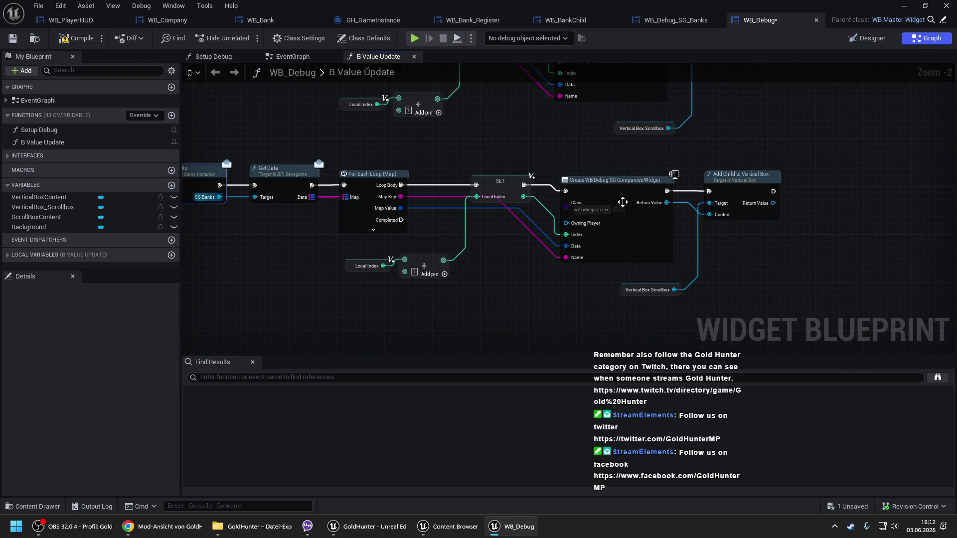
left_click(621, 209)
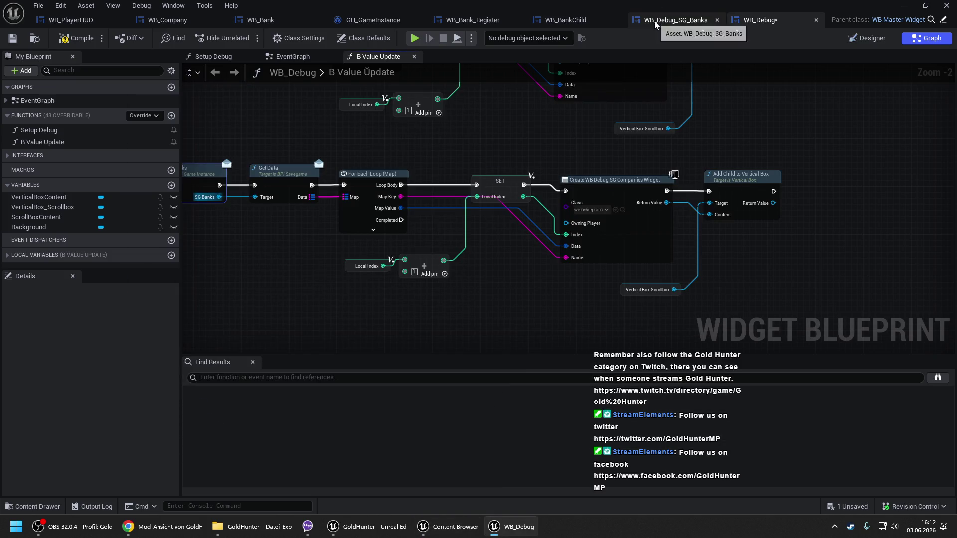
- Make the SG Banks loop create WB Debug SG Banks widgets, then switch to the WB_Debug_SG_Banks Designer
left_click(654, 21)
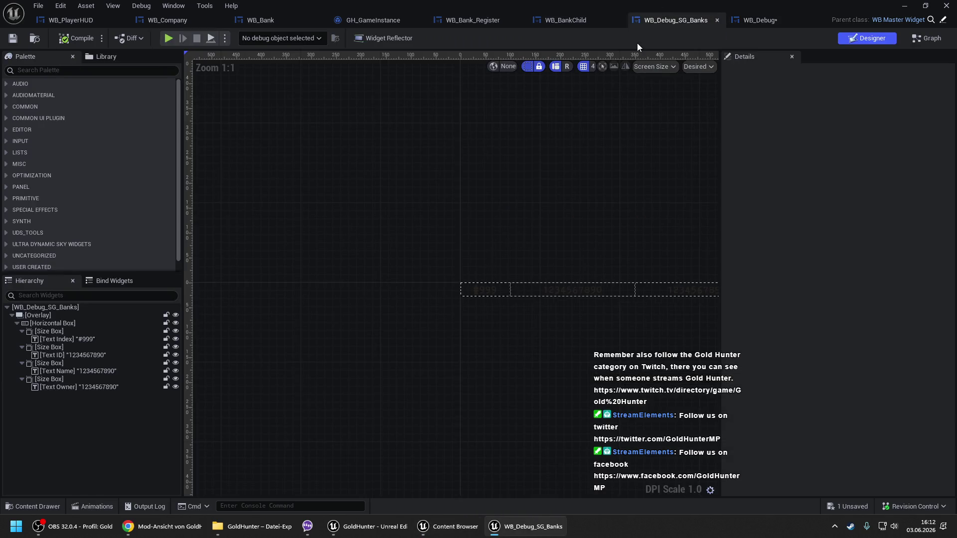
left_click(447, 526)
left_click(783, 21)
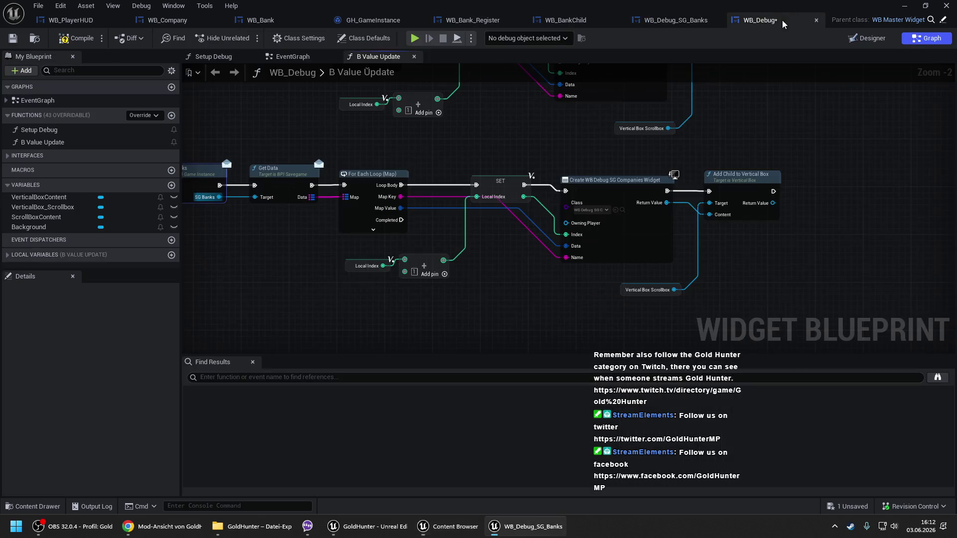
left_click(615, 210)
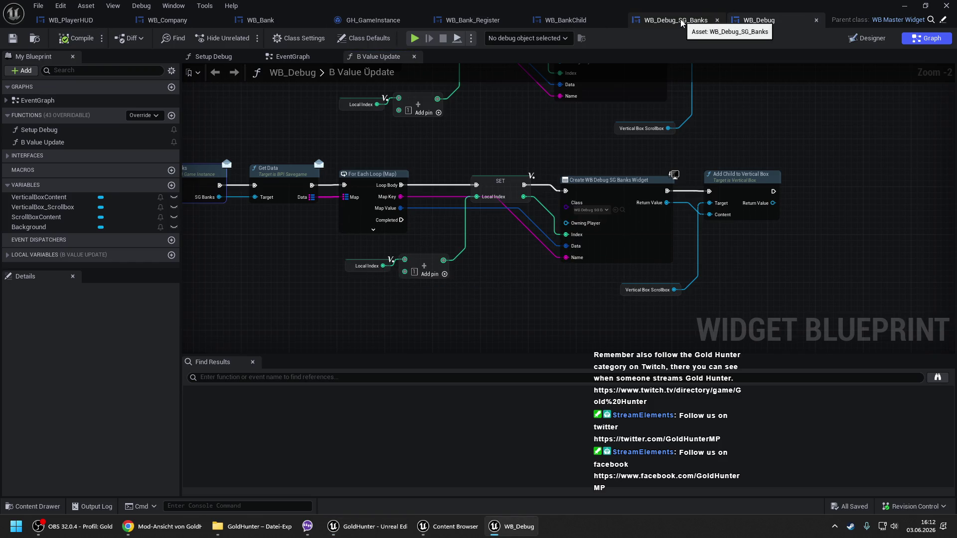
left_click(680, 20)
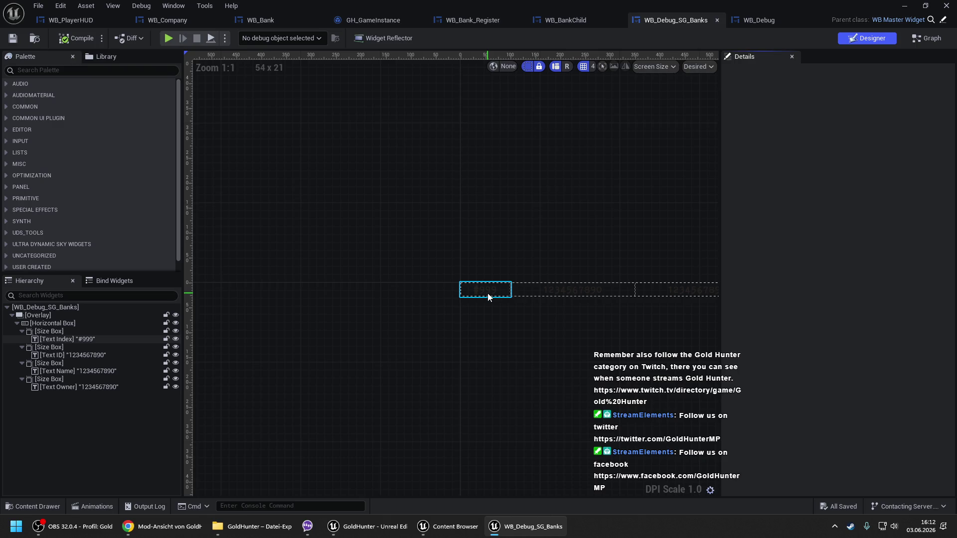
left_click(488, 296)
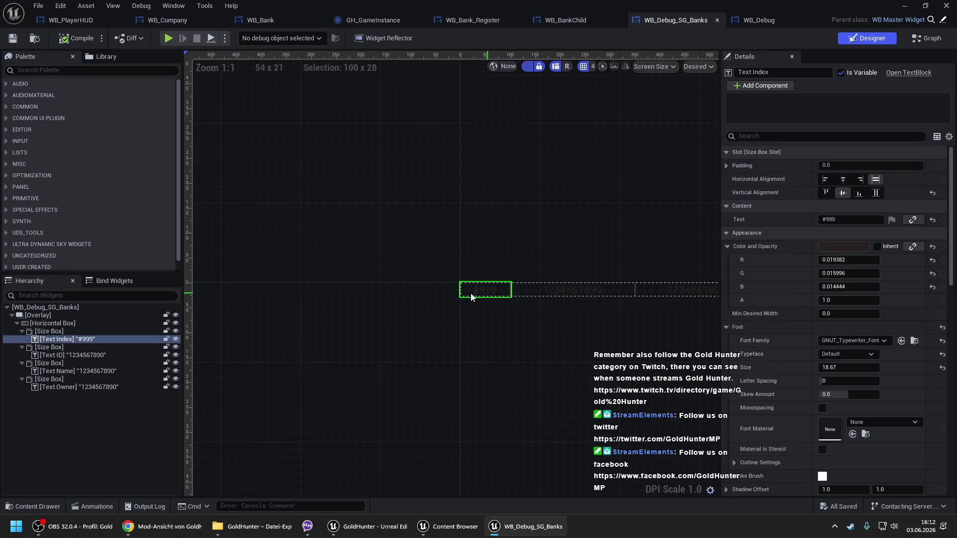
- In WB_Debug_SG_Banks, select the fourth text block and rename it from Text Owner to Text Type
left_click(548, 291)
scroll(435, 213, "up", 2)
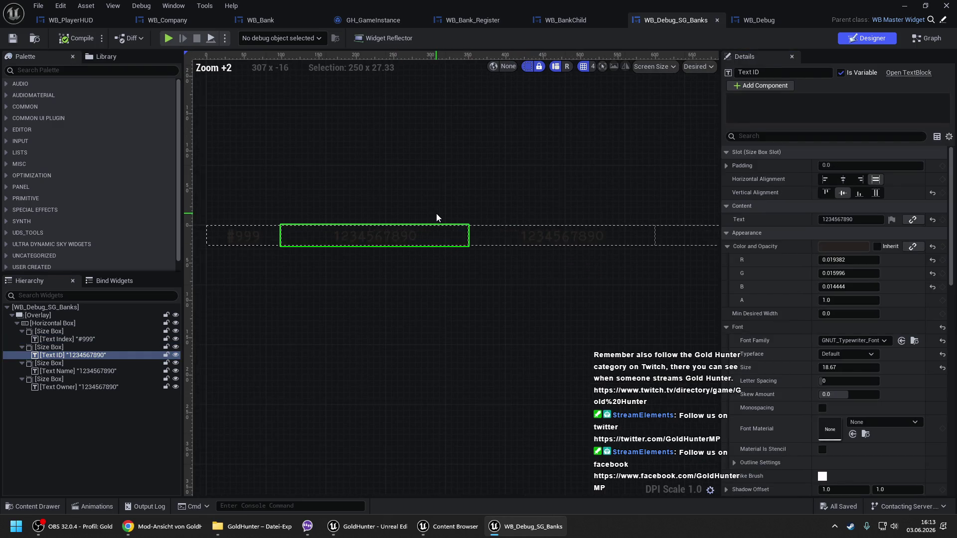
left_click(64, 371)
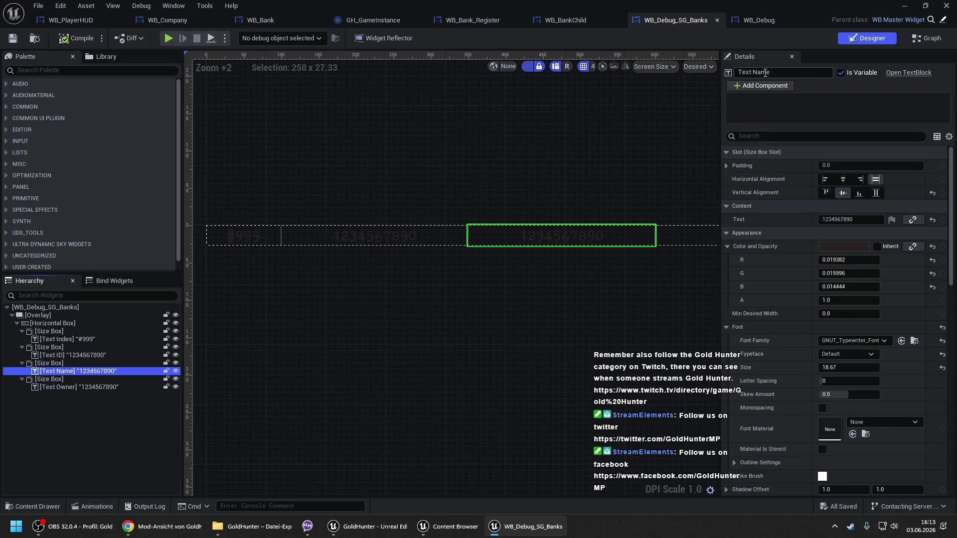
mouse_move(509, 229)
left_mouse_down()
mouse_move(386, 220)
mouse_move(558, 222)
left_mouse_up()
left_click_drag(344, 213, 501, 229)
left_click(578, 224)
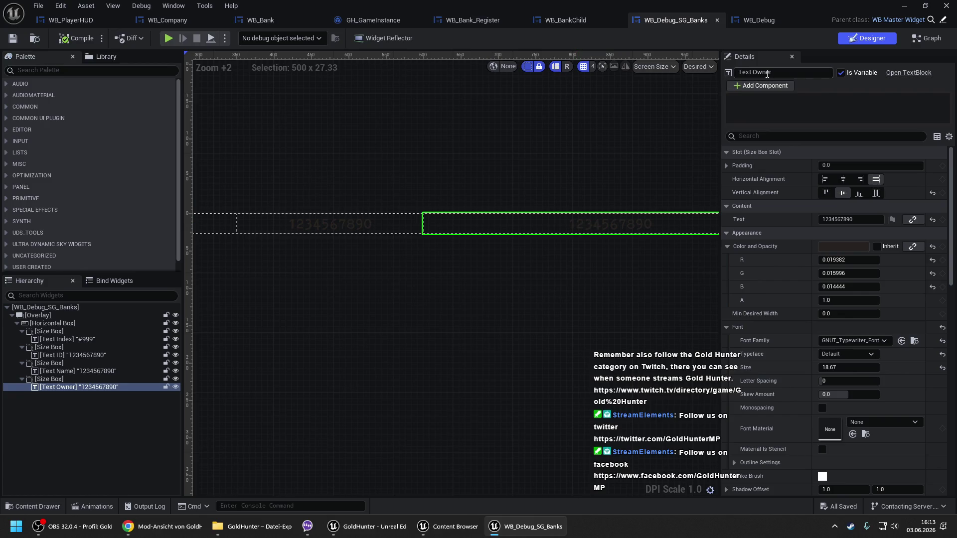
left_click(766, 74)
key("Return")
scroll(591, 169, "down", 2)
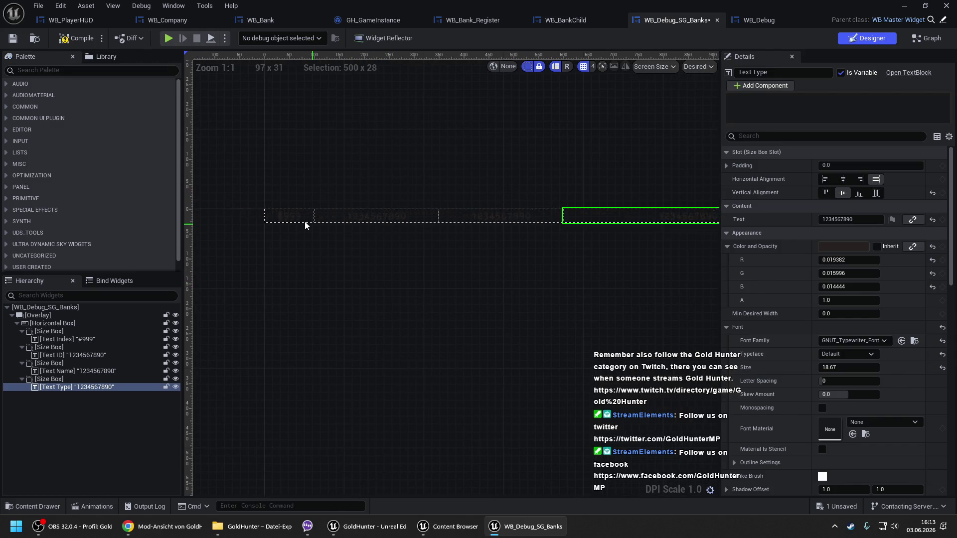
- Set the Width Override of Text ID's Size Box to 150
left_click(299, 222)
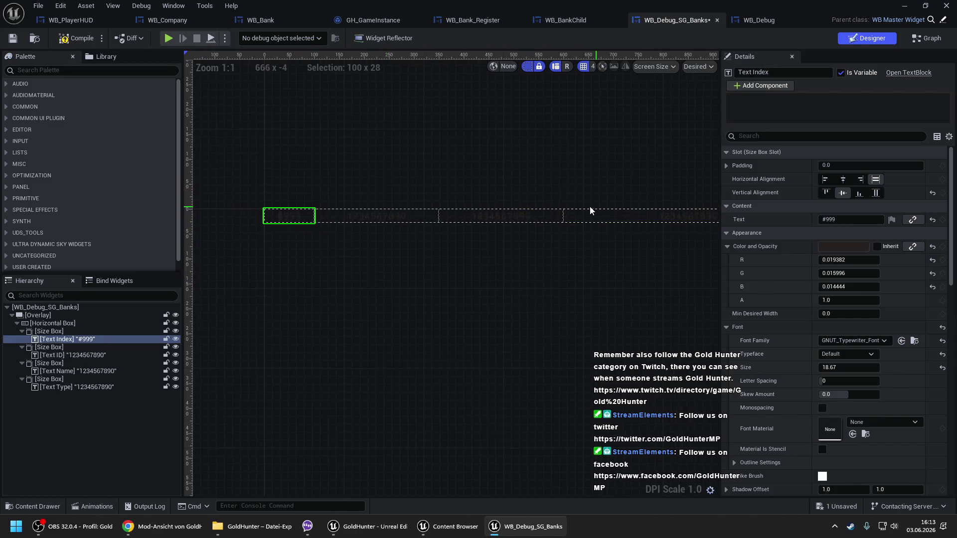
left_click(357, 223)
scroll(359, 225, "up", 2)
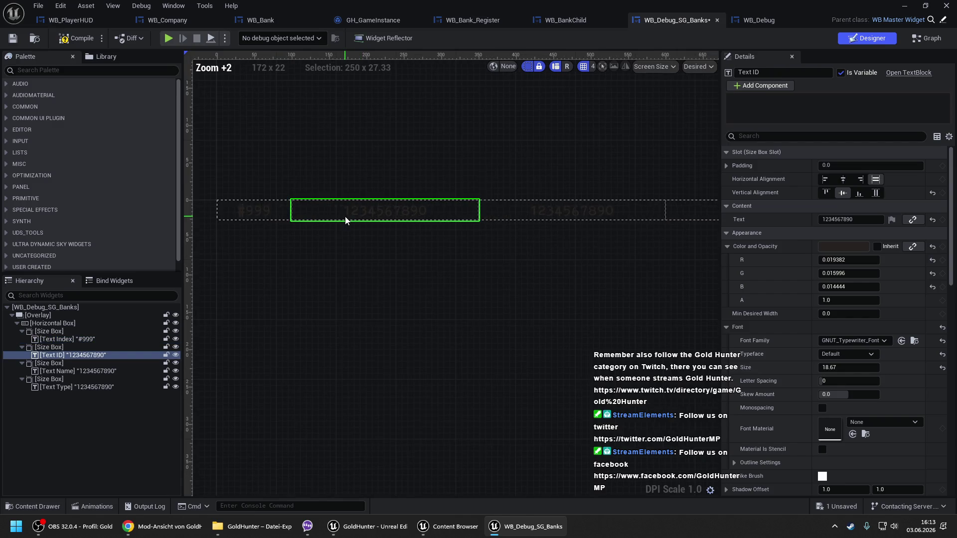
left_click(64, 347)
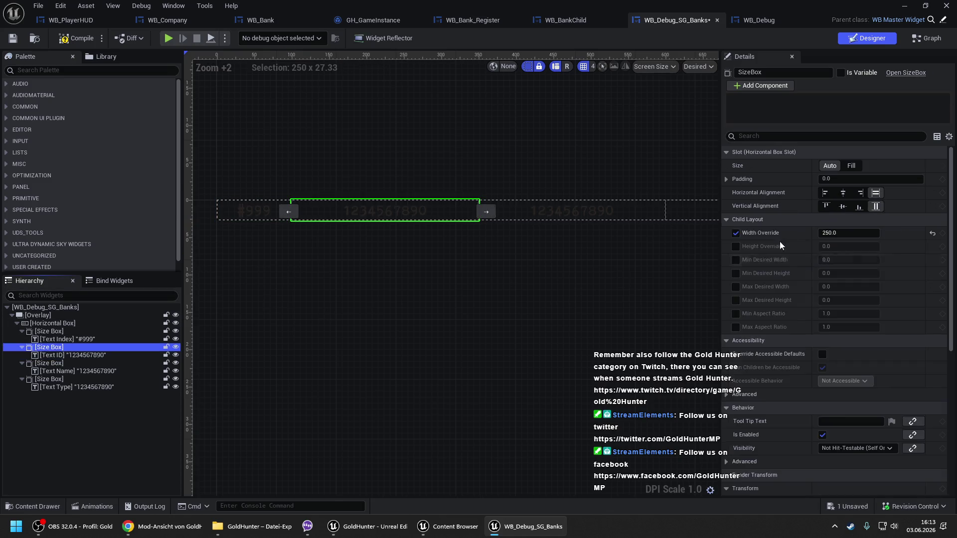
left_click(835, 233)
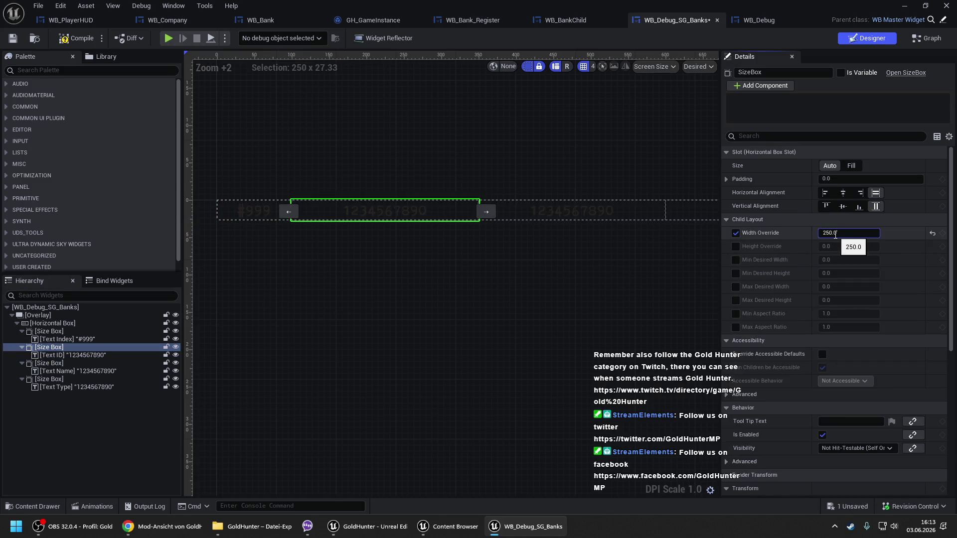
double_click(835, 233)
type("150")
key("Return")
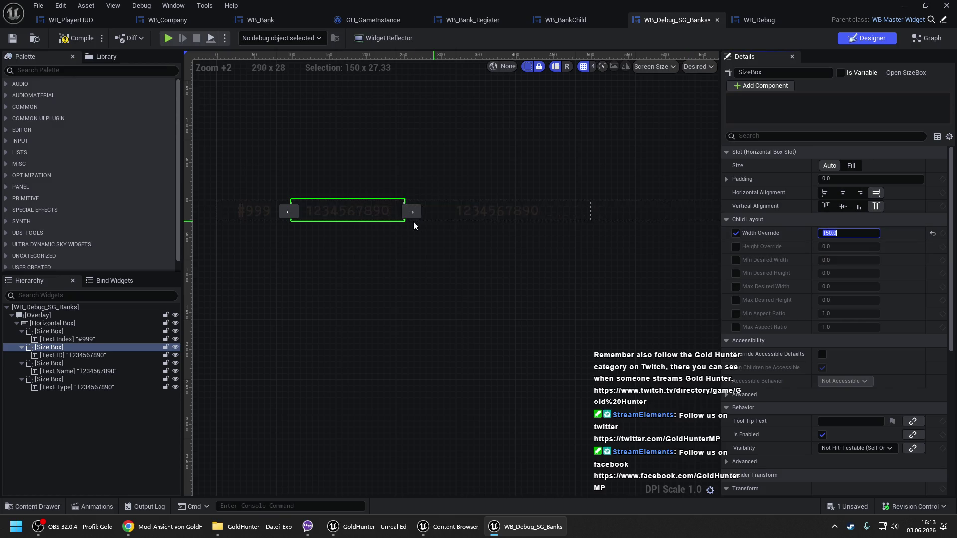
- Set Text ID's sample text to 123456, keeping its Size Box width at 150
left_click(354, 220)
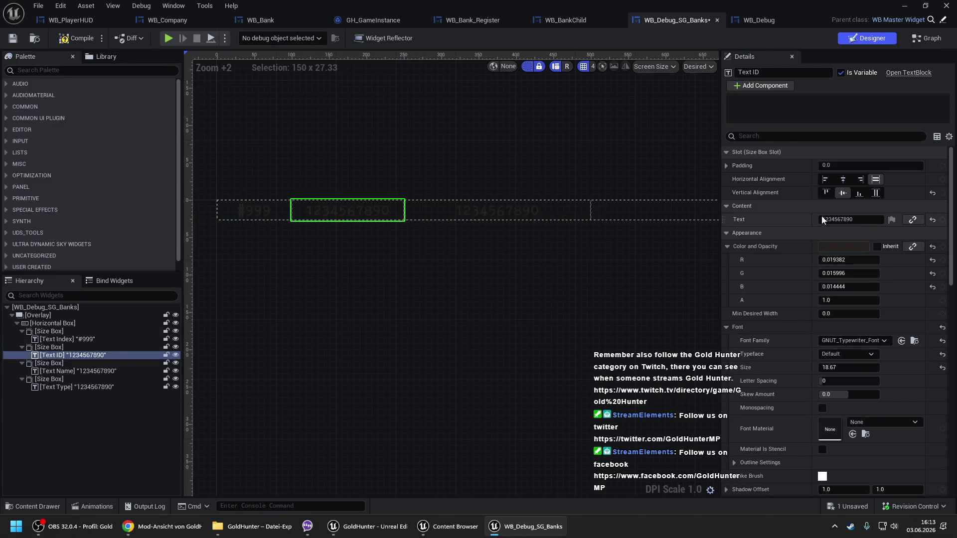
left_click(860, 220)
type("1234")
type("56")
key("Return")
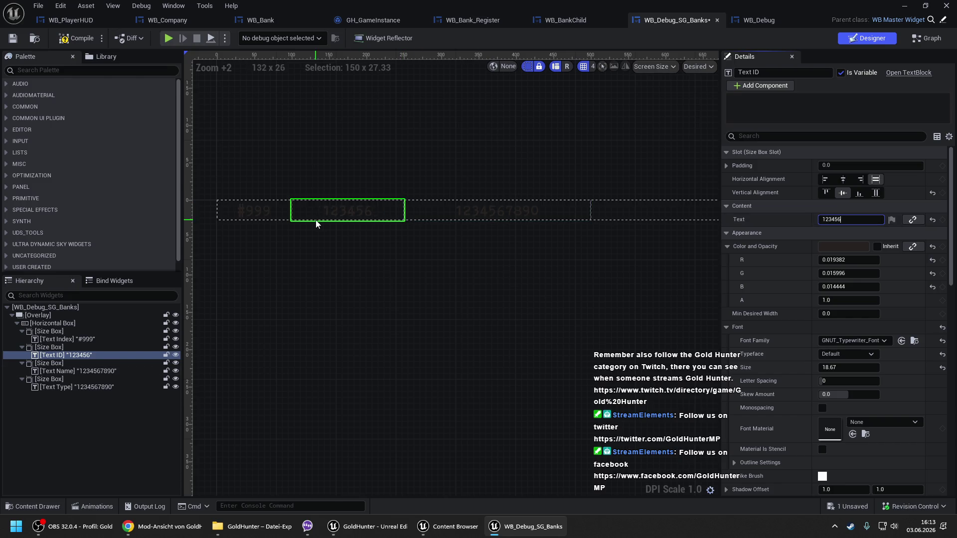
left_click(49, 346)
left_click(832, 233)
type("100")
key("Return")
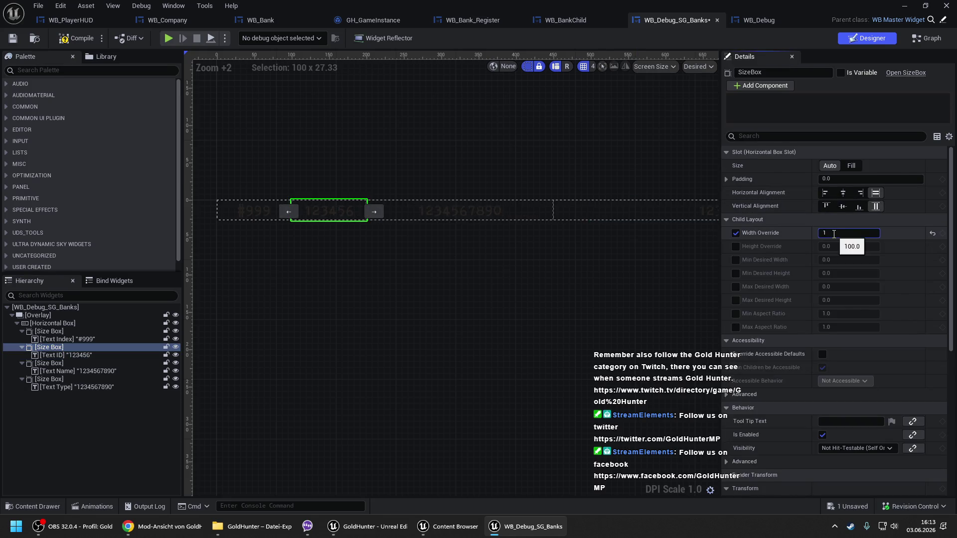
type("50.0")
key("Return")
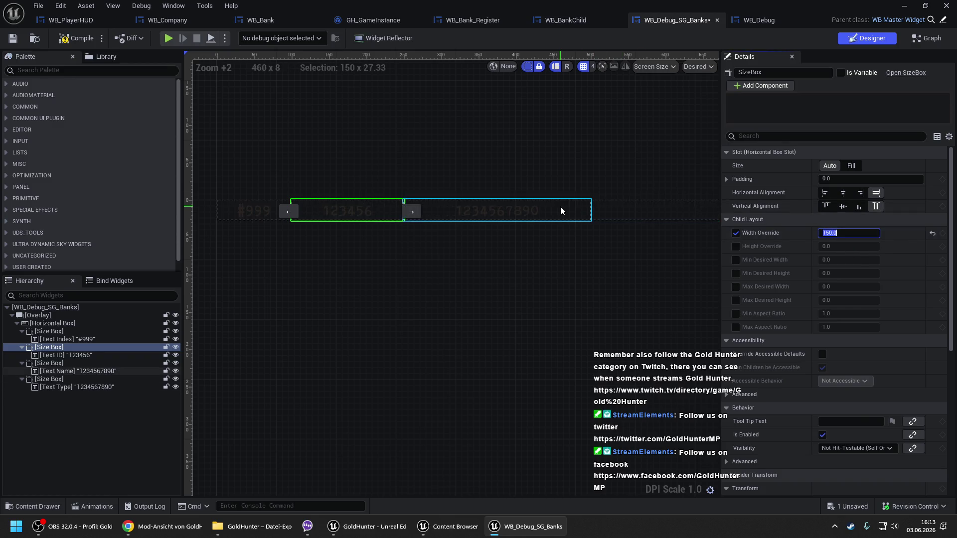
- Rename the Text Name text block to Text Owner
left_click(560, 206)
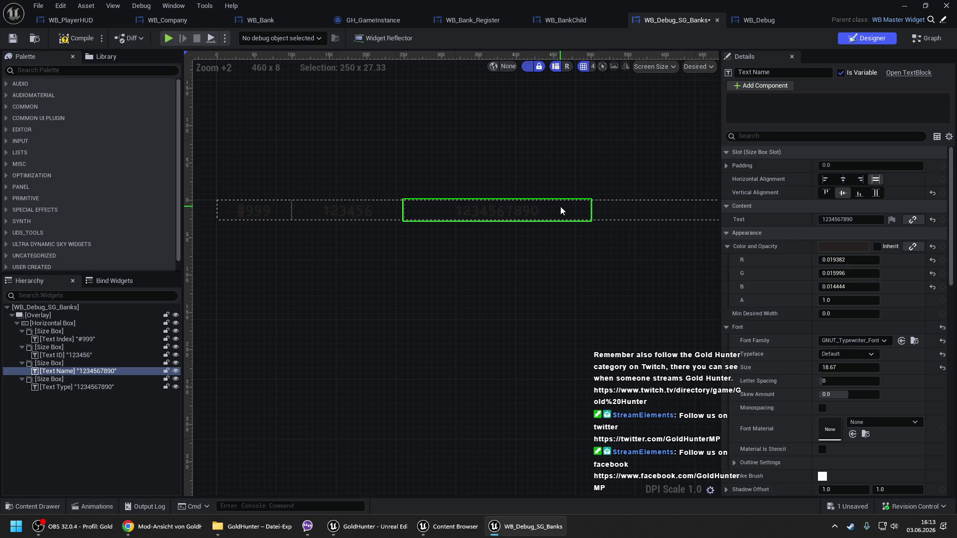
left_click(765, 72)
type("Own")
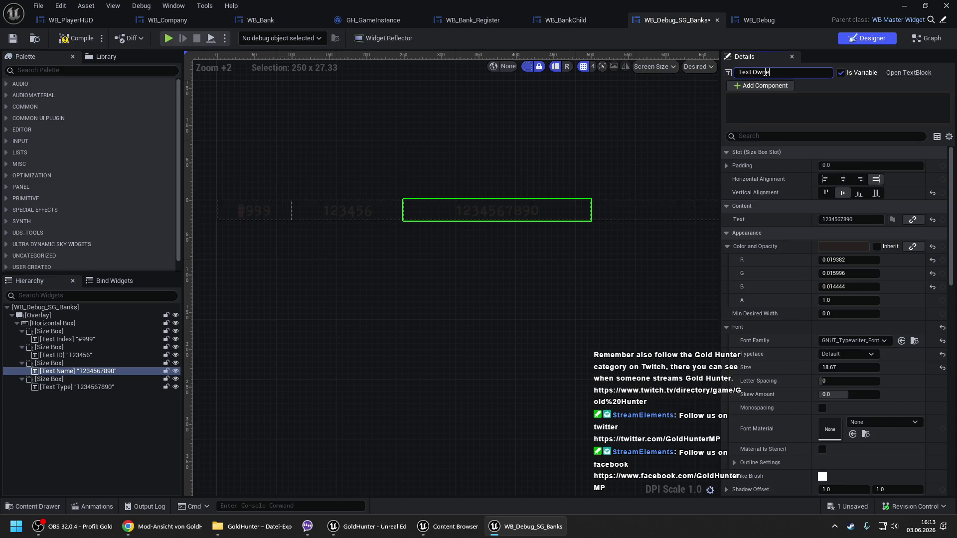
type("r")
key("Return")
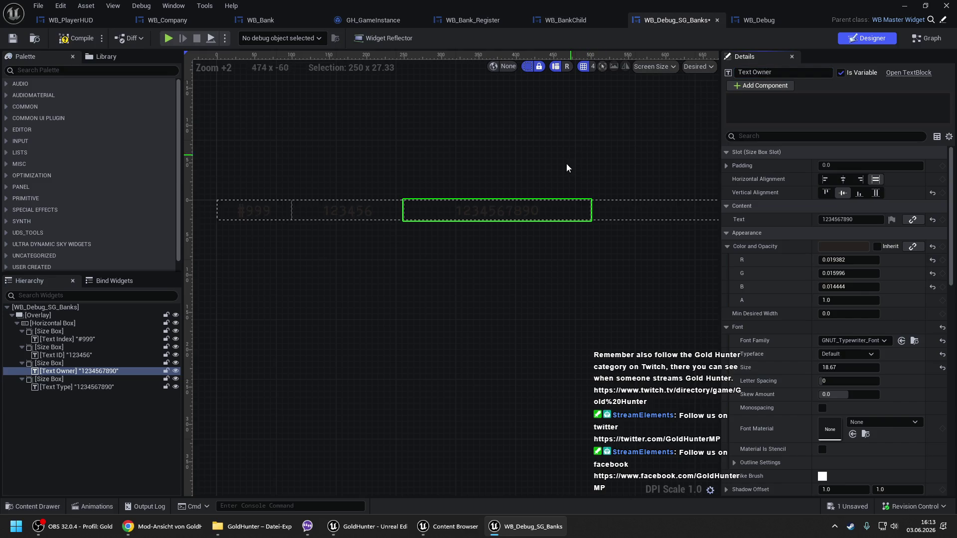
- Rename the last text block from Text Type to Text Name
left_click_drag(506, 207, 284, 203)
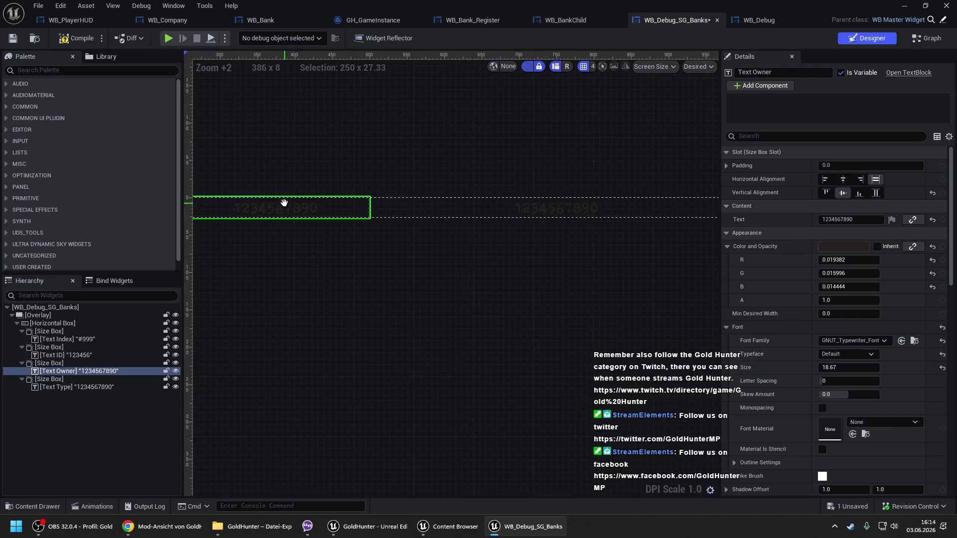
left_click(447, 209)
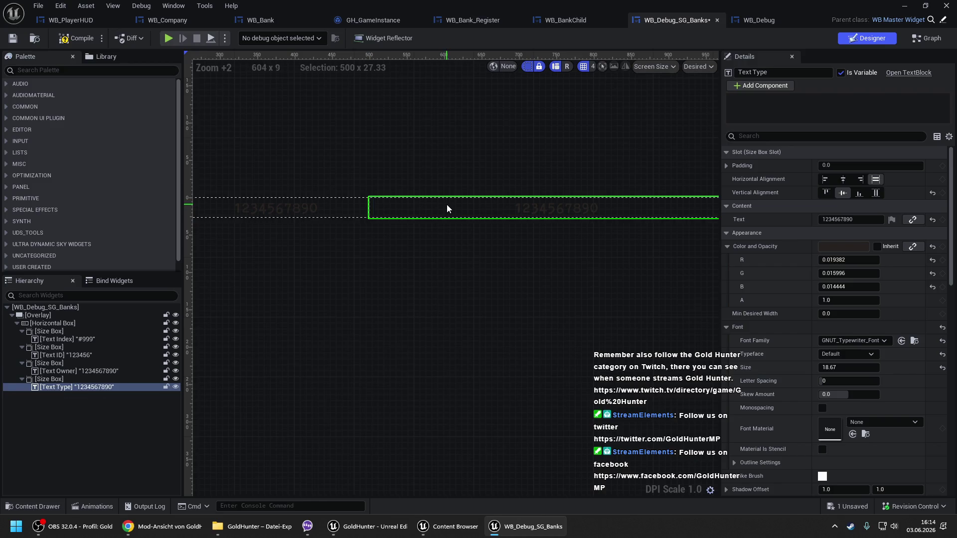
double_click(758, 72)
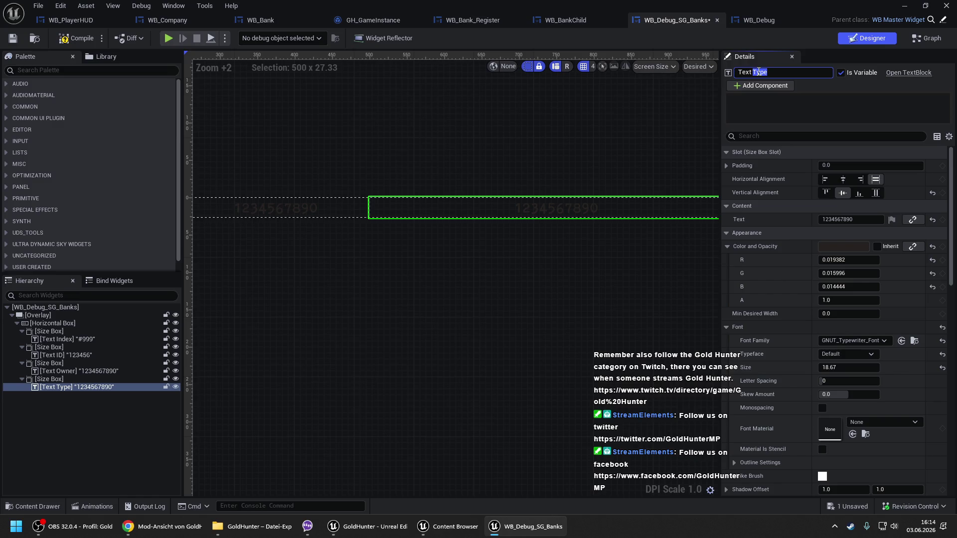
type("Nam")
key("Return")
- Duplicate the Text Name size box and name the copied text block Text Type
mouse_move(404, 143)
left_mouse_down()
mouse_move(321, 143)
mouse_move(198, 259)
left_mouse_up()
left_click(49, 379)
key("ctrl+d")
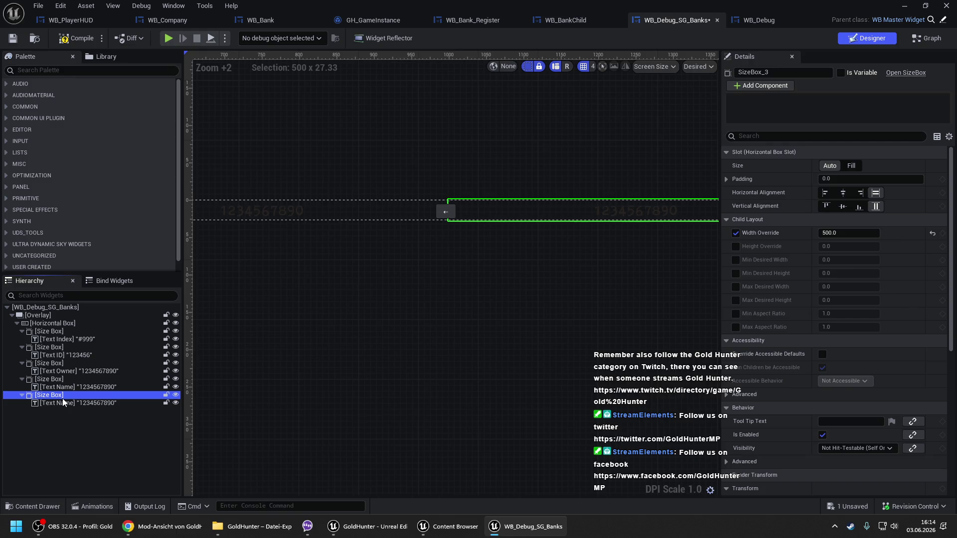
left_click(63, 402)
left_click(766, 74)
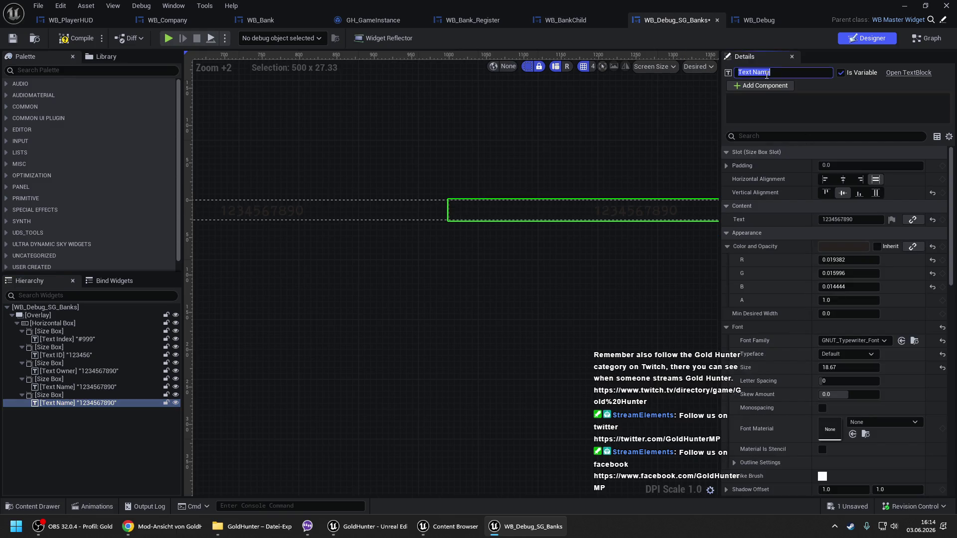
key("Return")
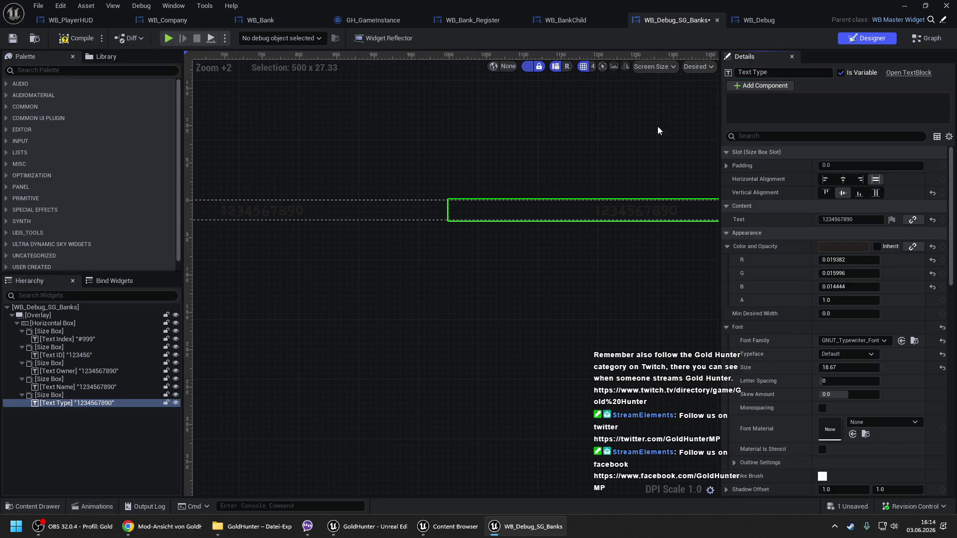
- Duplicate the Text Type size box and name the copied text block Text Money
left_click(49, 396)
key("ctrl+d")
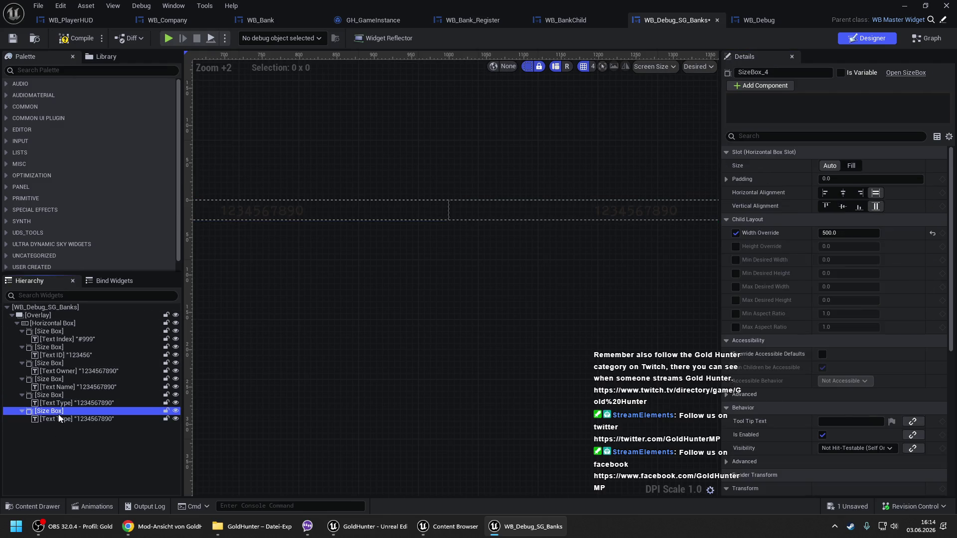
left_click(58, 415)
left_click(765, 73)
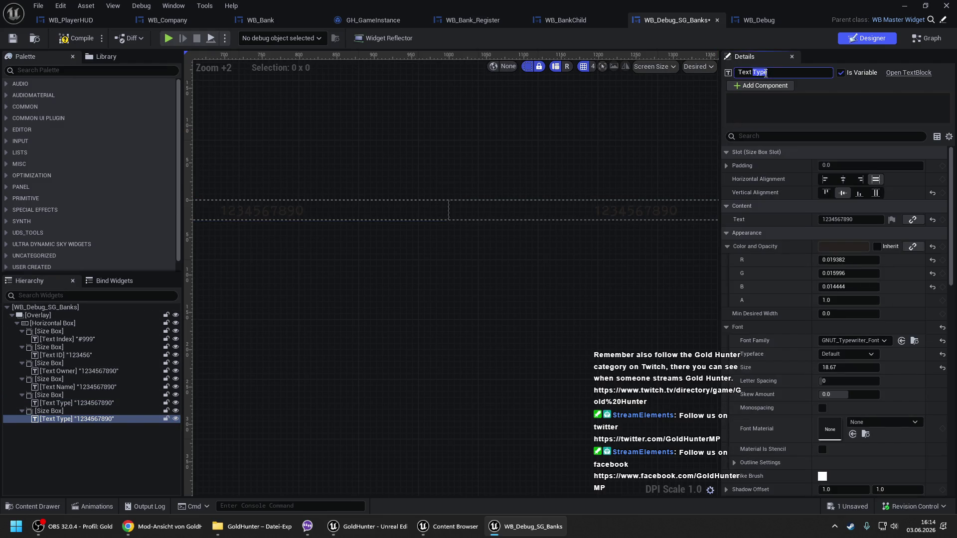
type("Mone")
key("Return")
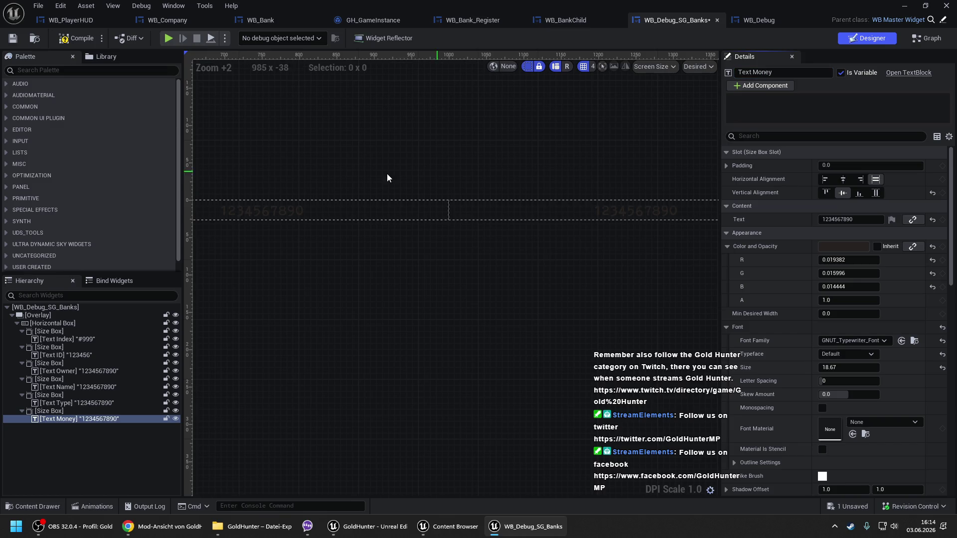
- Set the Width Override of Text Name's size box to 250
mouse_move(280, 190)
left_mouse_down()
mouse_move(654, 171)
mouse_move(327, 154)
left_mouse_up()
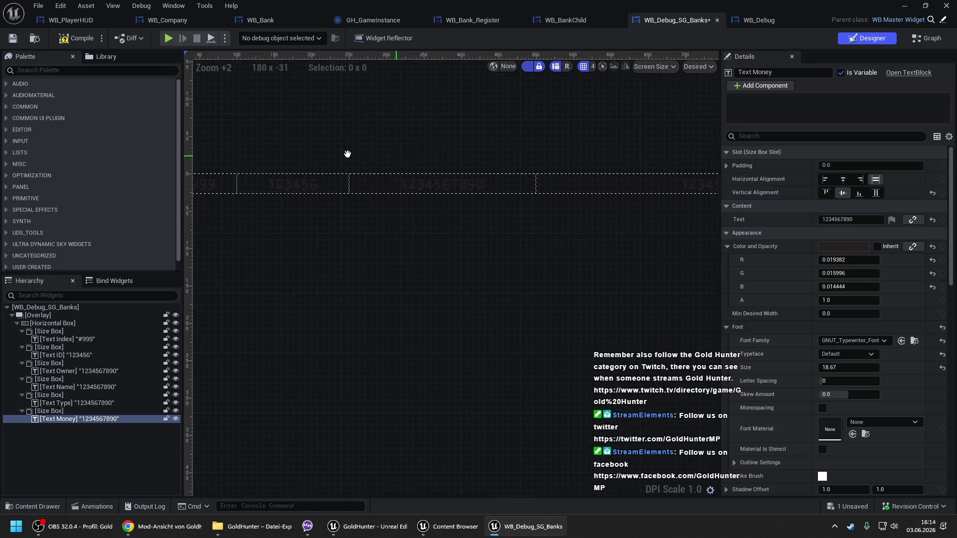
left_click(397, 178)
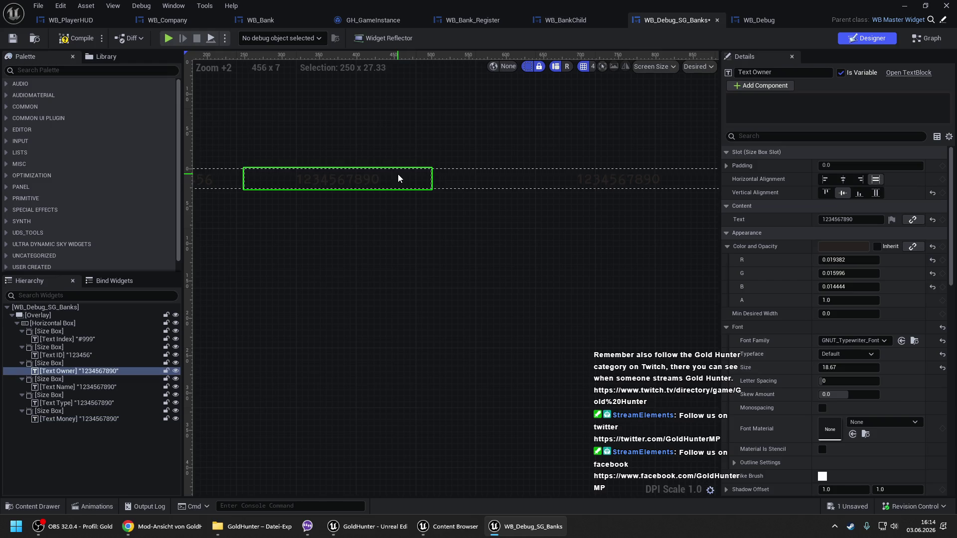
left_click(465, 177)
left_click_drag(470, 167, 407, 167)
left_click(325, 182)
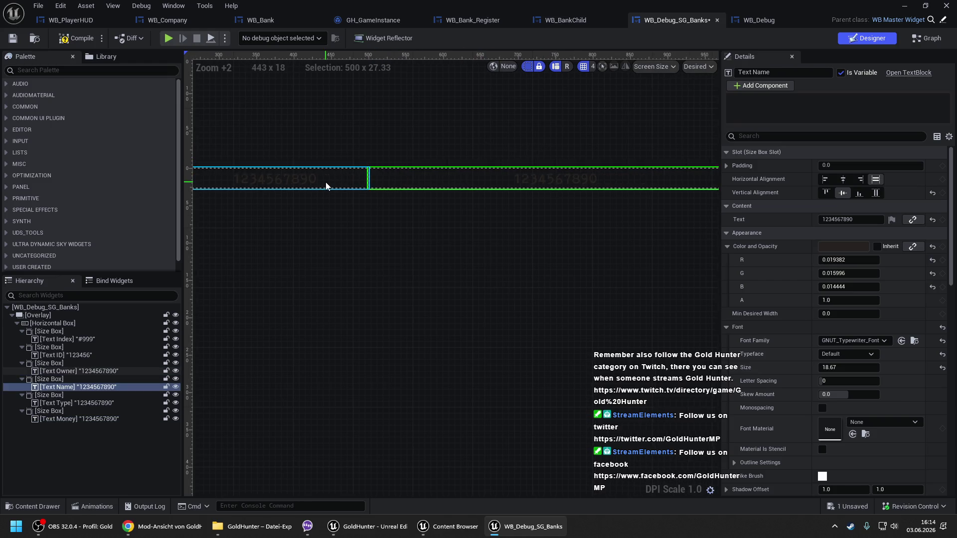
left_click(50, 362)
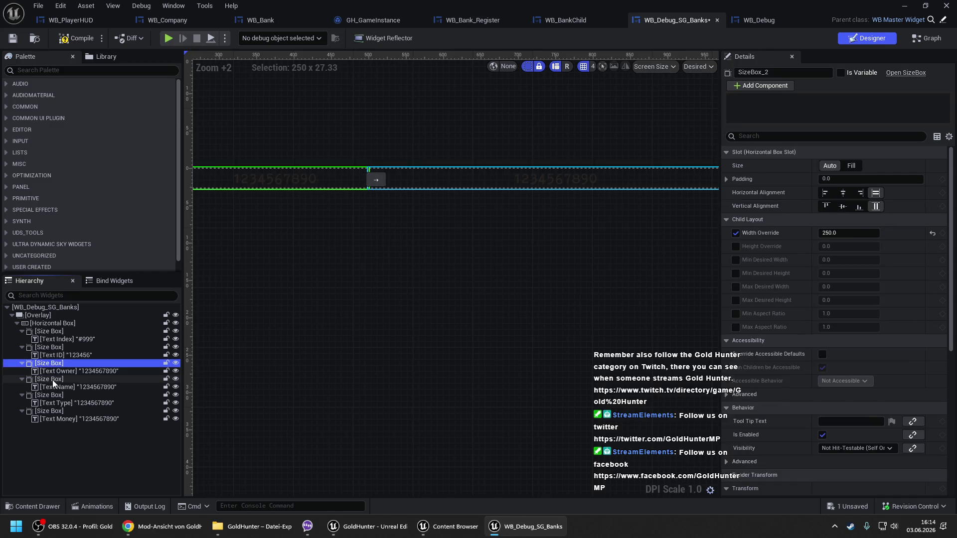
left_click(52, 378)
type("250")
key("Return")
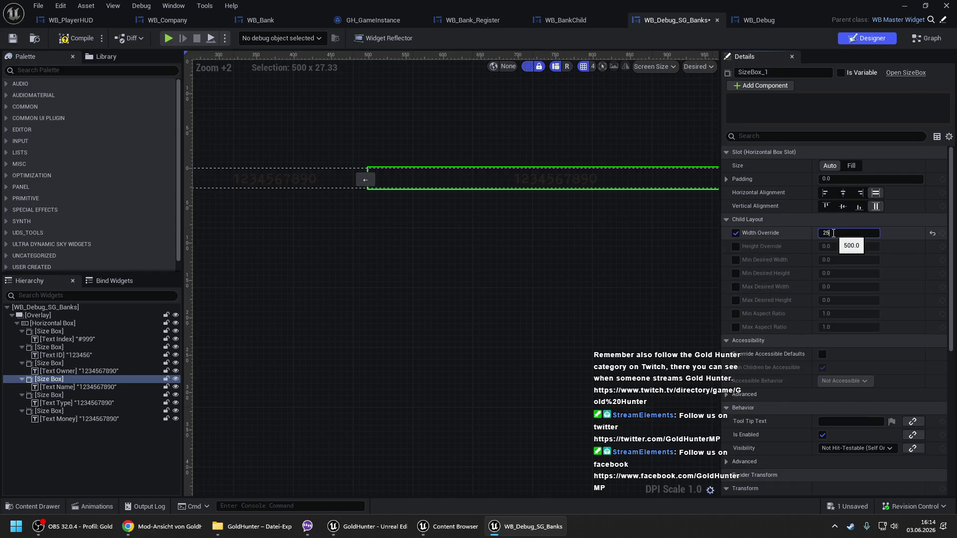
- Set the Width Override of Text Type's size box to 250
left_click(528, 177)
mouse_move(529, 166)
left_mouse_down()
mouse_move(531, 145)
mouse_move(386, 149)
left_mouse_up()
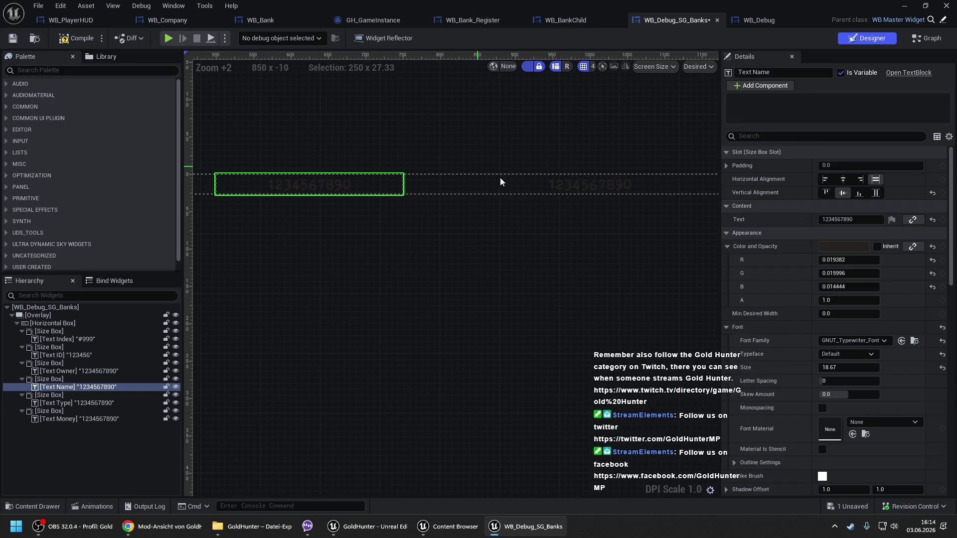
left_click(516, 184)
left_click(70, 394)
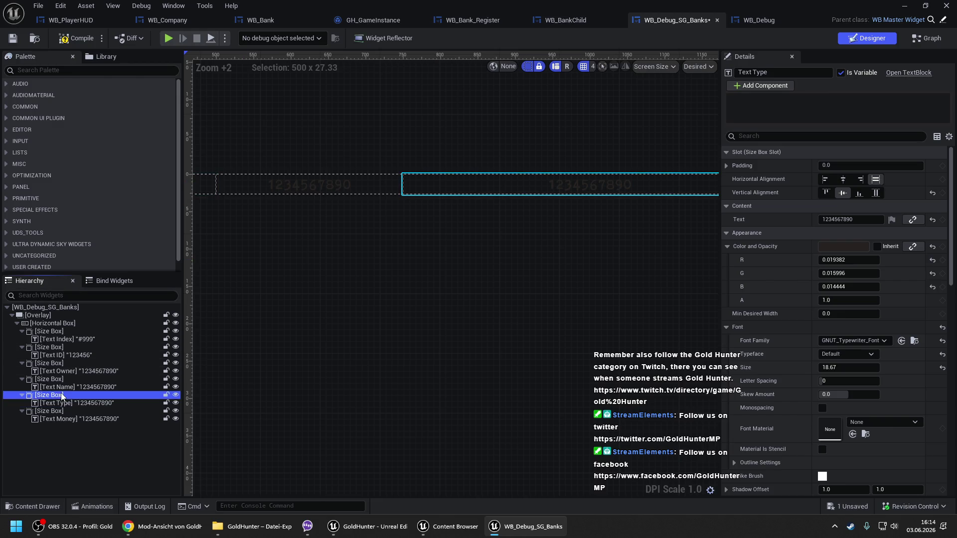
left_click(837, 232)
type("250")
key("Return")
- Change Text Money's text to $ 123 456 789 and set its size box width to 150
mouse_move(710, 226)
left_mouse_down()
mouse_move(517, 229)
mouse_move(536, 207)
left_mouse_up()
left_click(548, 204)
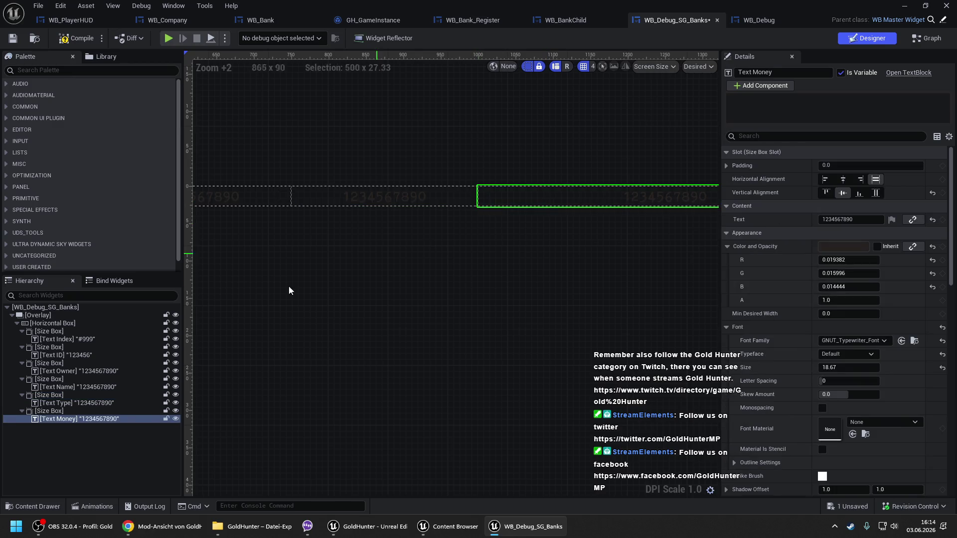
left_click(869, 220)
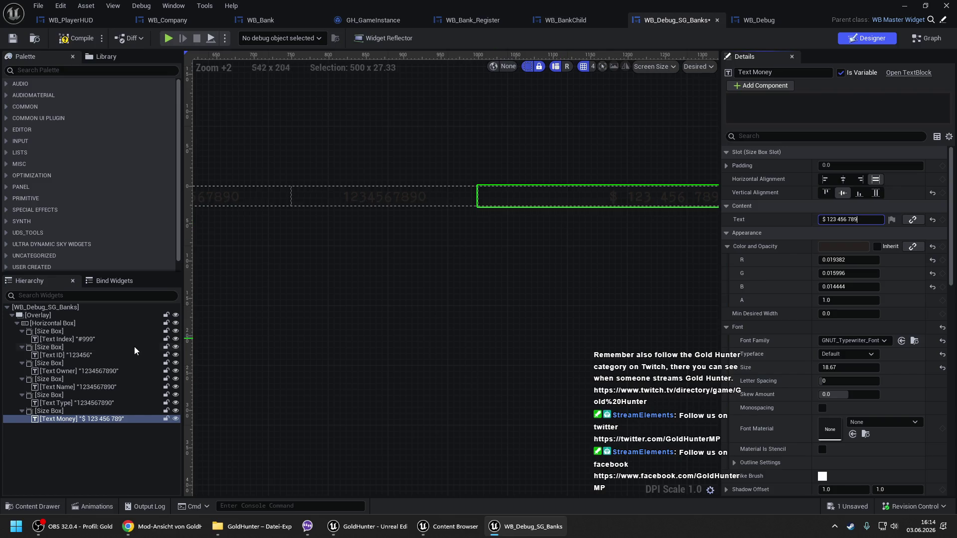
left_click(84, 411)
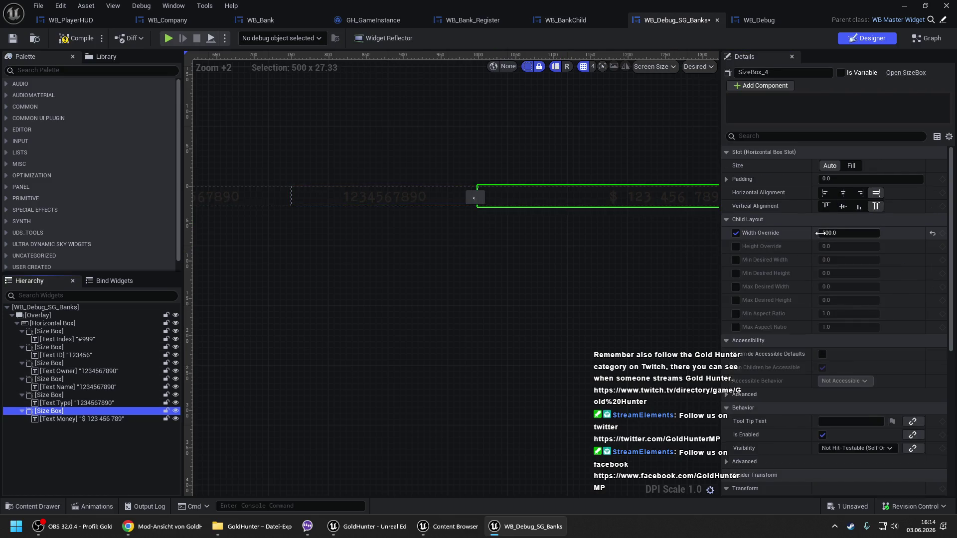
left_click(820, 233)
type("150")
key("Return")
- Readjust the Text Money size box width and center the whole six-column row
left_click(609, 233)
left_click(549, 193)
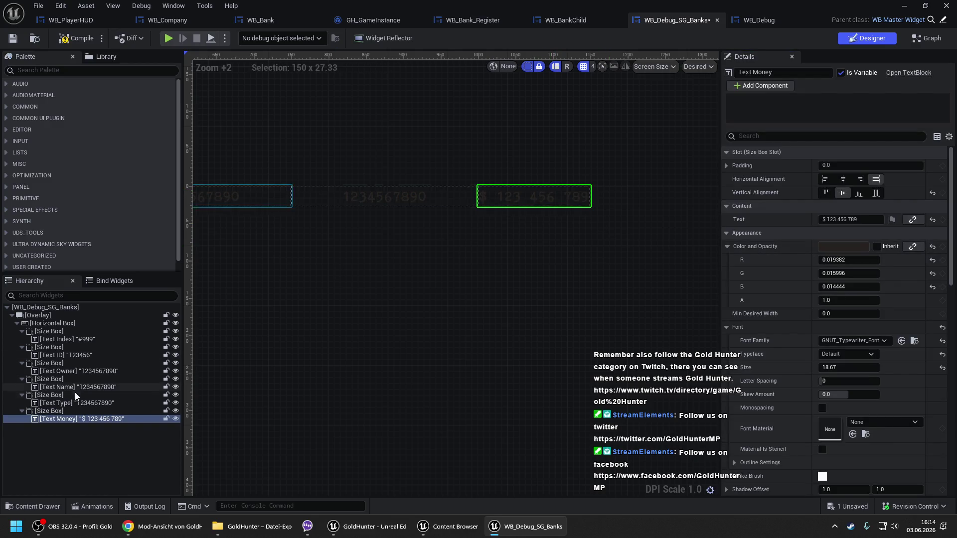
left_click(67, 410)
left_click(856, 230)
type("200.0")
left_click(434, 291)
scroll(381, 264, "down", 4)
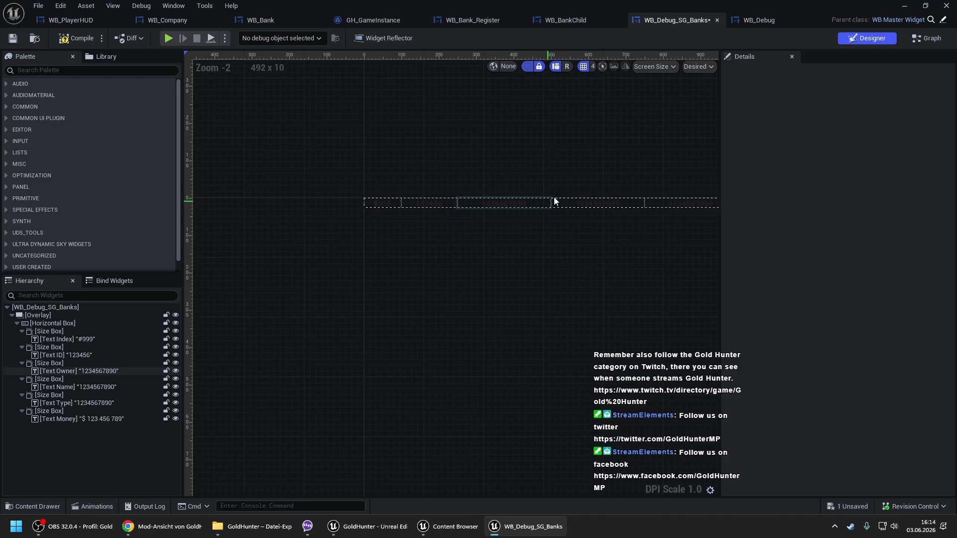
left_click_drag(480, 186, 324, 186)
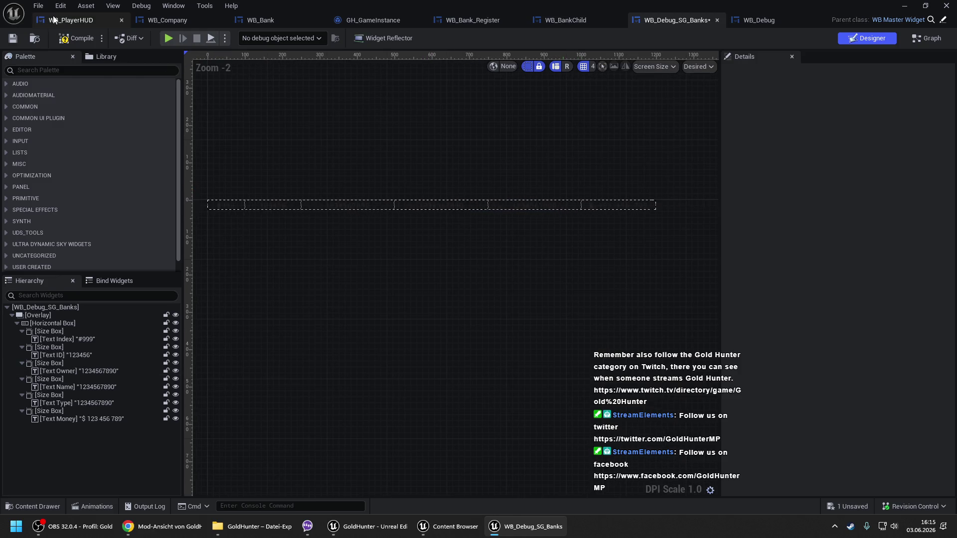
- Rename the Setup SG Companies function to Setup SG Banks in My Blueprint
left_click(921, 41)
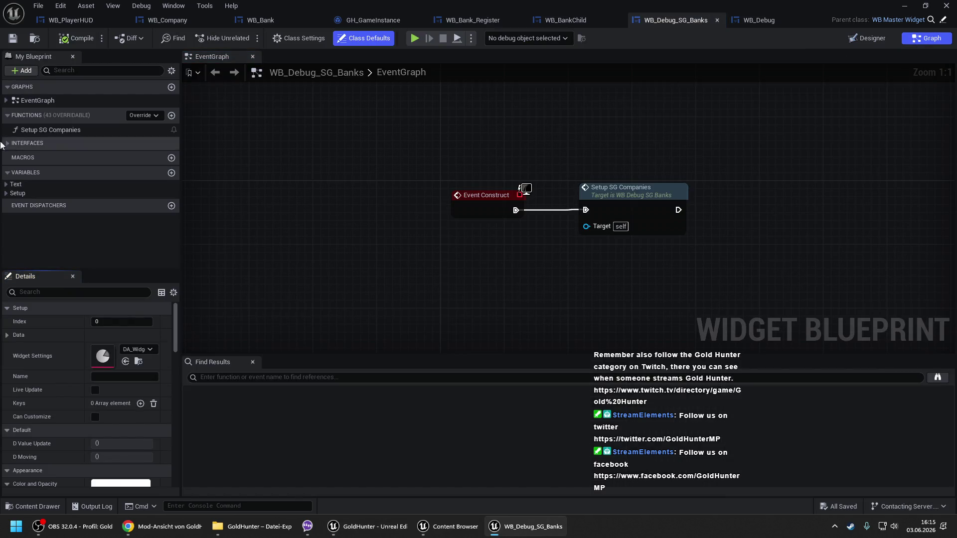
left_click(52, 130)
key("F2")
key("ctrl+shift+Left")
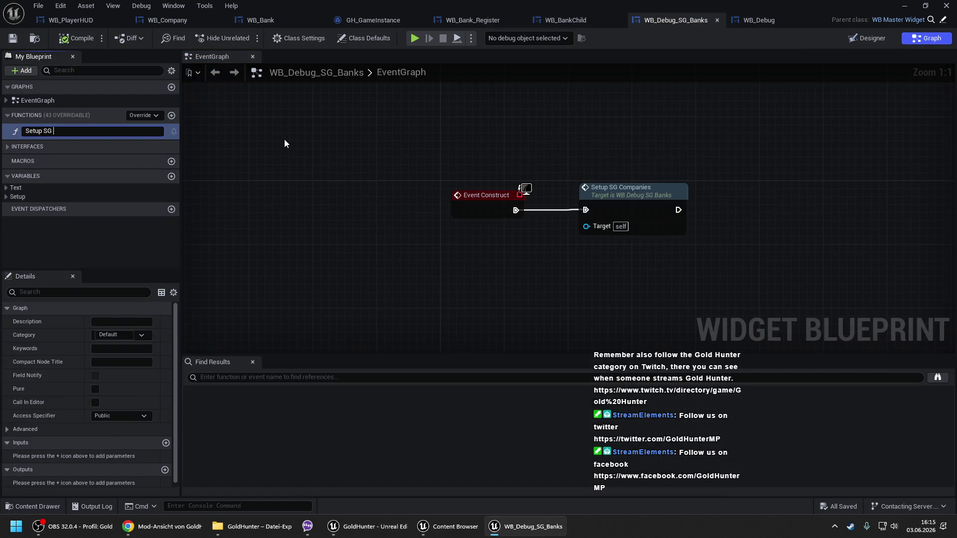
type("Banks")
key("Return")
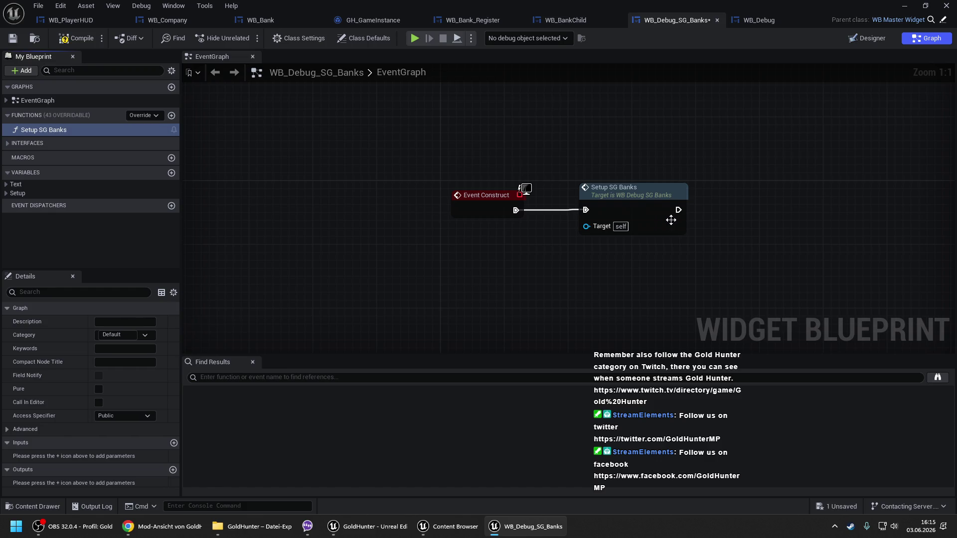
- Open the Setup SG Banks function graph and inspect its Switch on String node
left_click(635, 211)
double_click(635, 212)
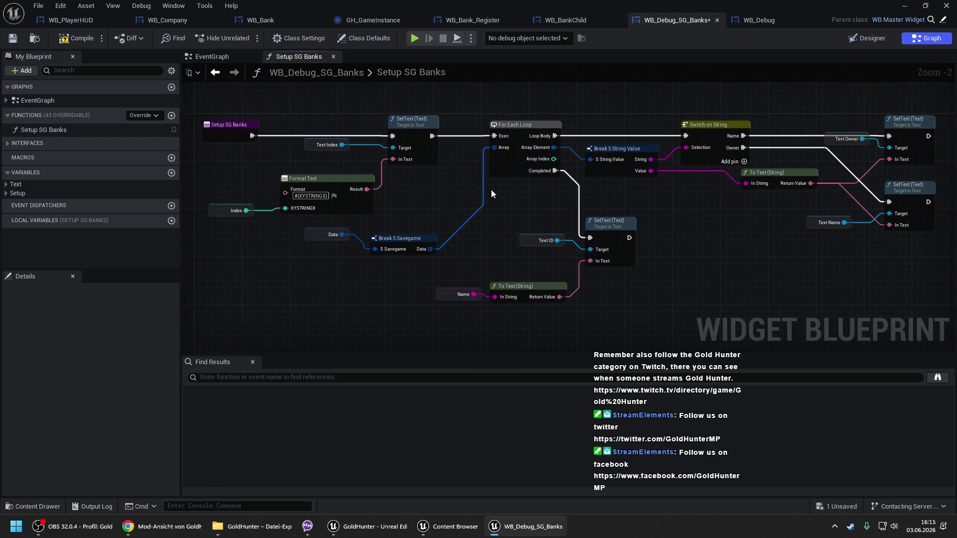
mouse_move(492, 194)
left_mouse_down()
mouse_move(444, 205)
mouse_move(284, 207)
mouse_move(440, 154)
left_mouse_up()
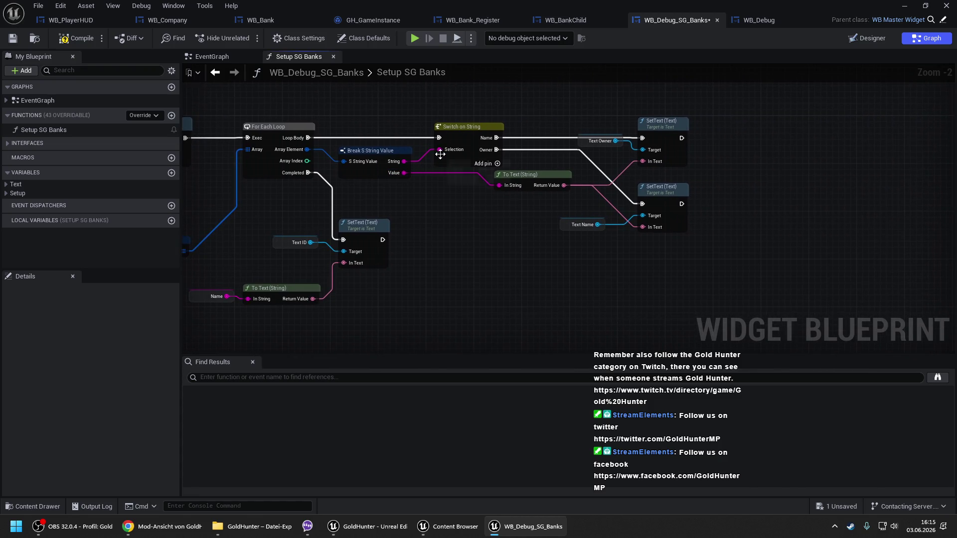
left_click(469, 135)
scroll(474, 135, "up", 2)
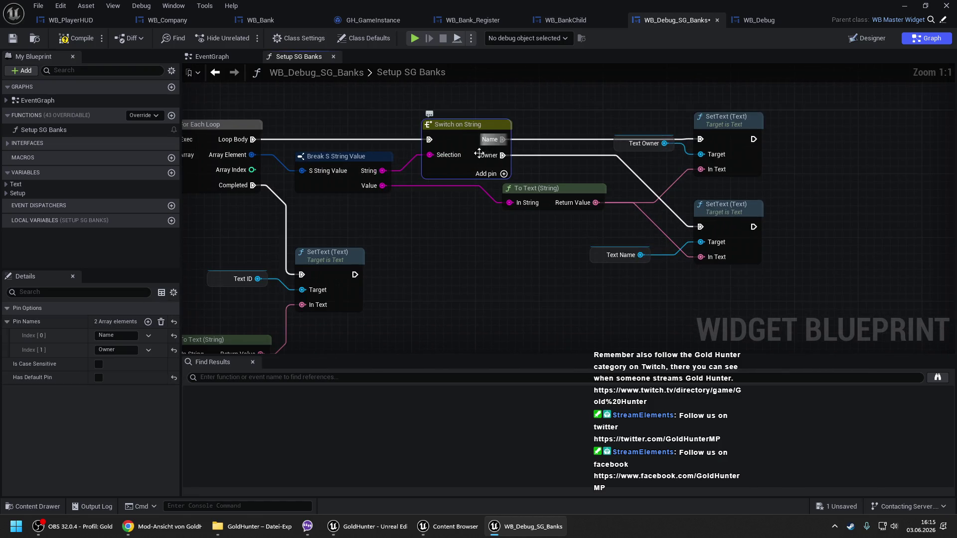
left_click(853, 41)
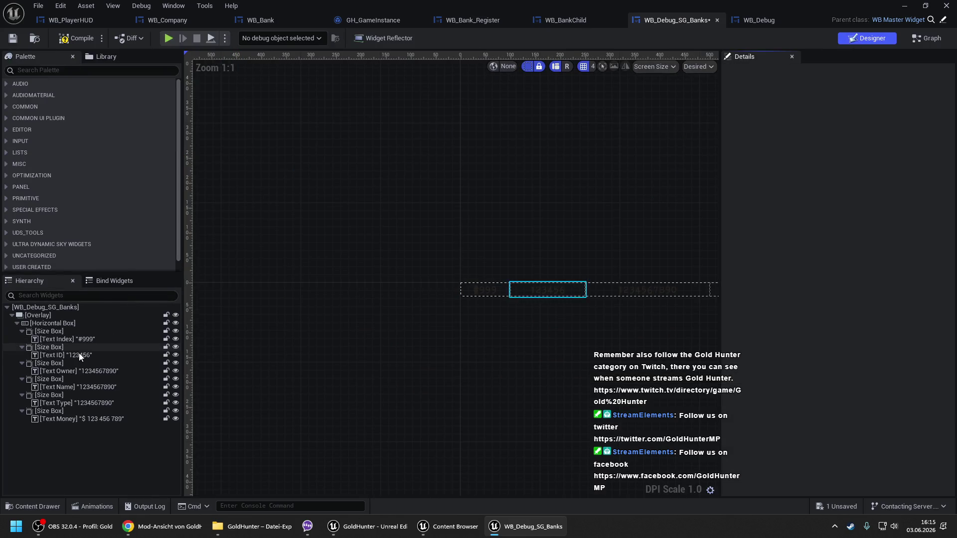
- Move Owner above Name in Switch on String's pins and add Type and Money cases
left_click(78, 355)
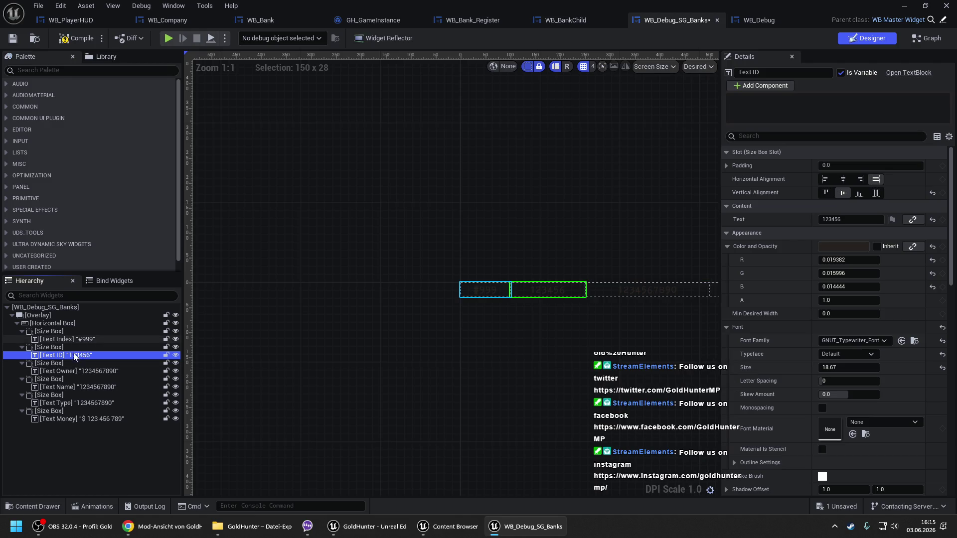
left_click(70, 372)
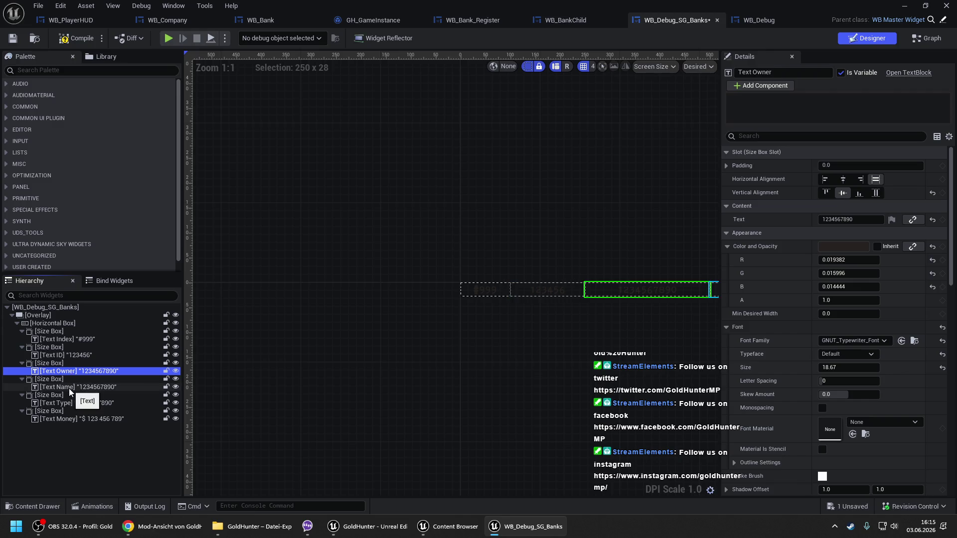
left_click(922, 40)
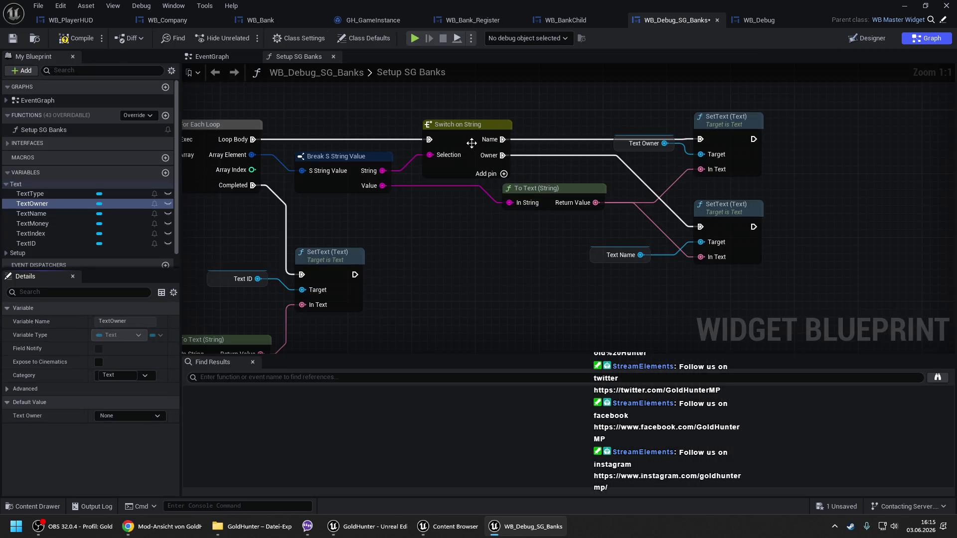
left_click(471, 144)
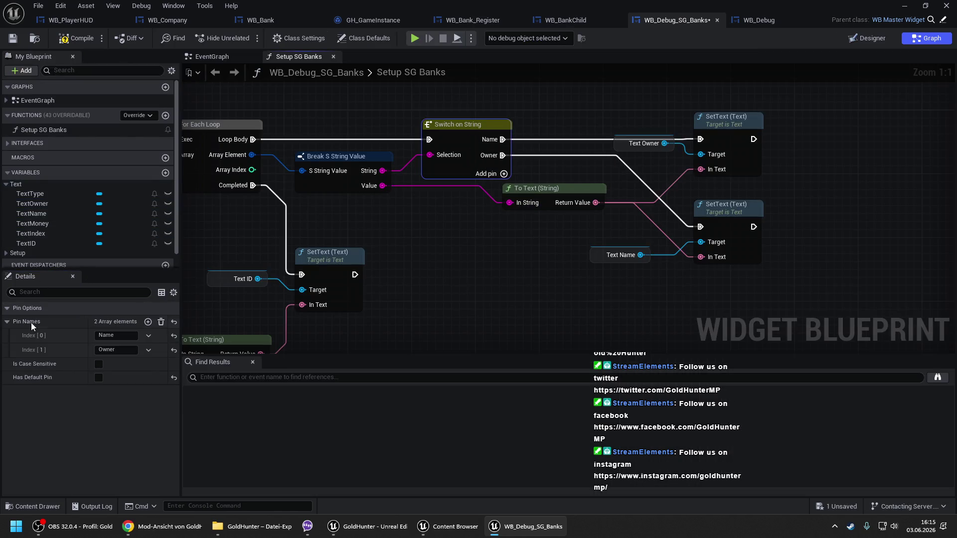
left_click_drag(12, 352, 18, 336)
left_click(147, 321)
left_click(148, 322)
type("Type")
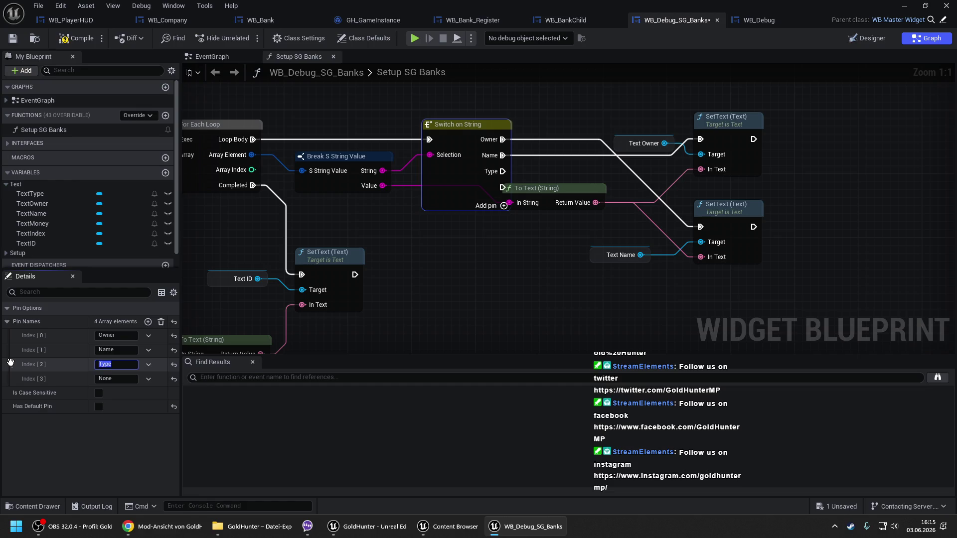
left_click(119, 379)
type("Money")
key("Return")
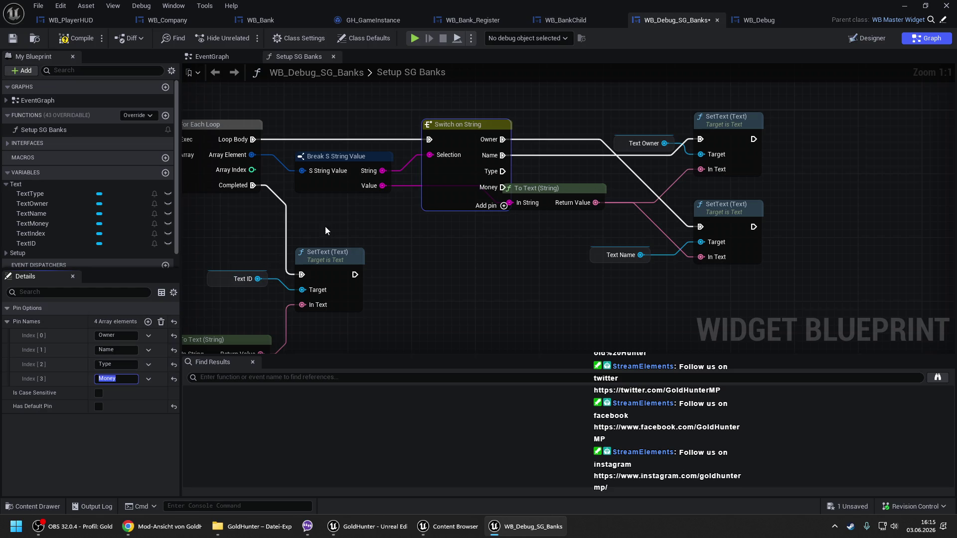
- Rearrange the owner and name SetText nodes and their text getters beside the switch
mouse_move(555, 187)
left_mouse_down()
mouse_move(464, 235)
mouse_move(495, 226)
left_mouse_up()
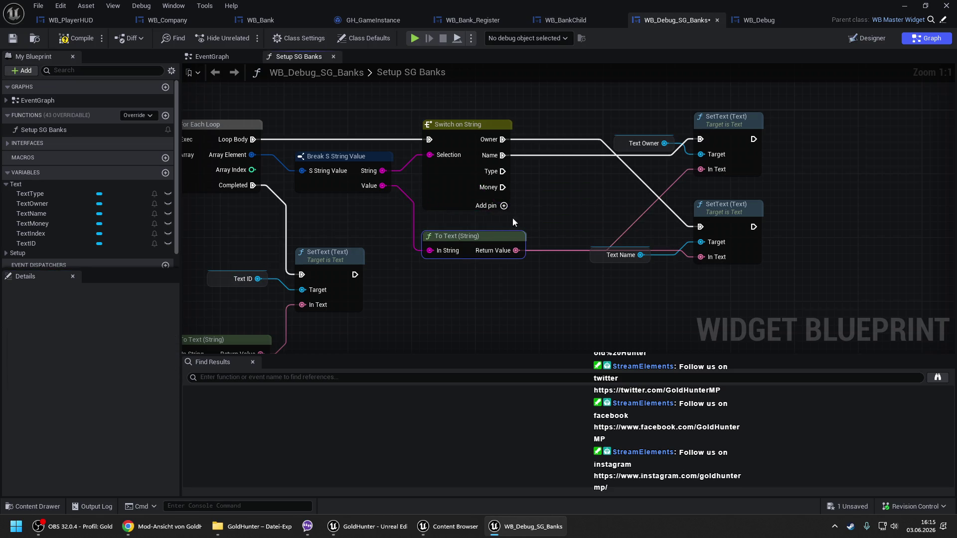
scroll(513, 150, "down", 1)
left_click_drag(525, 103, 662, 228)
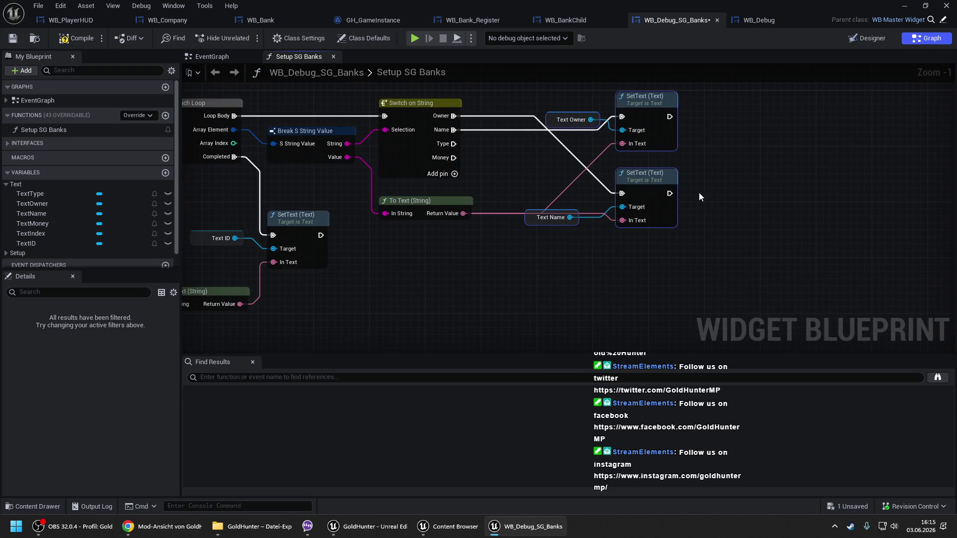
left_click_drag(650, 190, 720, 190)
left_click(569, 169)
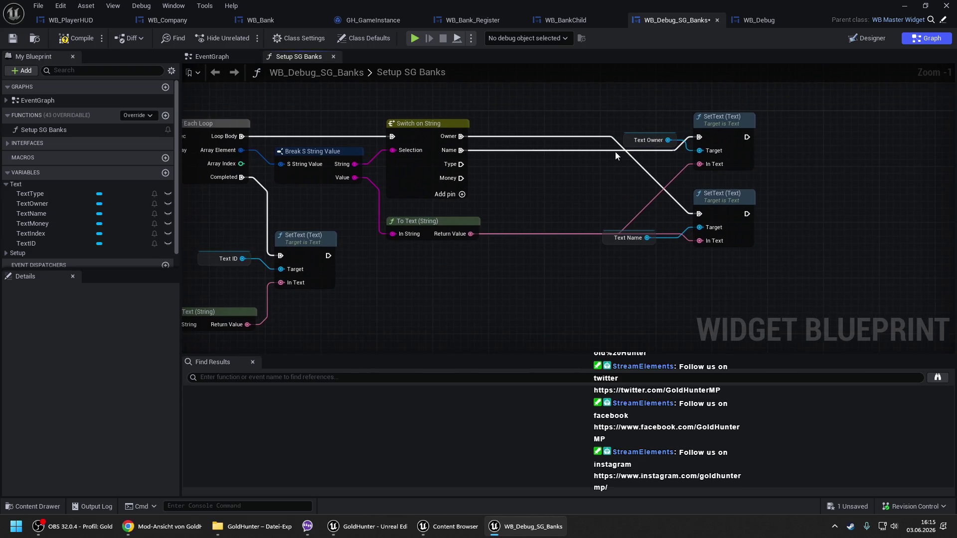
mouse_move(625, 137)
left_mouse_down()
mouse_move(589, 199)
mouse_move(699, 229)
left_mouse_up()
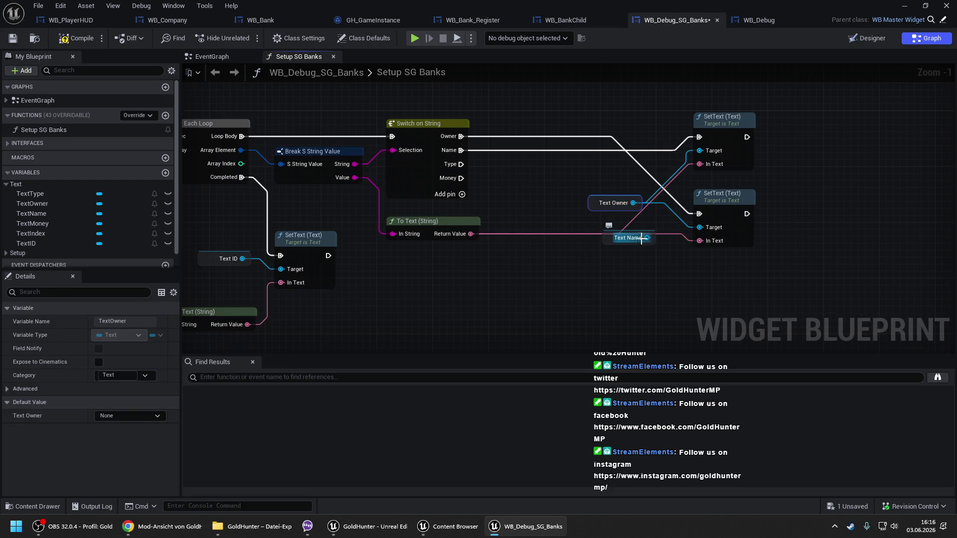
left_click_drag(715, 133, 625, 301)
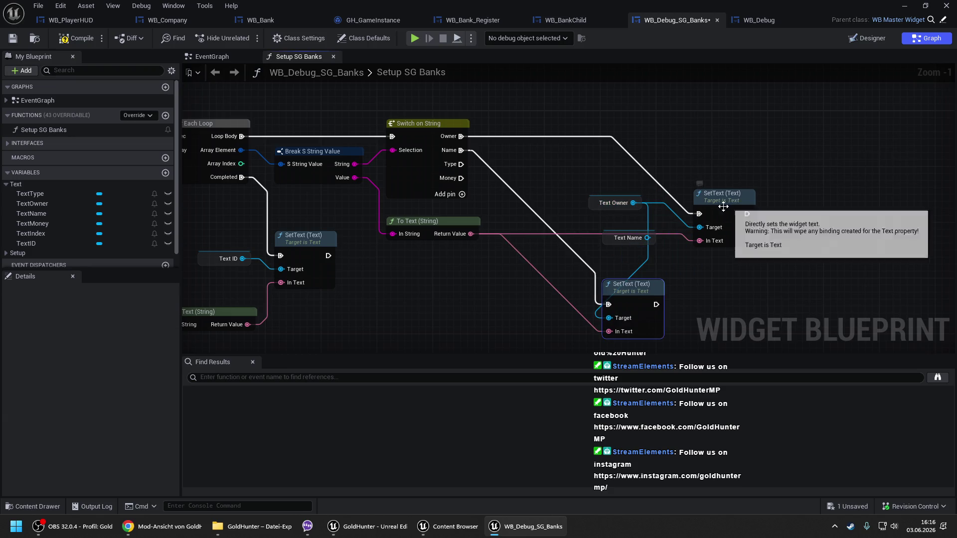
left_click_drag(720, 205, 713, 128)
left_click_drag(591, 208, 626, 152)
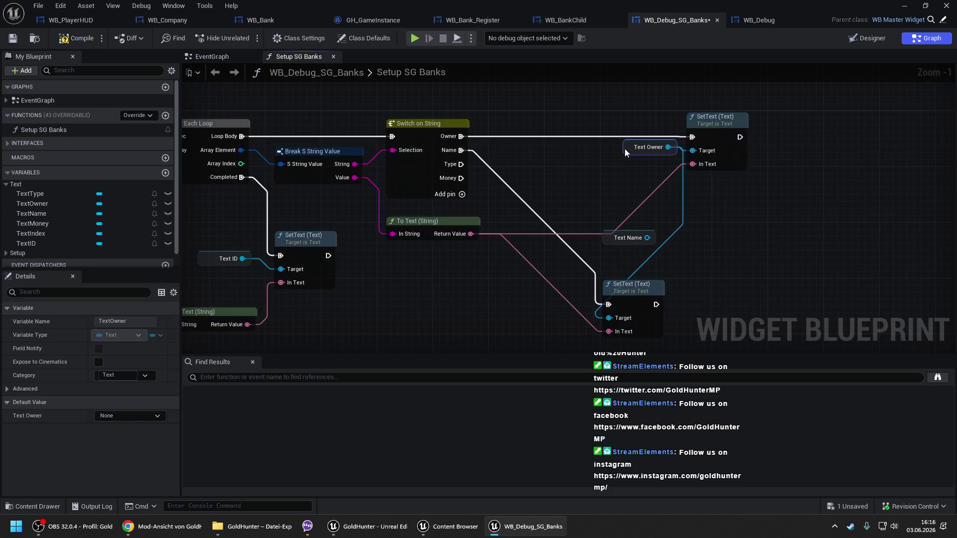
left_click(613, 318, "alt")
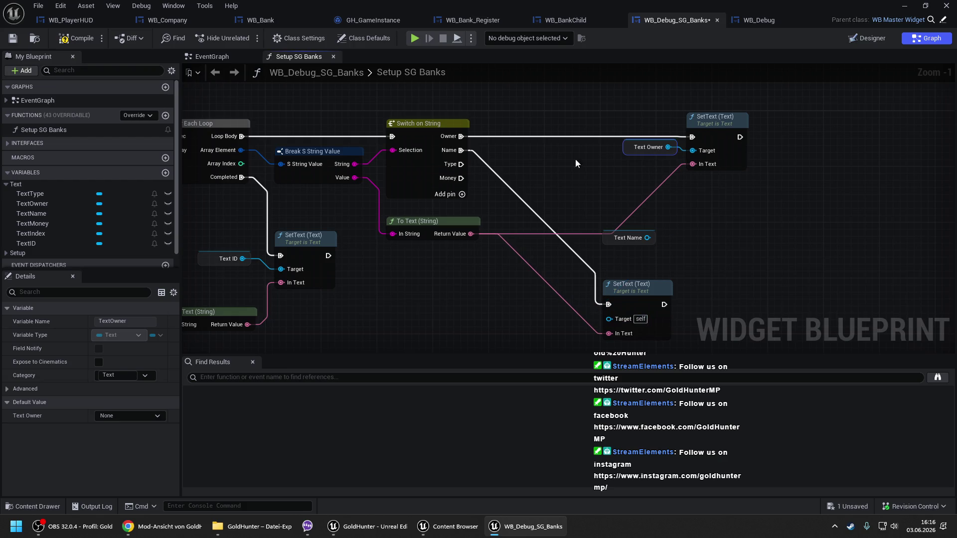
mouse_move(629, 294)
left_mouse_down()
mouse_move(708, 187)
mouse_move(675, 229)
mouse_move(642, 239)
left_mouse_up()
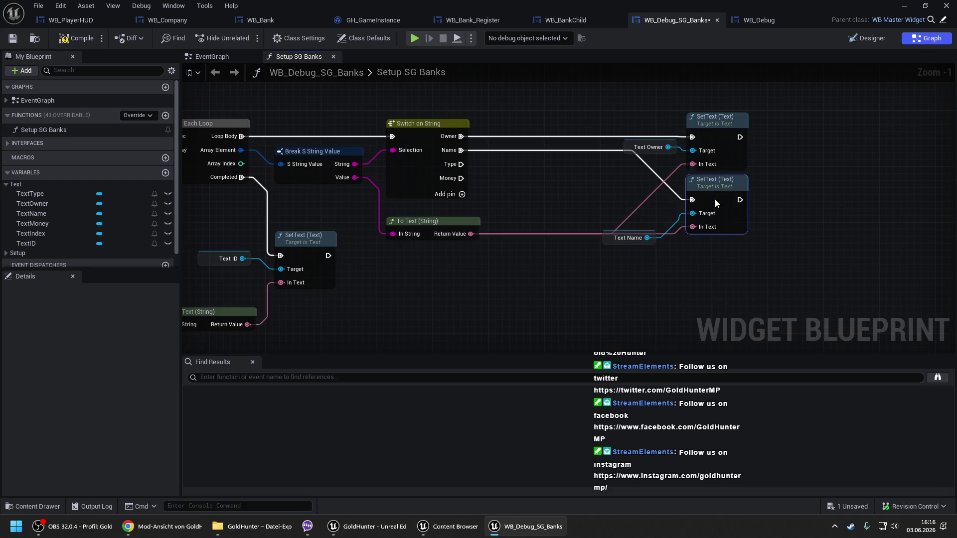
- Add two SetText nodes targeting TextType and TextMoney, driven by the switch's Type and Money cases
key("ctrl+d")
scroll(664, 255, "down", 3)
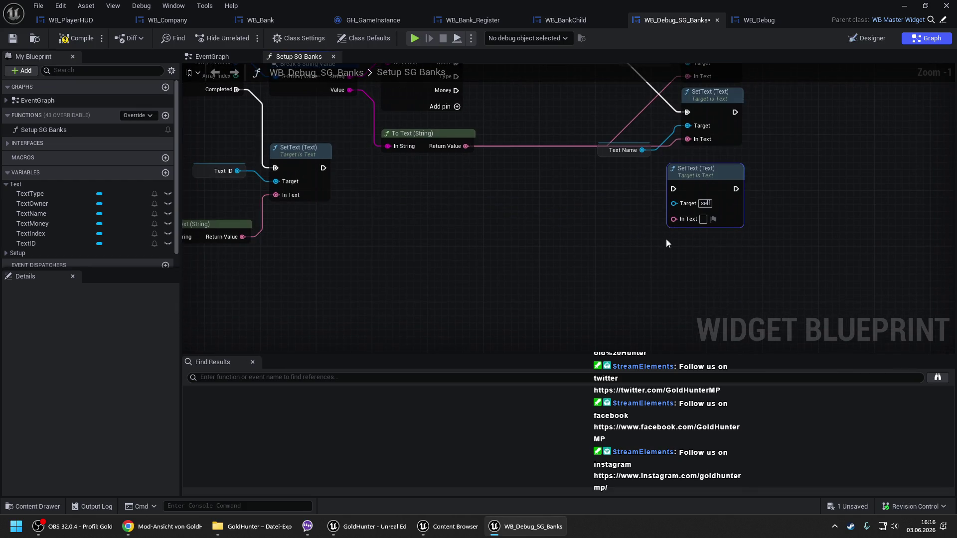
key("ctrl+d")
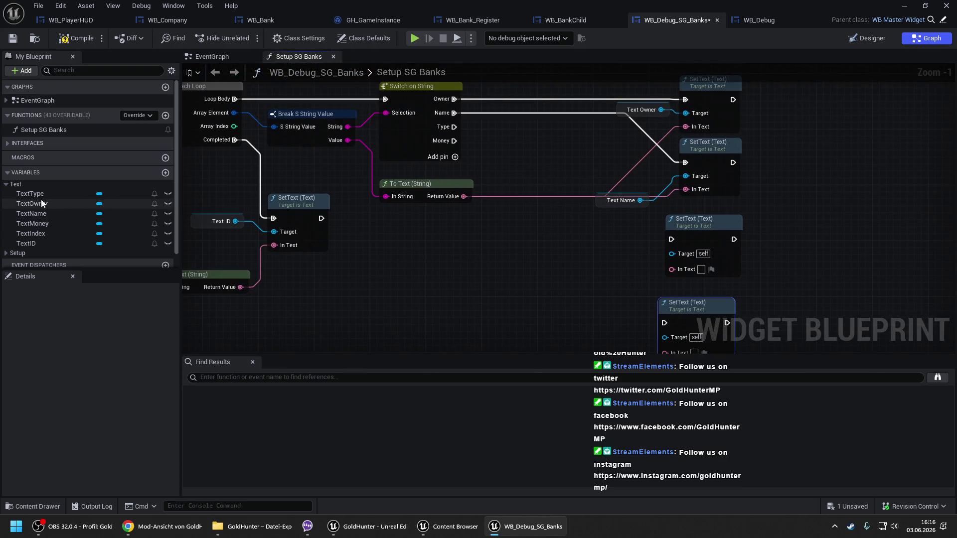
left_click(107, 195)
mouse_move(107, 195)
left_mouse_down()
mouse_move(641, 226)
mouse_move(671, 253)
mouse_move(482, 137)
mouse_move(464, 197)
left_mouse_up()
mouse_move(454, 127)
left_mouse_down()
mouse_move(641, 212)
mouse_move(671, 239)
mouse_move(687, 232)
left_mouse_up()
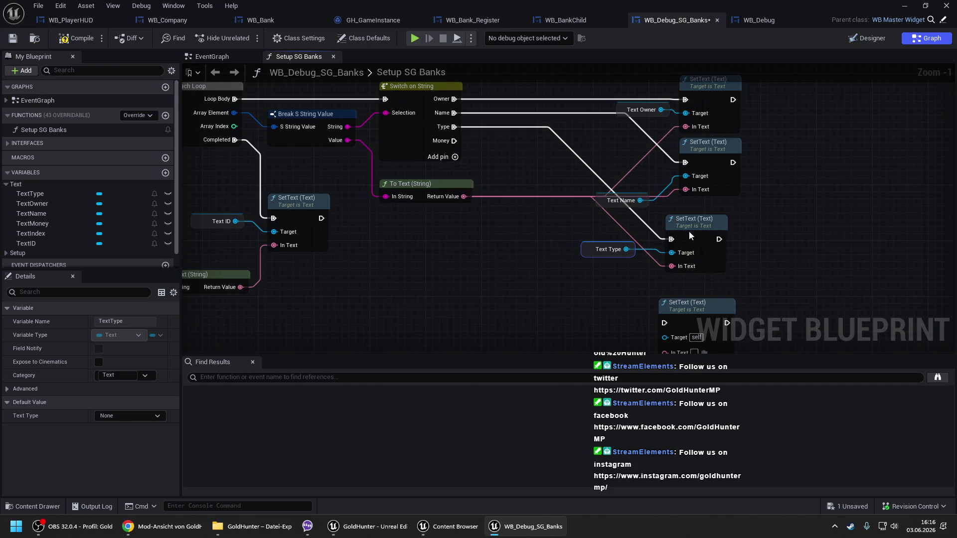
mouse_move(436, 100)
left_mouse_down()
mouse_move(452, 127)
mouse_move(648, 282)
left_mouse_up()
mouse_move(49, 224)
left_mouse_down()
mouse_move(634, 314)
mouse_move(508, 324)
left_mouse_up()
- Add a Format Text node with pattern '$ {Money}' and wire the string value into Money
type("format")
key("Return")
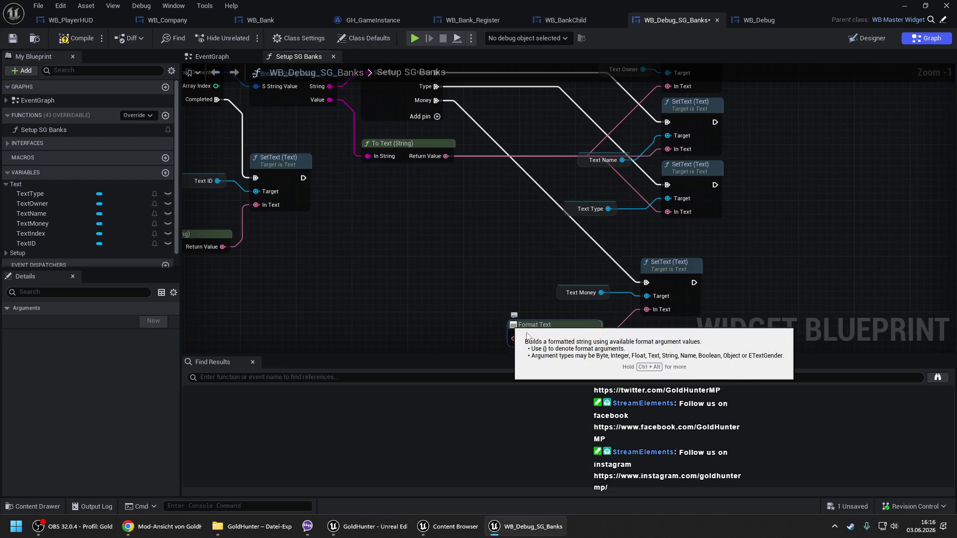
left_click(545, 338)
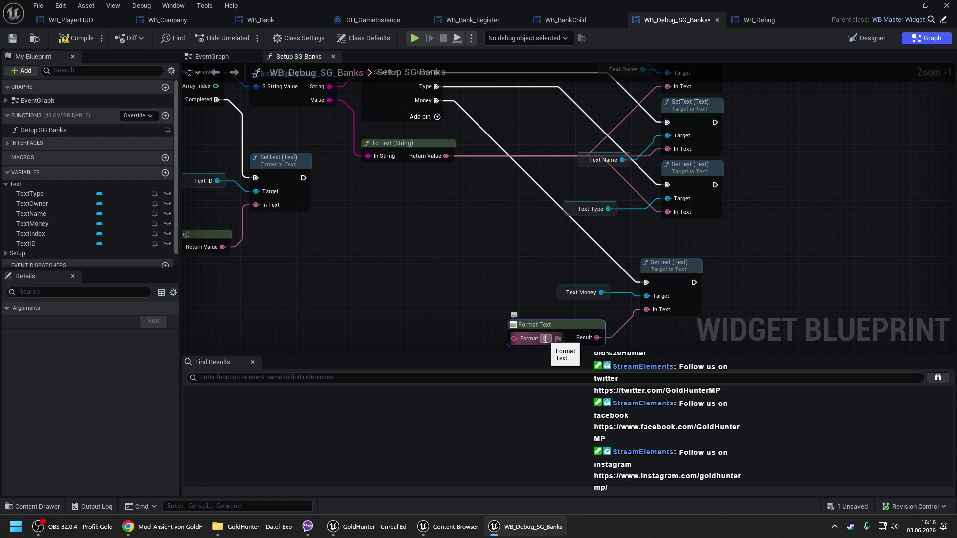
type("{0}")
type("Money")
key("Return")
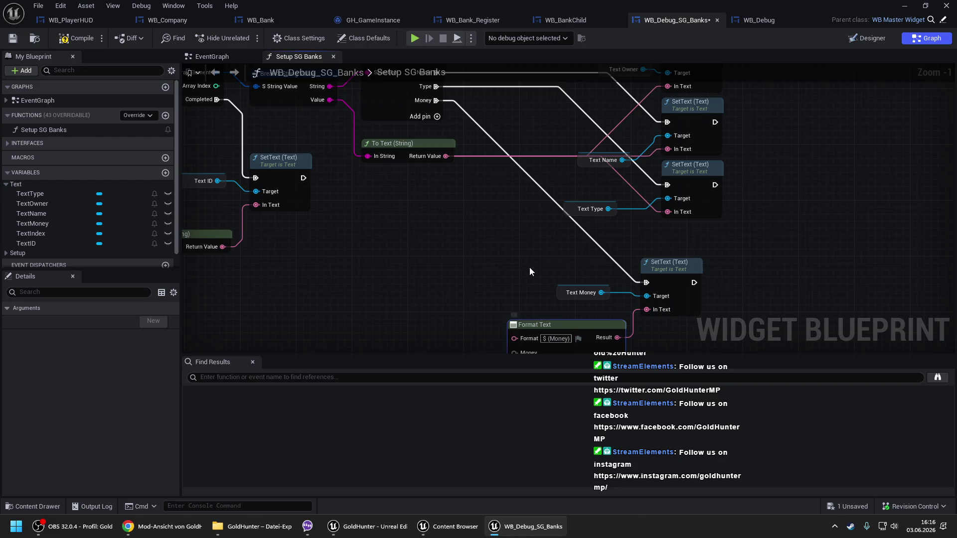
scroll(530, 268, "down", 1)
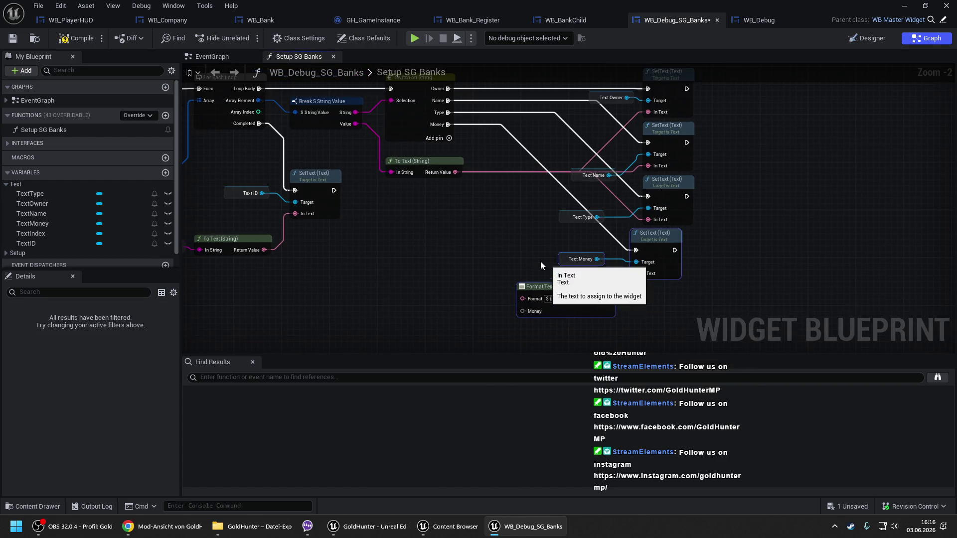
mouse_move(528, 311)
left_mouse_down()
mouse_move(342, 129)
mouse_move(512, 154)
left_mouse_up()
- Compile and save the widget blueprint, then view WB_BankChild's Setup Bank Account graph
key("F7")
key("ctrl+s")
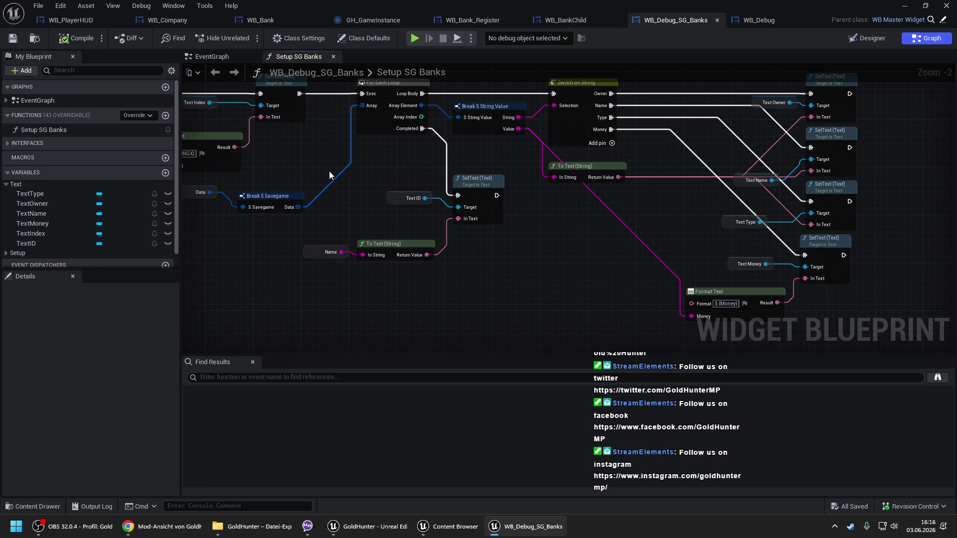
left_click_drag(458, 176, 320, 206)
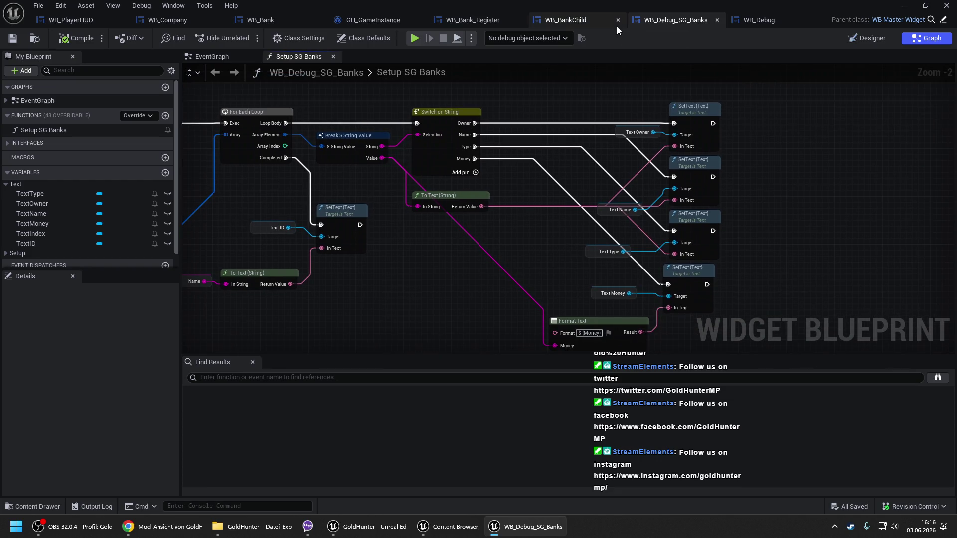
left_click_drag(399, 188, 434, 165)
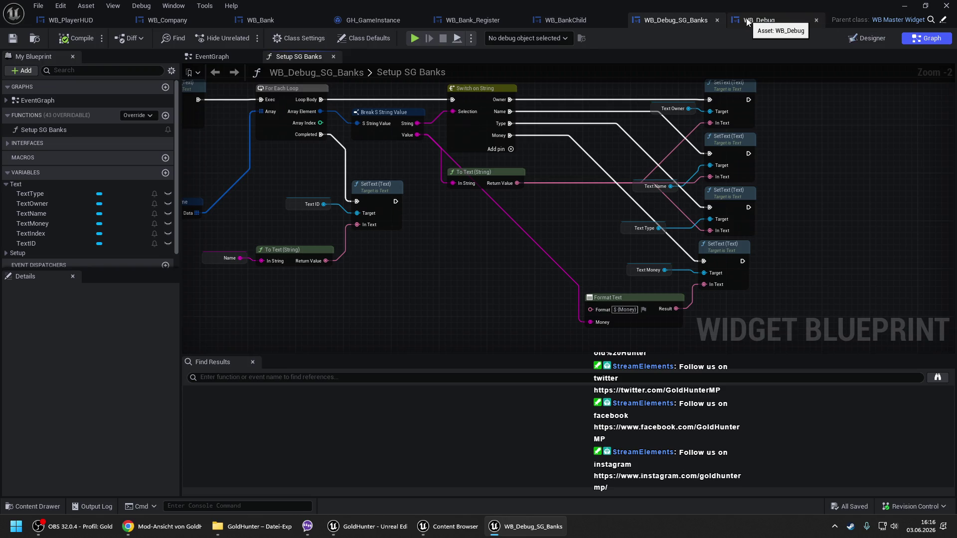
left_click(564, 20)
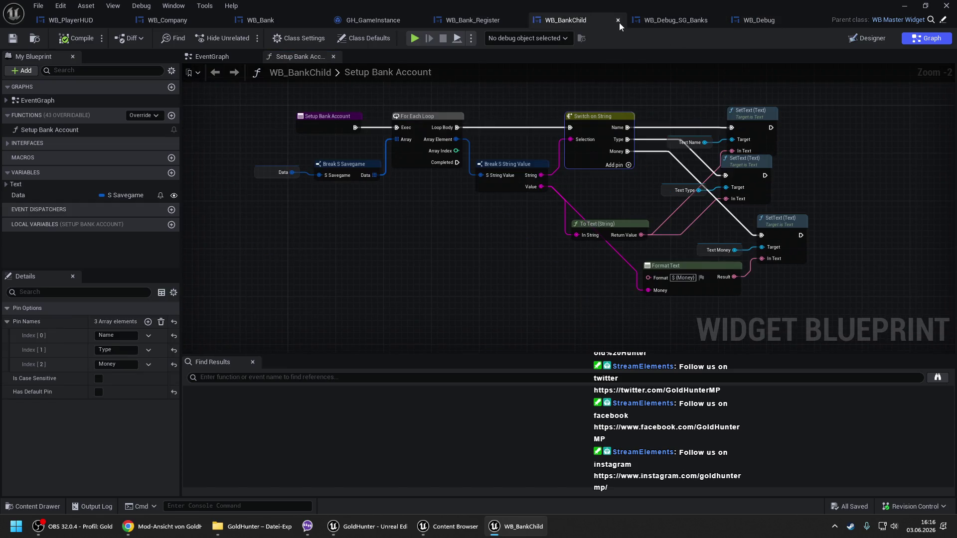
- Close the WB_BankChild, WB_Bank_Register, GH_GameInstance, WB_Debug and WB_Debug_SG_Banks blueprint tabs
left_click(619, 21)
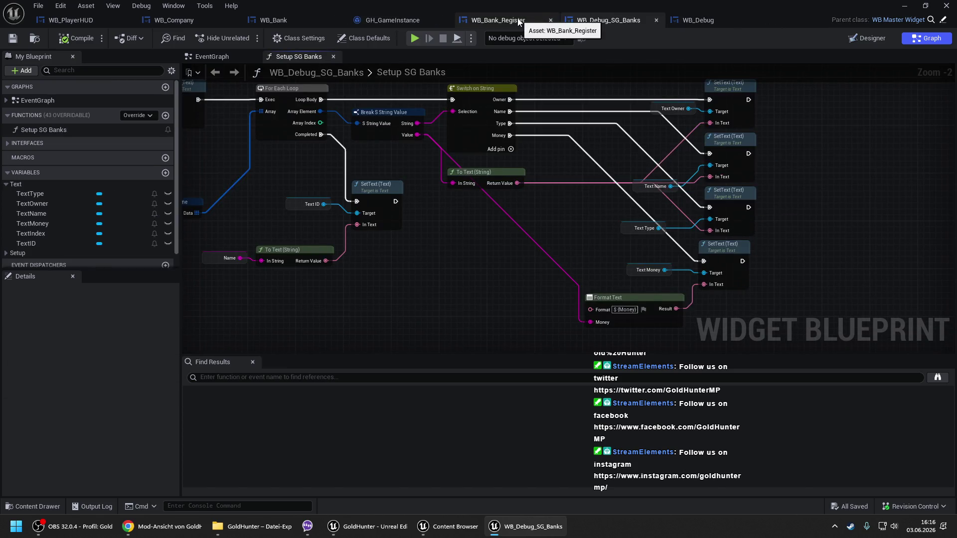
left_click(519, 22)
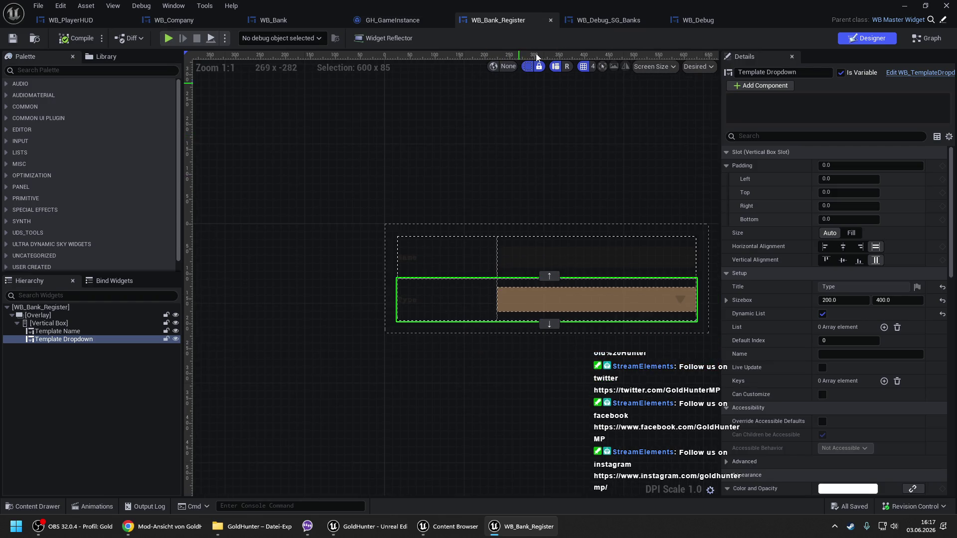
left_click(550, 20)
left_click(403, 20)
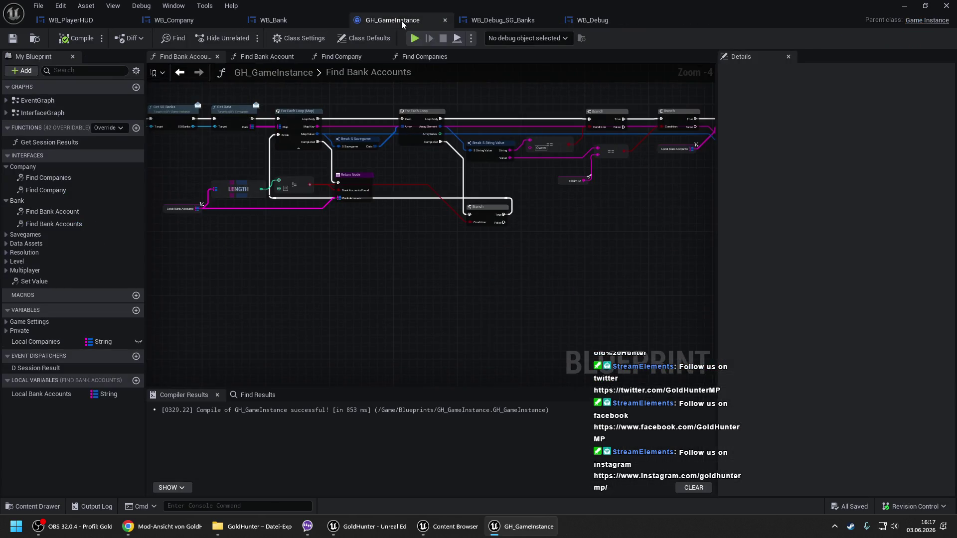
left_click(445, 20)
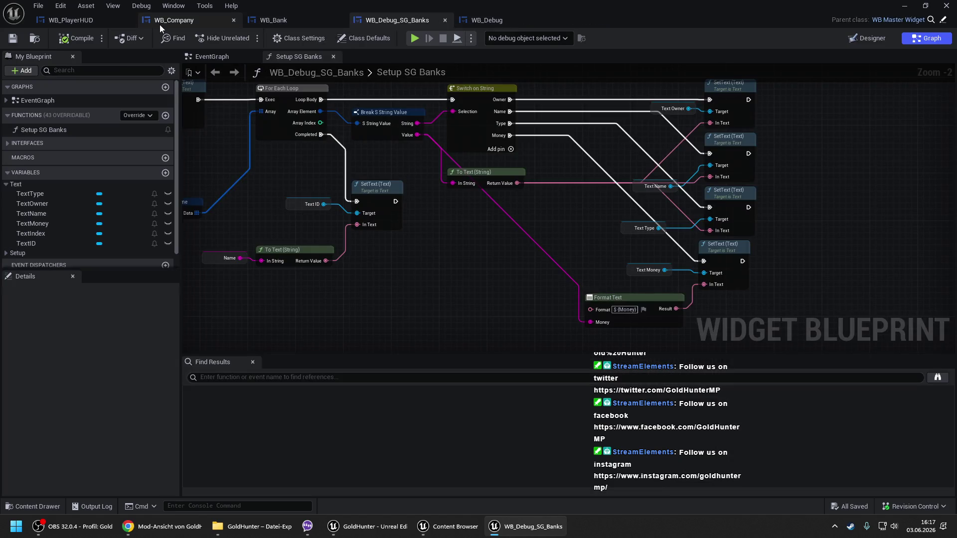
left_click(528, 20)
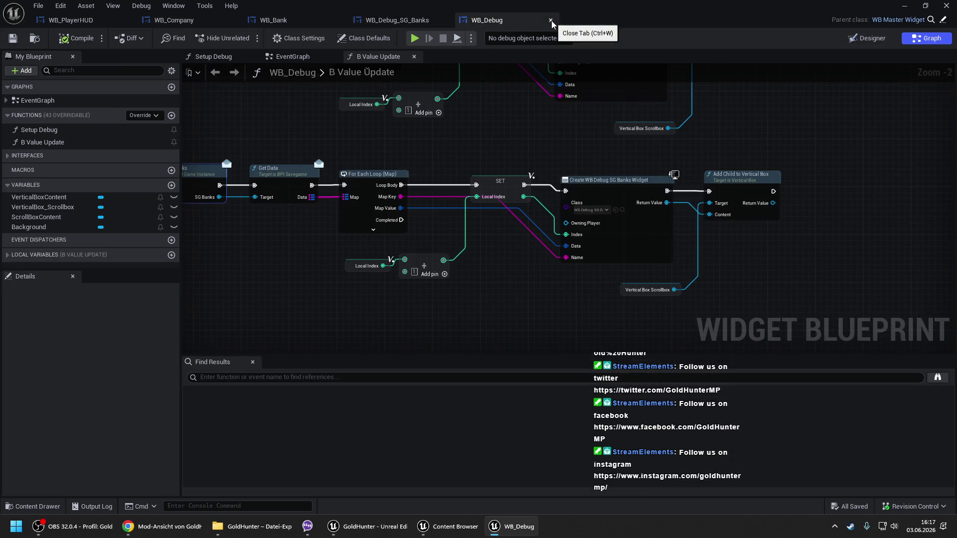
left_click(551, 20)
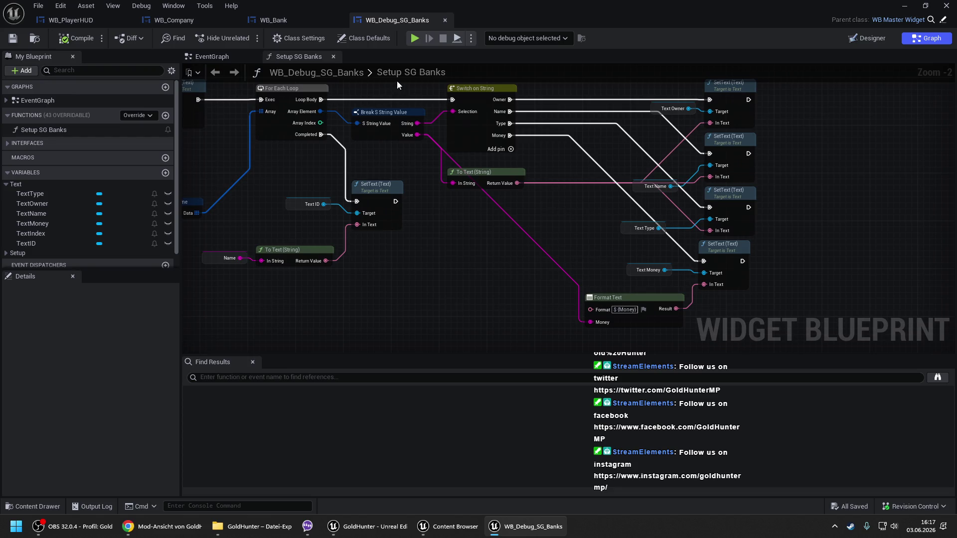
left_click(445, 20)
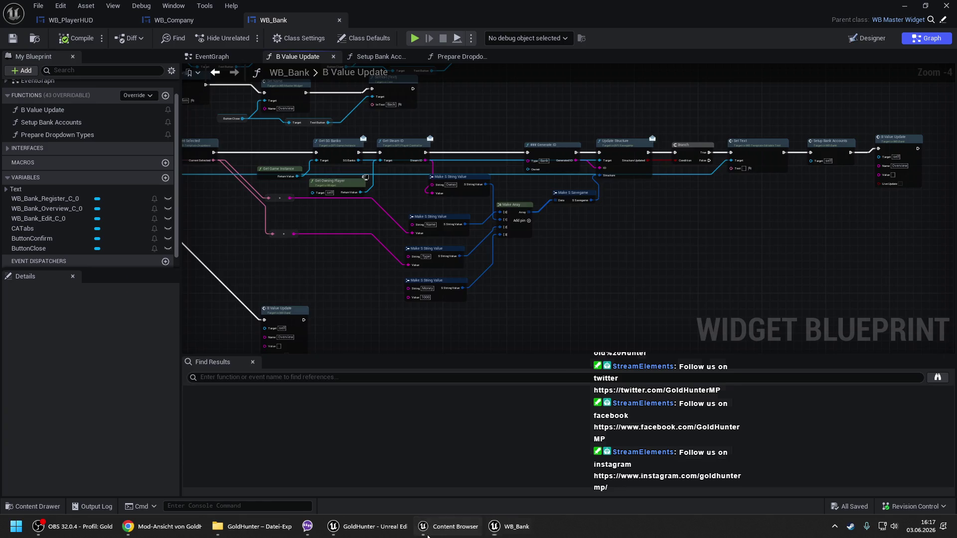
- Open WB_Debug_SG_Banks to inspect its Setup SG Banks graph, then close it again
left_click(448, 526)
double_click(326, 169)
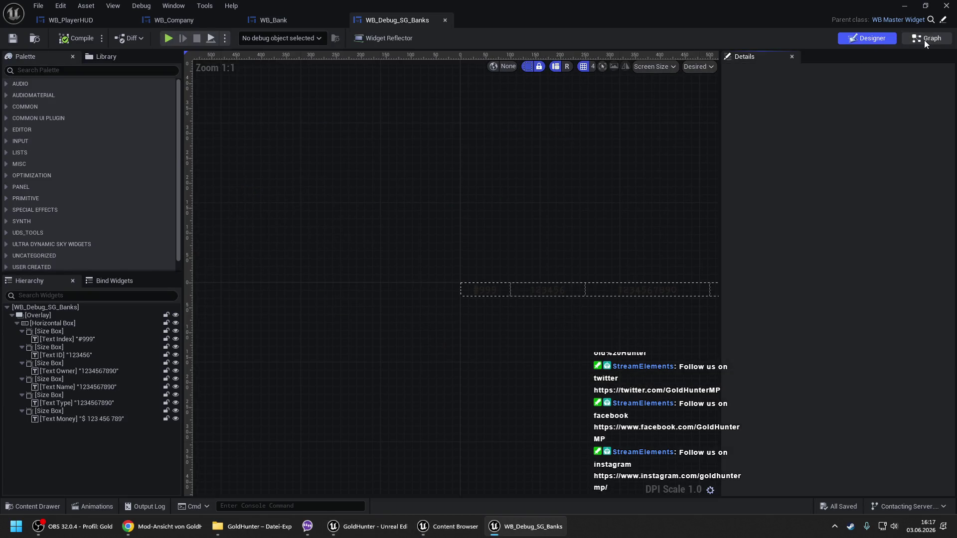
left_click(924, 40)
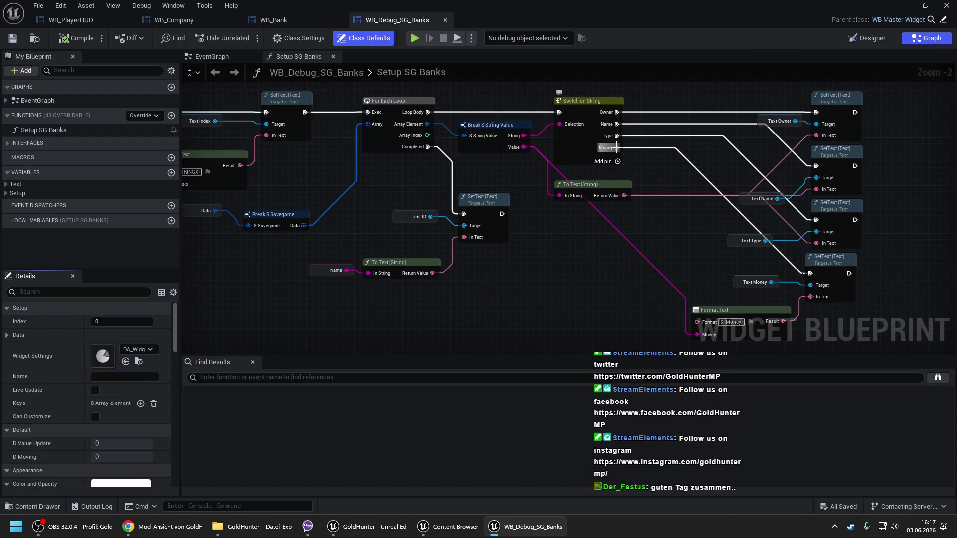
left_click_drag(438, 160, 698, 160)
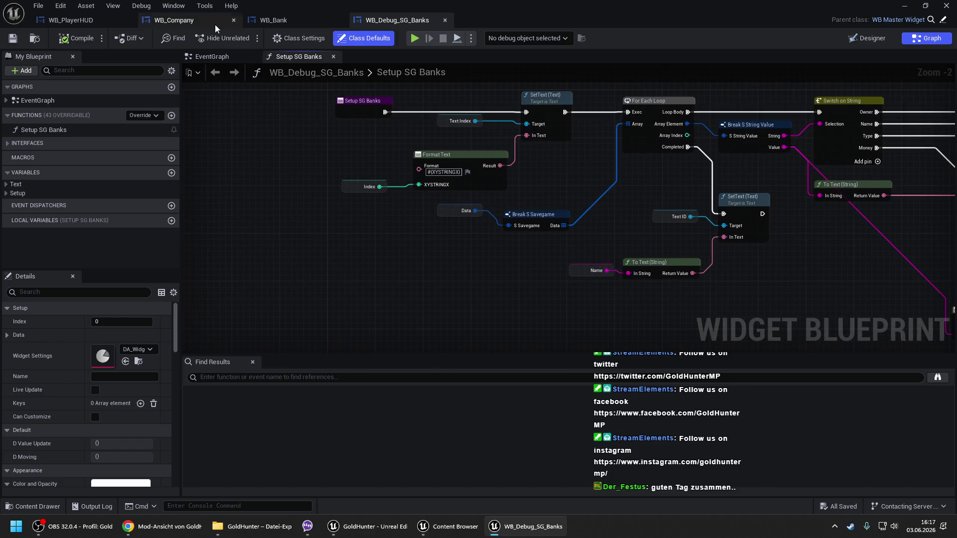
left_click(292, 19)
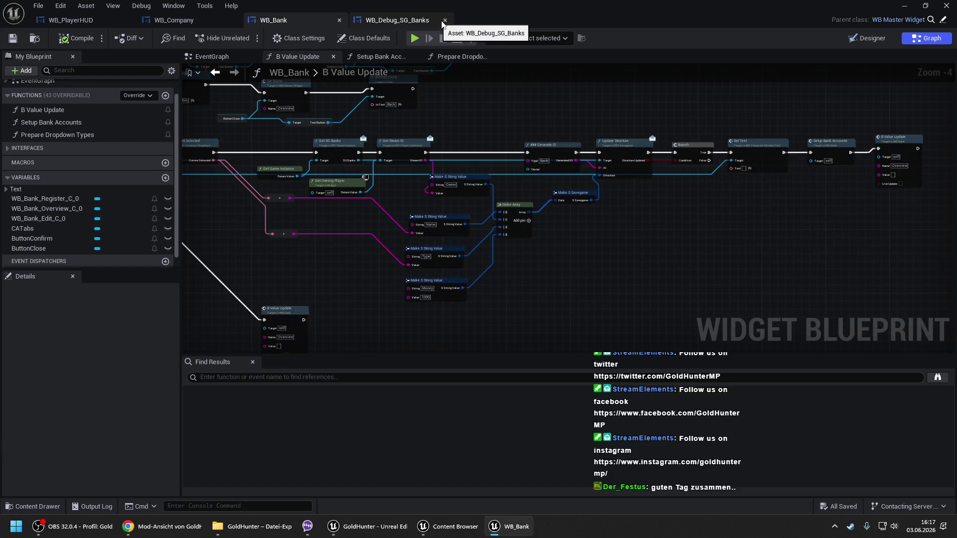
left_click(444, 20)
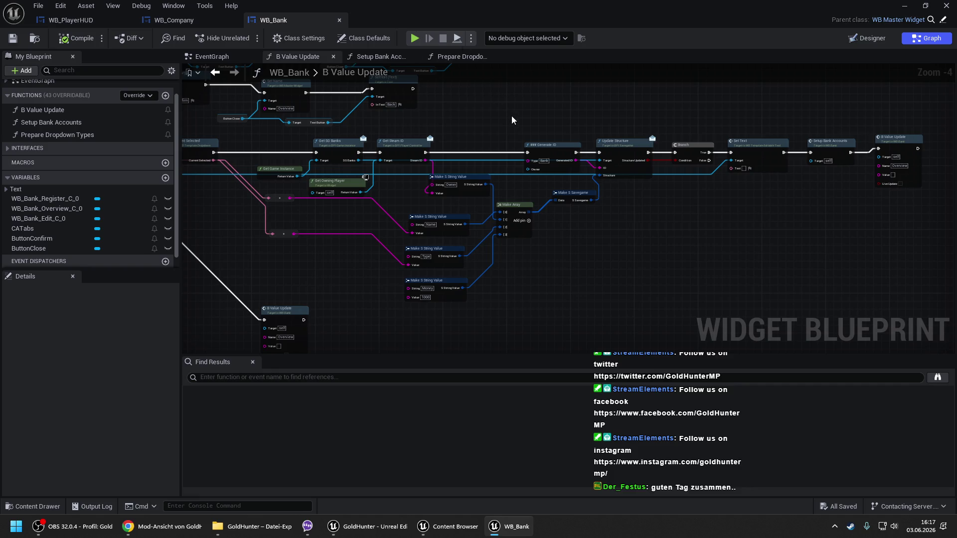
- Show WB_Bank's Prepare Dropdown Types graph, then minimize the WB_Bank editor
left_click_drag(379, 100, 550, 83)
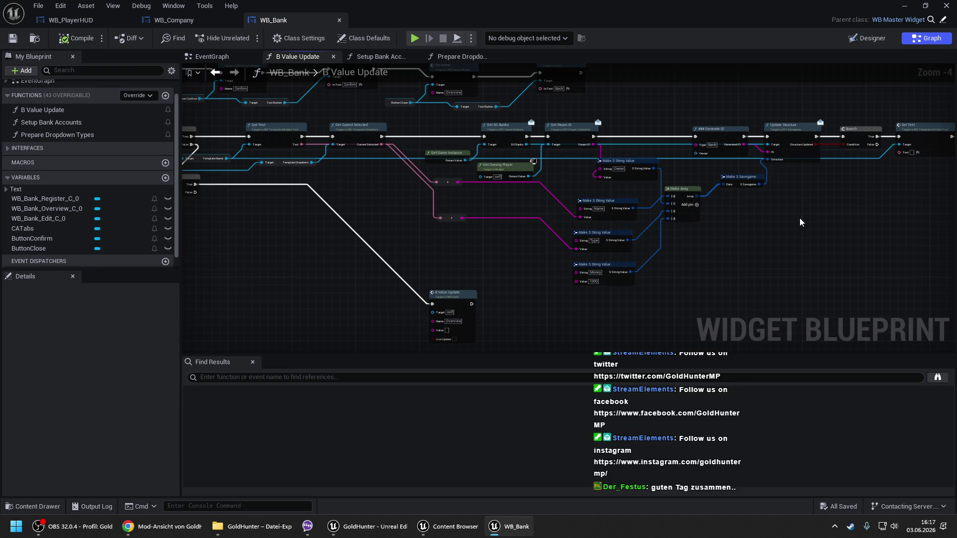
left_click_drag(797, 218, 636, 233)
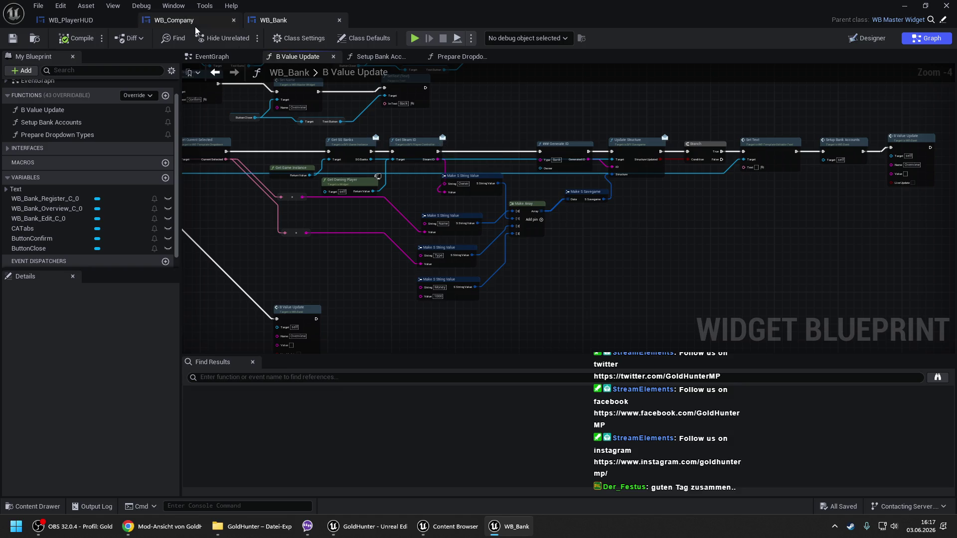
left_click(487, 56)
scroll(732, 163, "down", 2)
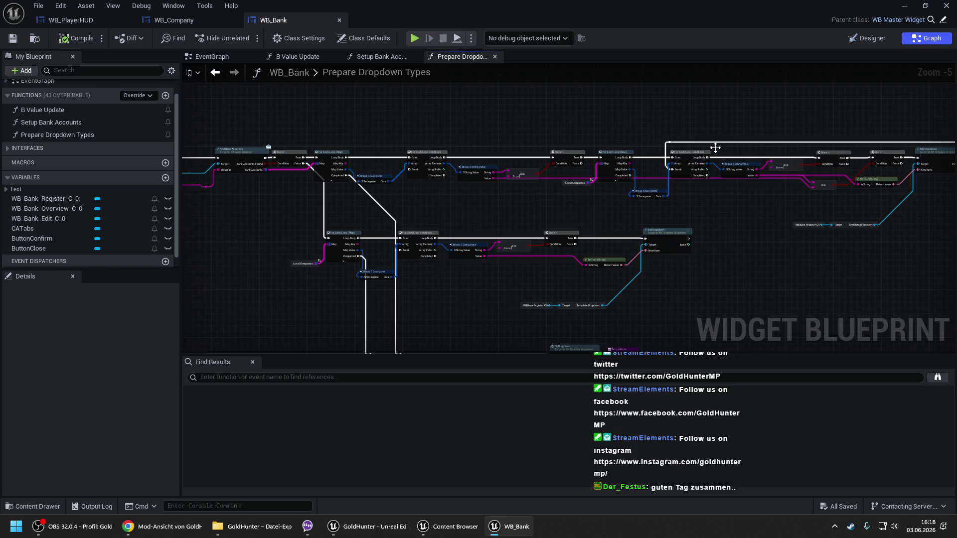
left_click(904, 6)
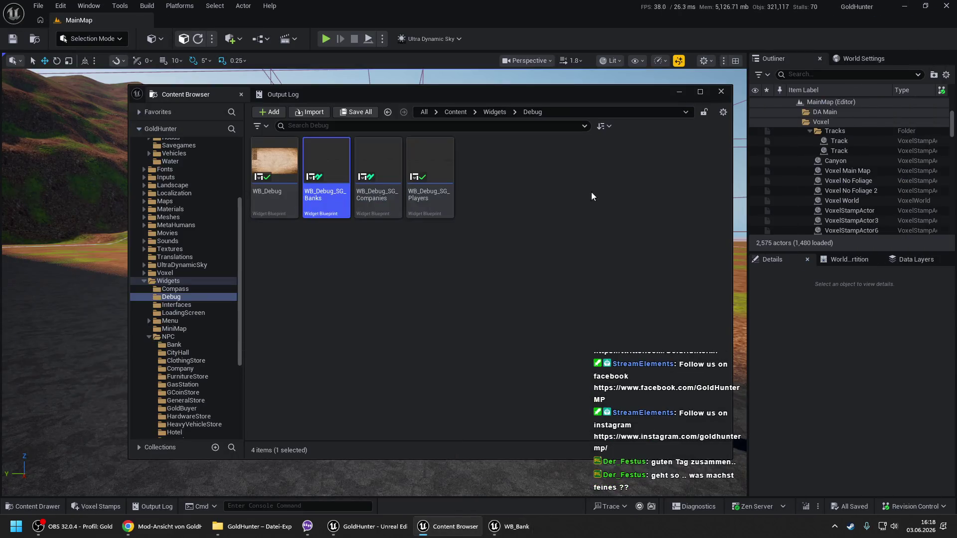
- Minimize the Content Browser and start a play-in-editor session past the loading screen
left_click(679, 93)
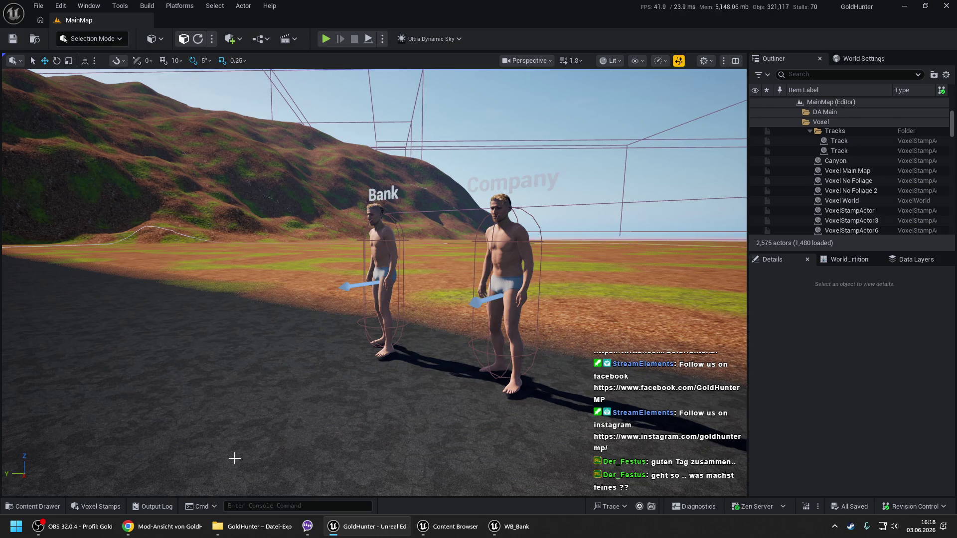
right_click(234, 458)
key("Escape")
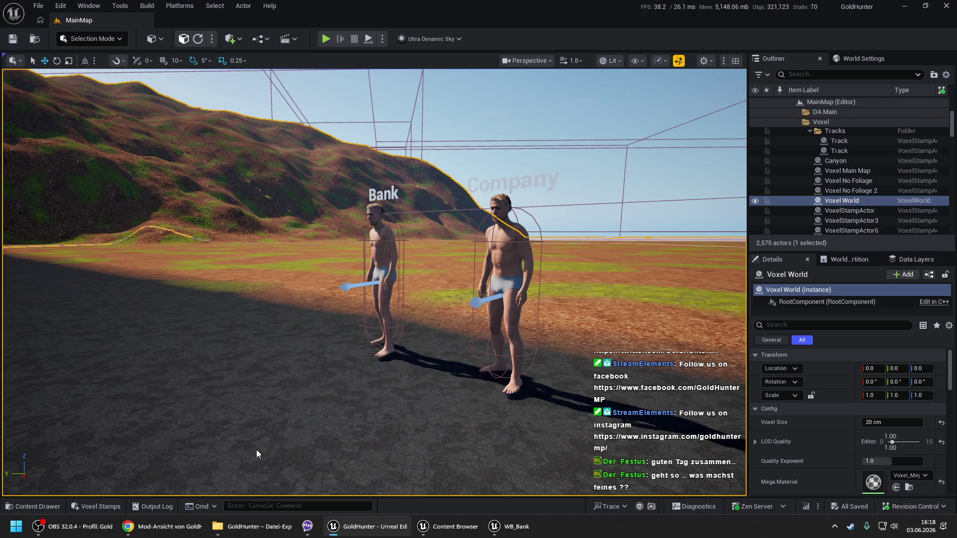
key("alt+p")
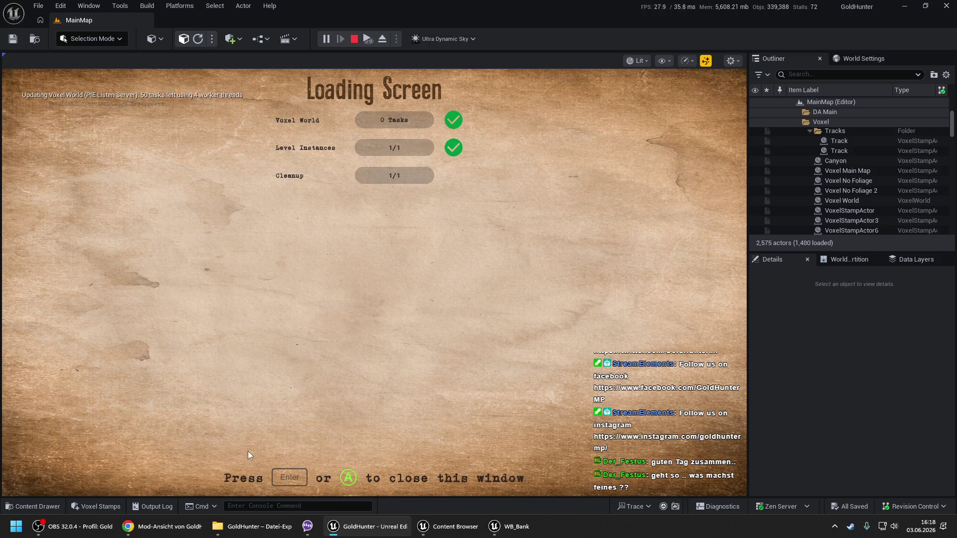
key("space")
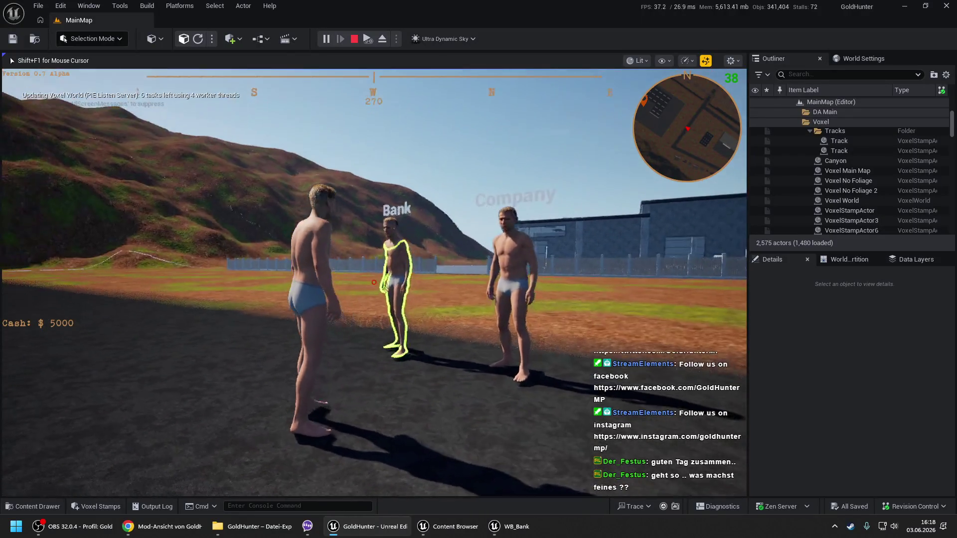
- At the Bank NPC, open Add Bank Account to see the empty Type field, then stop and return to WB_Bank
key("e")
left_click(400, 379)
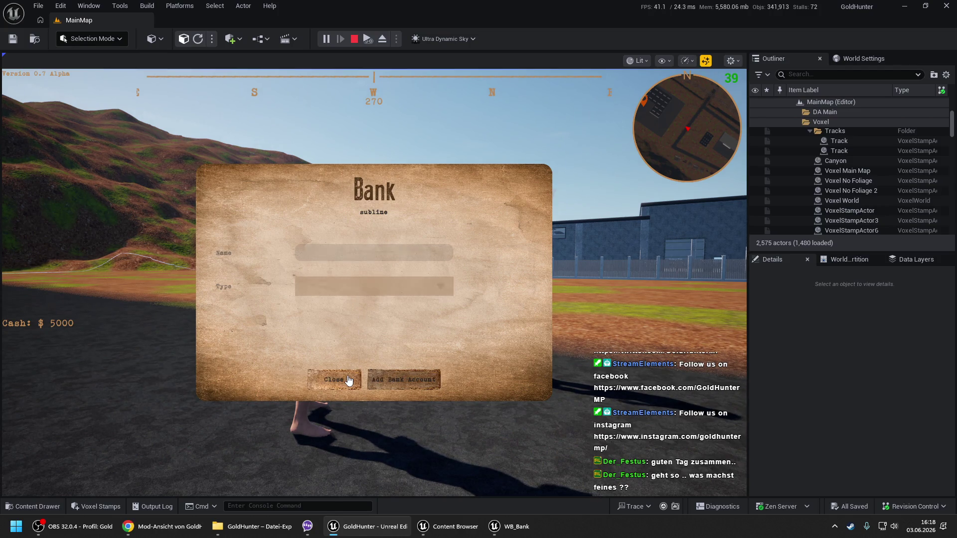
left_click(348, 380)
key("Escape")
left_click(509, 526)
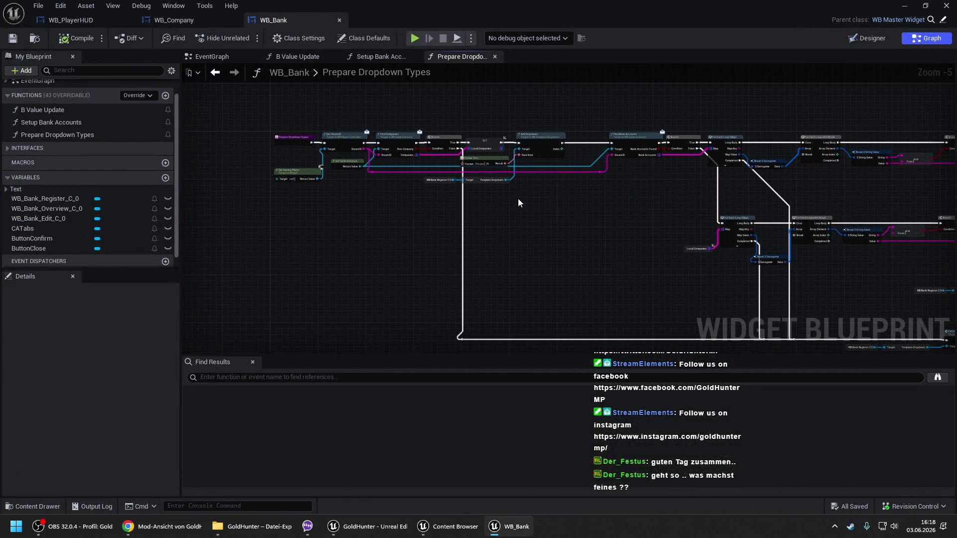
- Cut the Add Dropdown group with its Format Text and getters, reconnecting SET to Find Bank Accounts
scroll(516, 189, "up", 2)
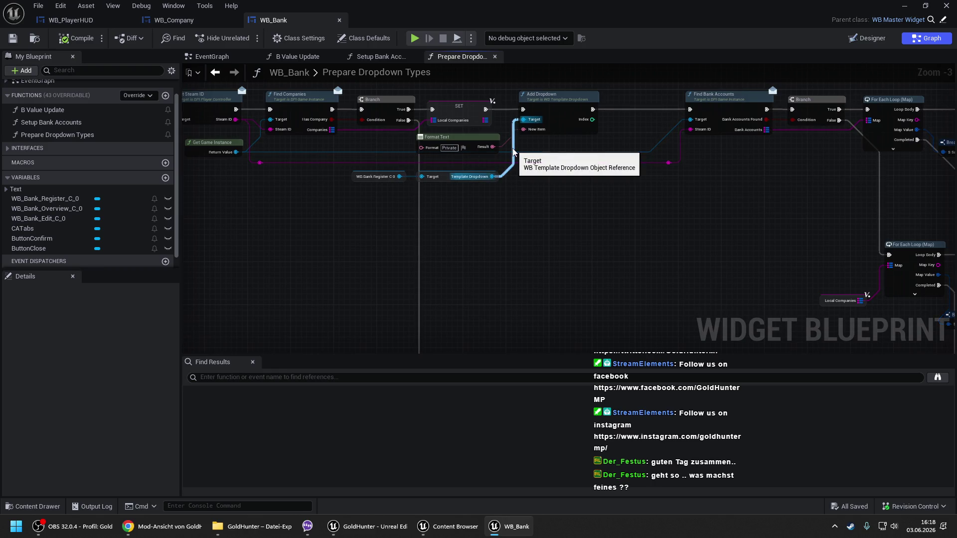
mouse_move(513, 150)
left_mouse_down()
mouse_move(569, 160)
mouse_move(433, 171)
left_mouse_up()
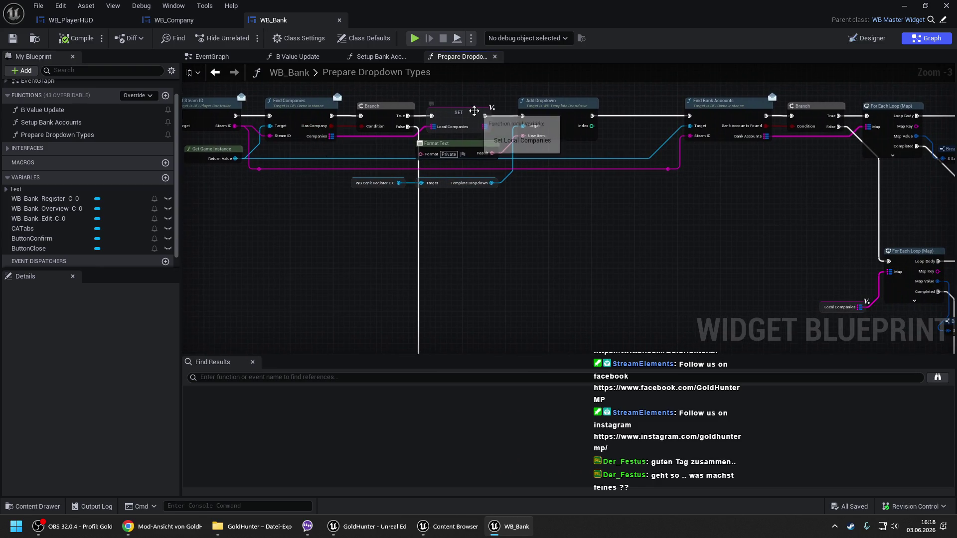
left_click(468, 143)
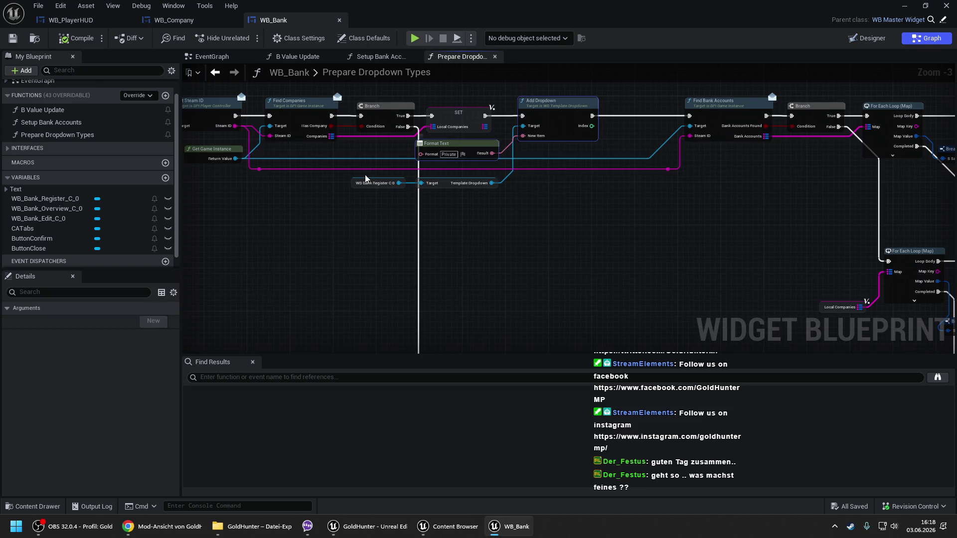
left_click(457, 183)
left_click_drag(486, 116, 723, 120)
key("Delete")
- Shift the later nodes right, paste Add Dropdown after the entry, link it to Get Steam ID, and compile
left_click_drag(330, 101, 619, 234)
mouse_move(331, 174)
left_mouse_down()
mouse_move(476, 174)
mouse_move(503, 188)
left_mouse_up()
left_click_drag(277, 181, 422, 197)
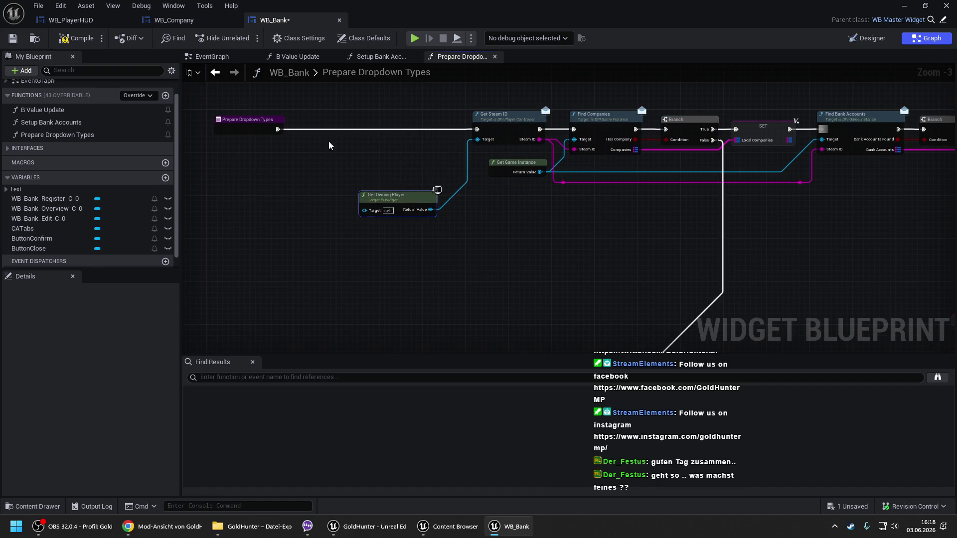
key("ctrl+v")
mouse_move(432, 96)
left_mouse_down()
mouse_move(389, 123)
mouse_move(348, 129)
left_mouse_up()
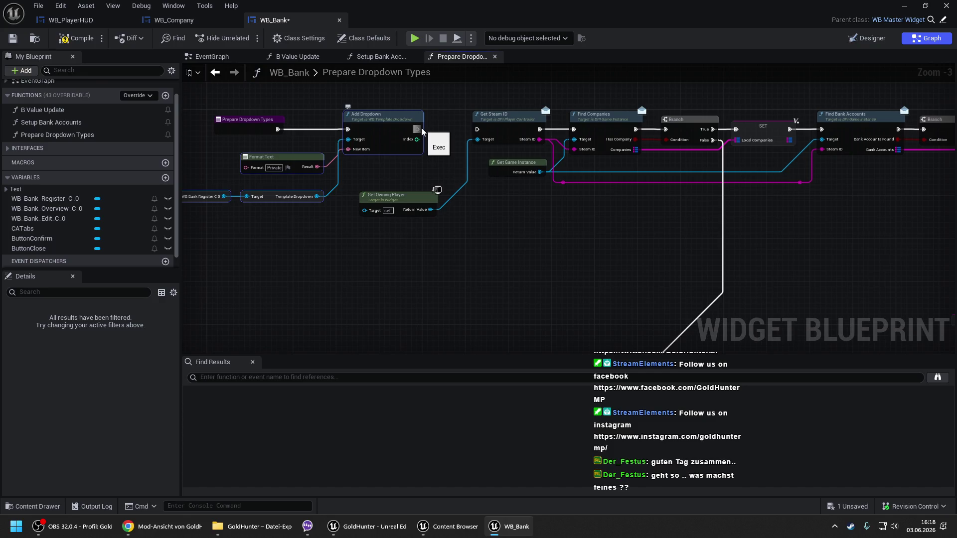
left_click_drag(417, 129, 481, 132)
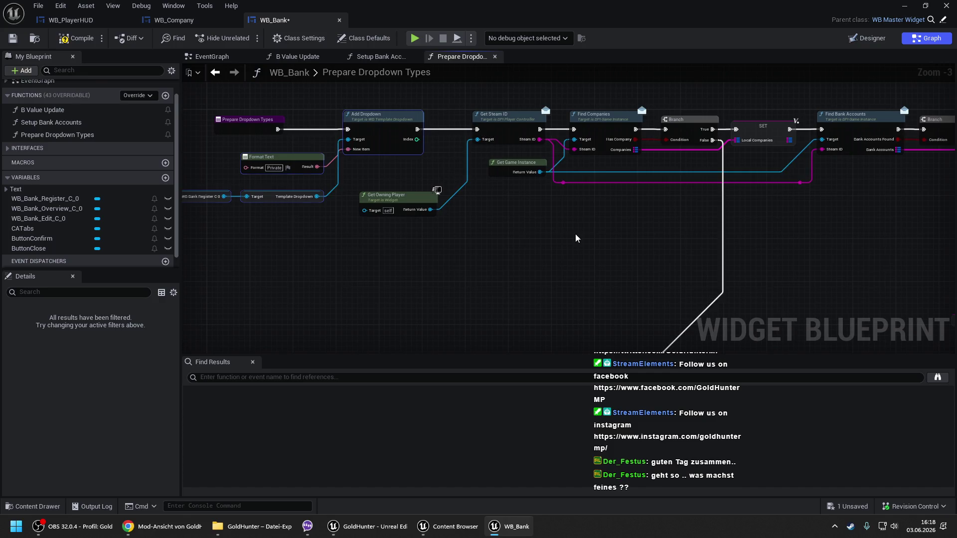
left_click_drag(576, 237, 381, 160)
left_click(78, 38)
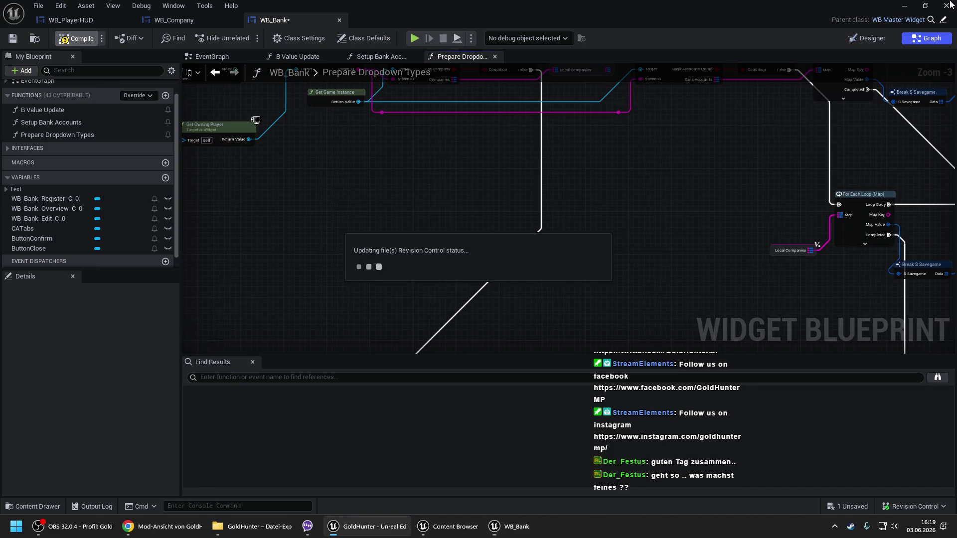
- Switch to MainMap and start a new play-in-editor session
left_click(367, 526)
right_click(334, 469)
key("Escape")
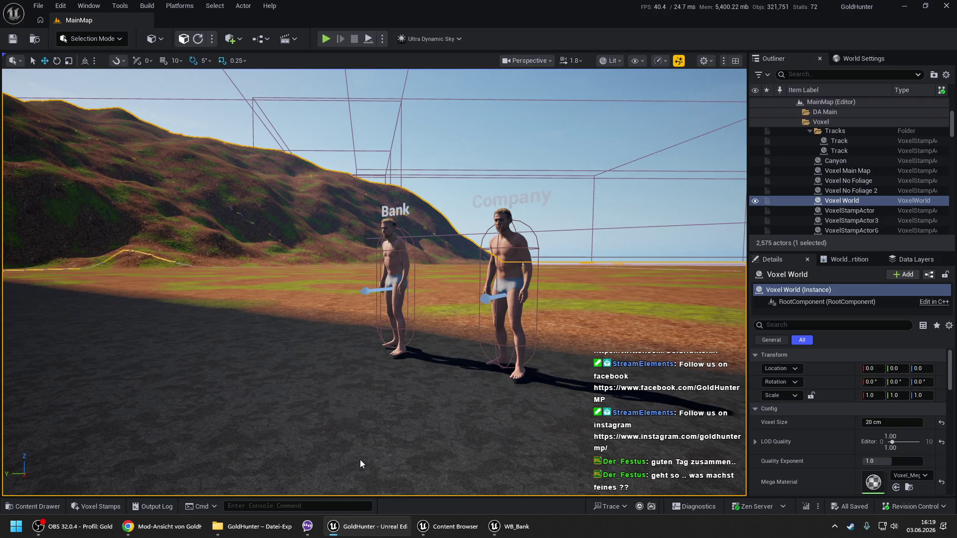
key("alt+p")
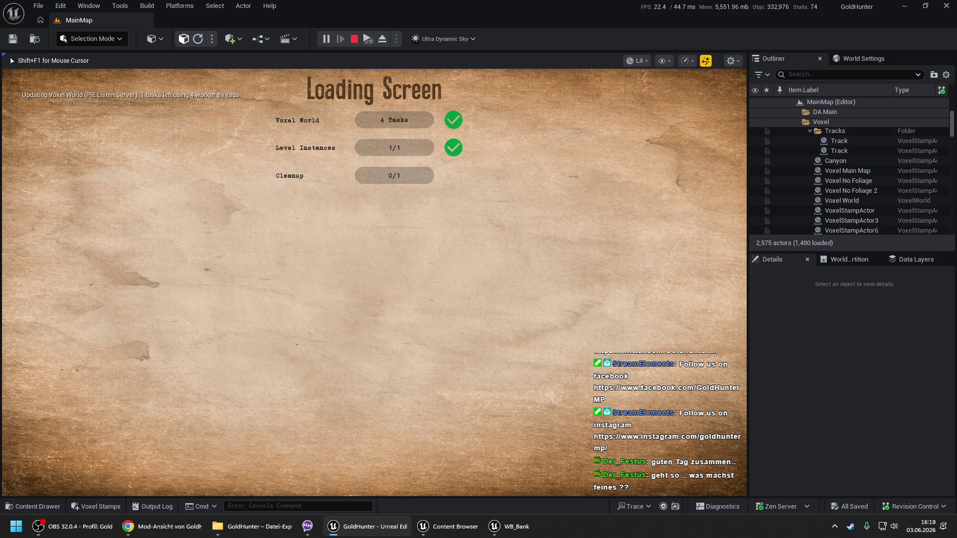
key("space")
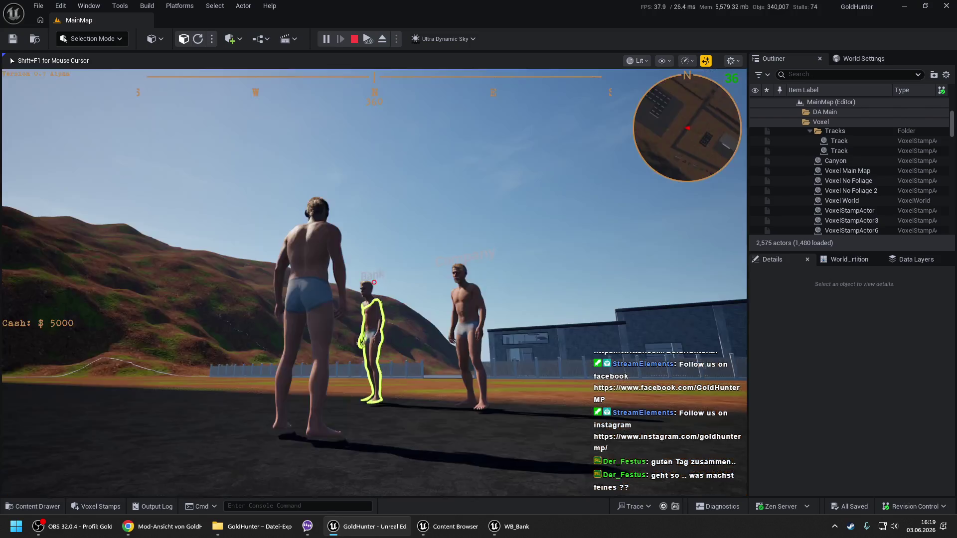
- At the Bank NPC, create a Private bank account named Meins
key("e")
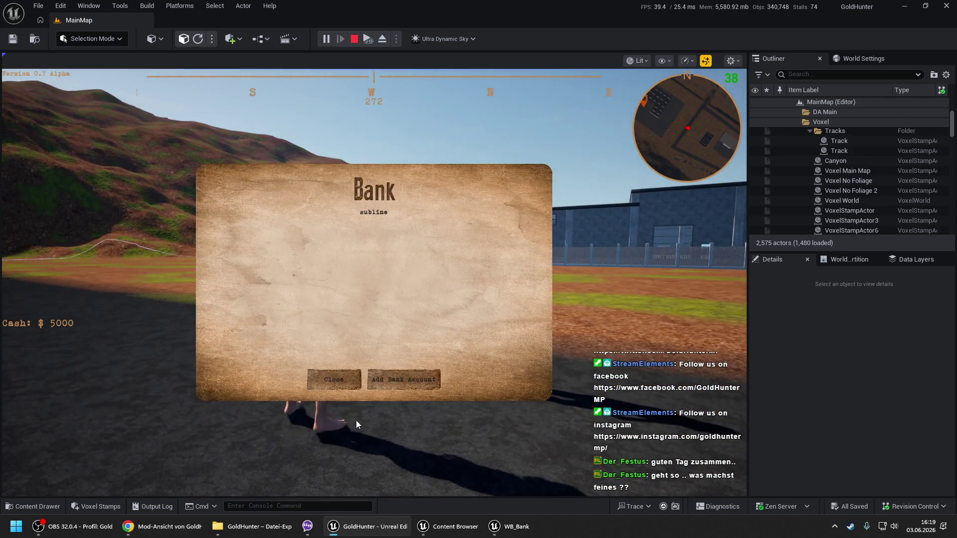
left_click(392, 391)
left_click(358, 292)
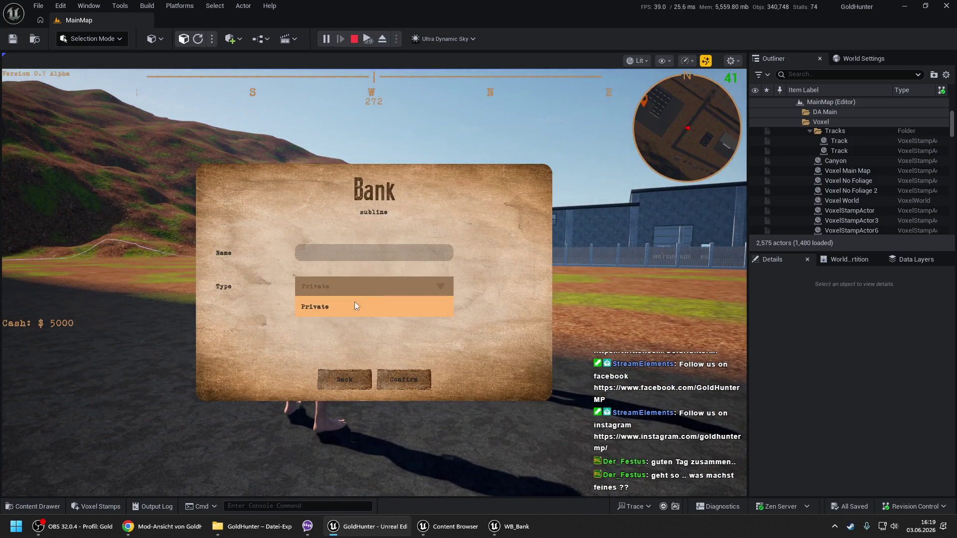
left_click(347, 308)
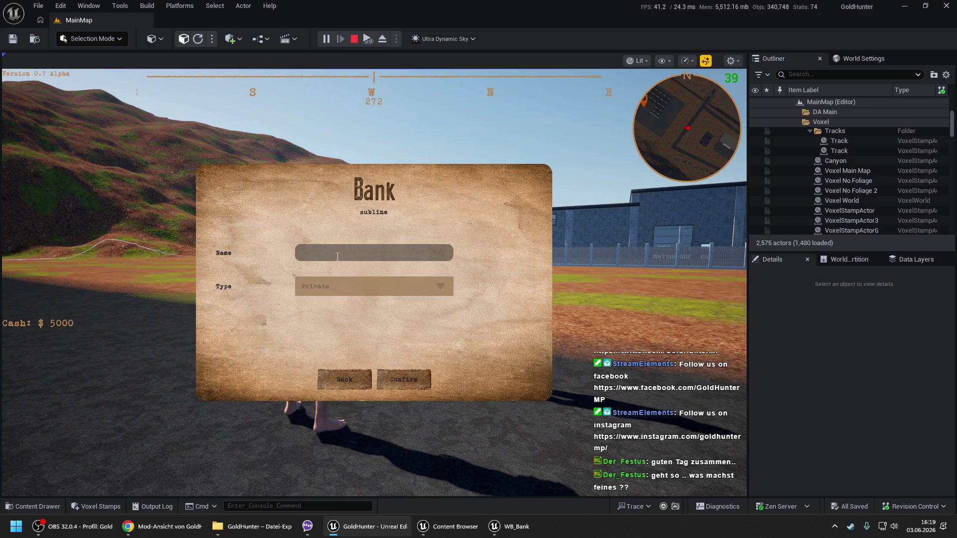
type("Meins")
left_click(403, 380)
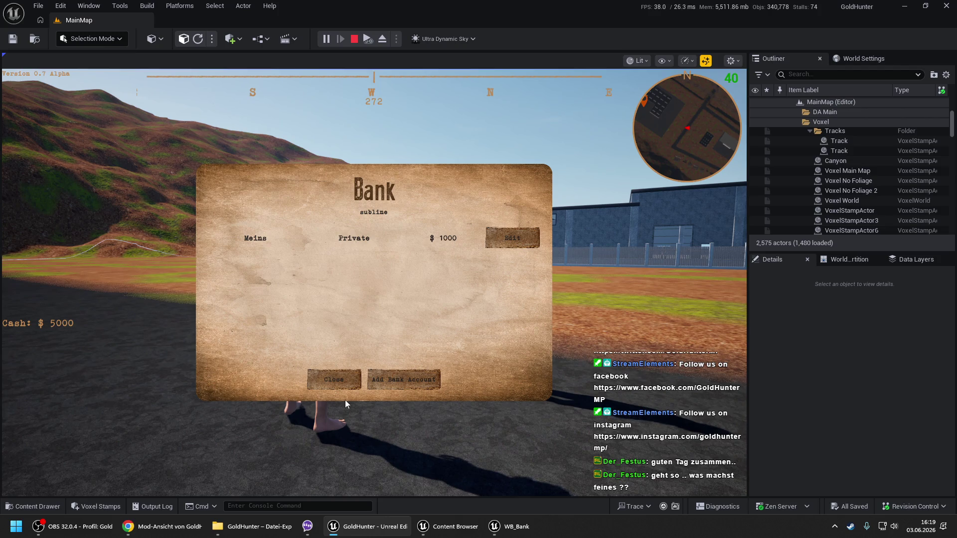
- Reopen the form to find Private listed three times in Type, then stop and return to WB_Bank
left_click(376, 383)
left_click(338, 282)
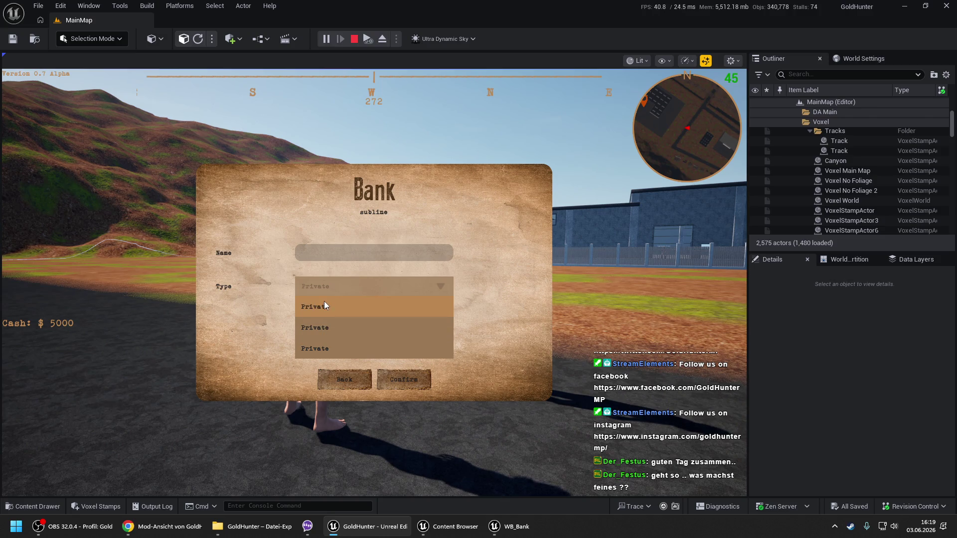
left_click(331, 378)
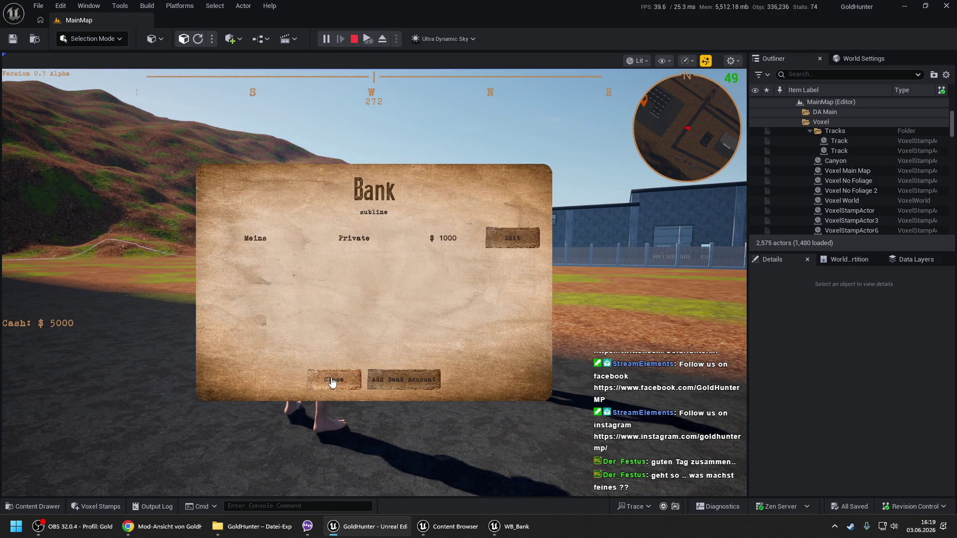
left_click(331, 378)
key("Escape")
left_click(494, 526)
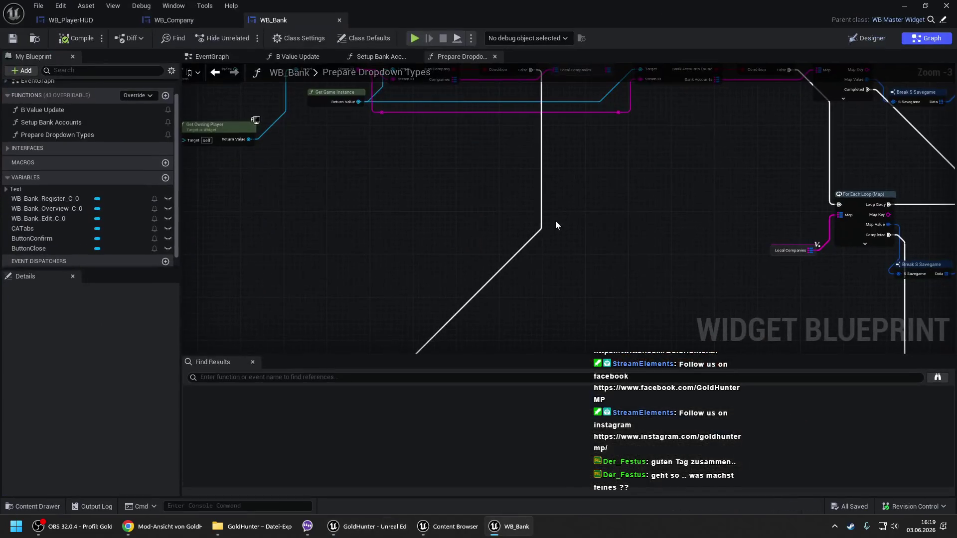
- Review the Prepare Dropdown Types graph from Find Companies through Fill Dropdown and the Return Node
mouse_move(613, 179)
left_mouse_down()
mouse_move(606, 197)
mouse_move(635, 207)
left_mouse_up()
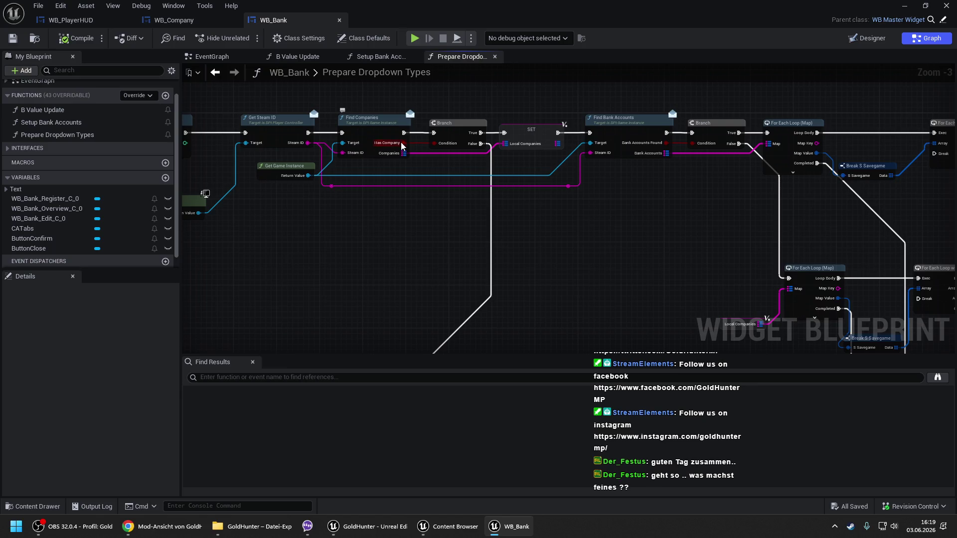
left_click_drag(398, 299, 335, 88)
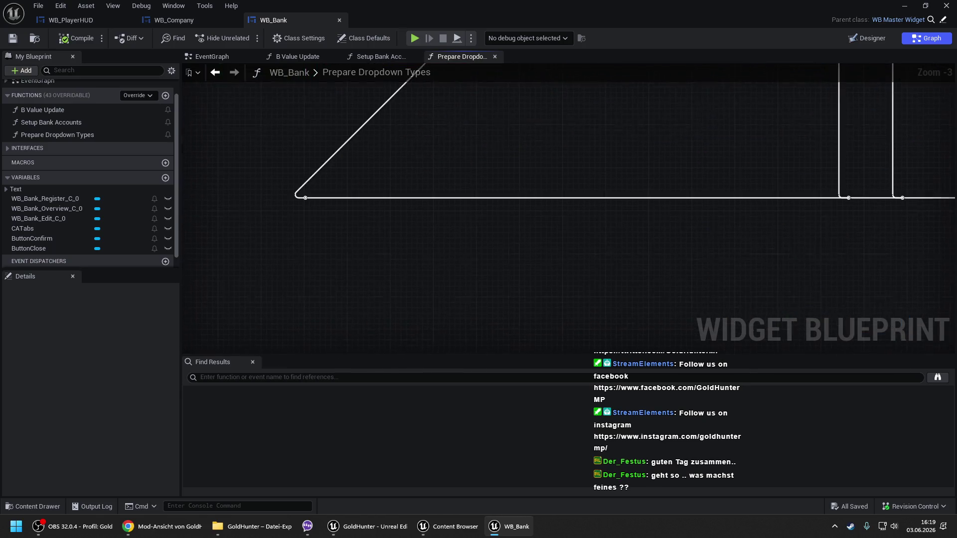
left_click_drag(754, 217, 198, 241)
left_click_drag(459, 199, 682, 337)
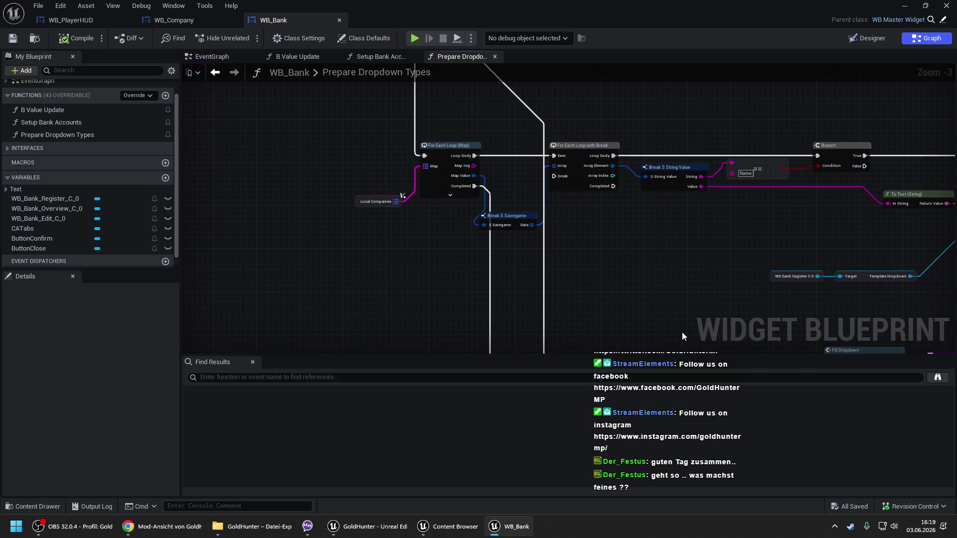
left_click_drag(631, 264, 592, 208)
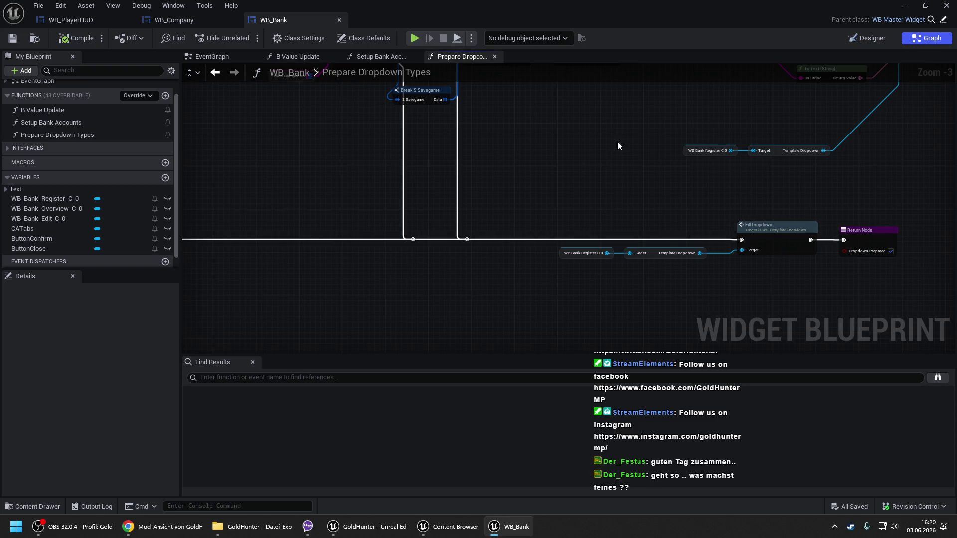
- In the Designer, select WB_Bank_Register_C_0 and open its widget blueprint
left_click(879, 39)
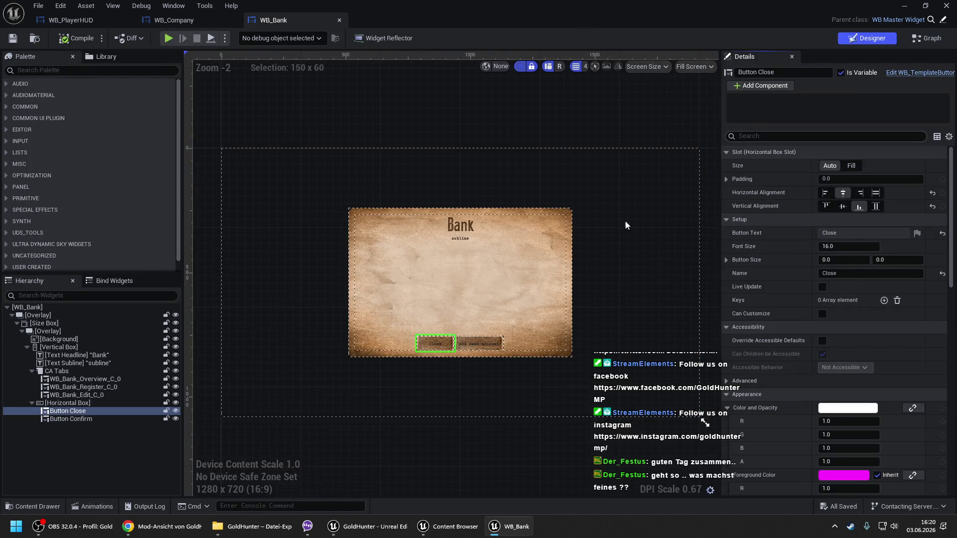
left_click(82, 387)
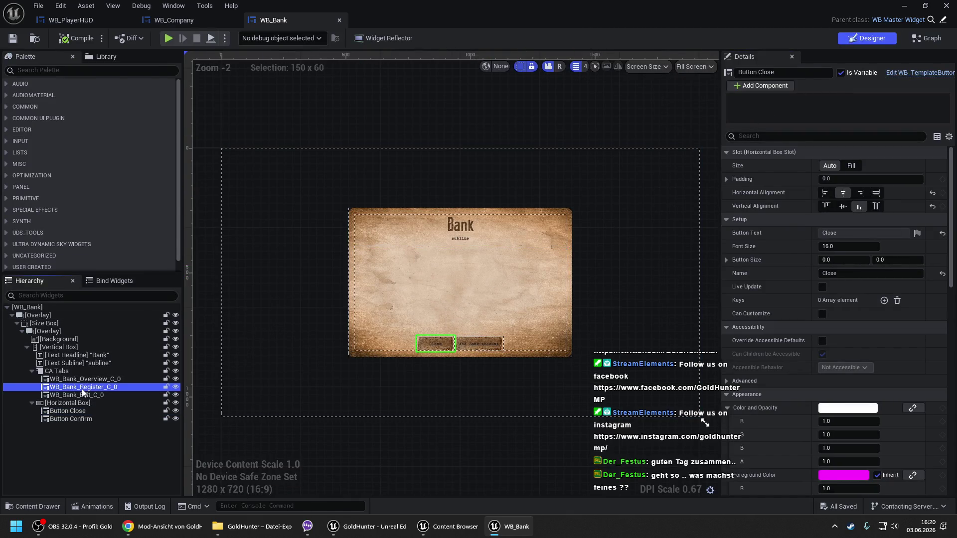
left_click(918, 73)
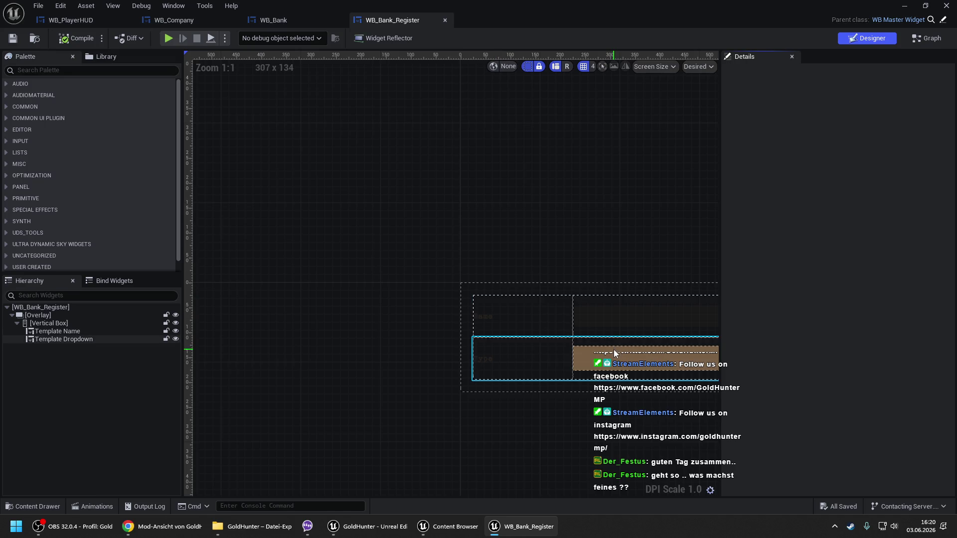
- Open the WB_TemplateDropdown blueprint from the selected Template Dropdown widget
left_click(614, 349)
left_click(936, 72)
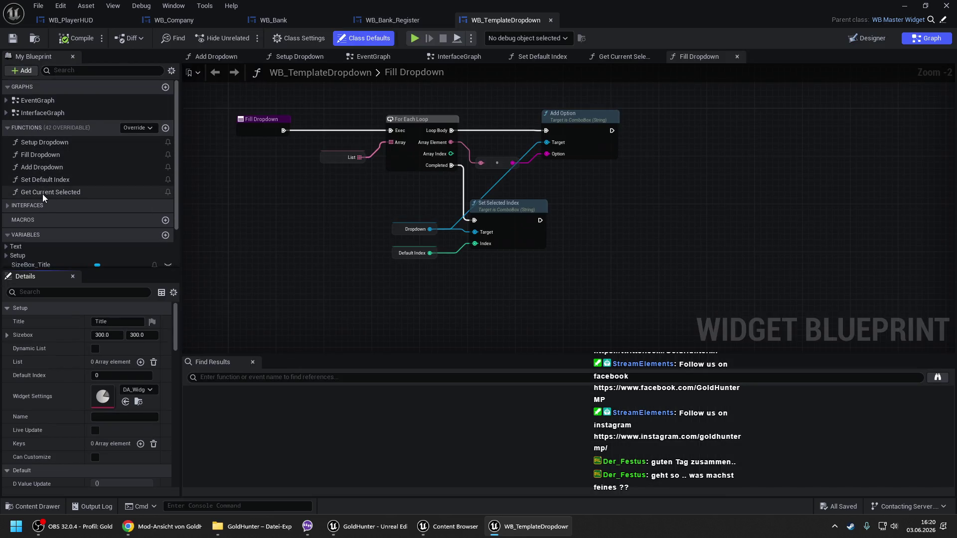
mouse_move(281, 184)
left_mouse_down()
mouse_move(361, 188)
mouse_move(355, 196)
left_mouse_up()
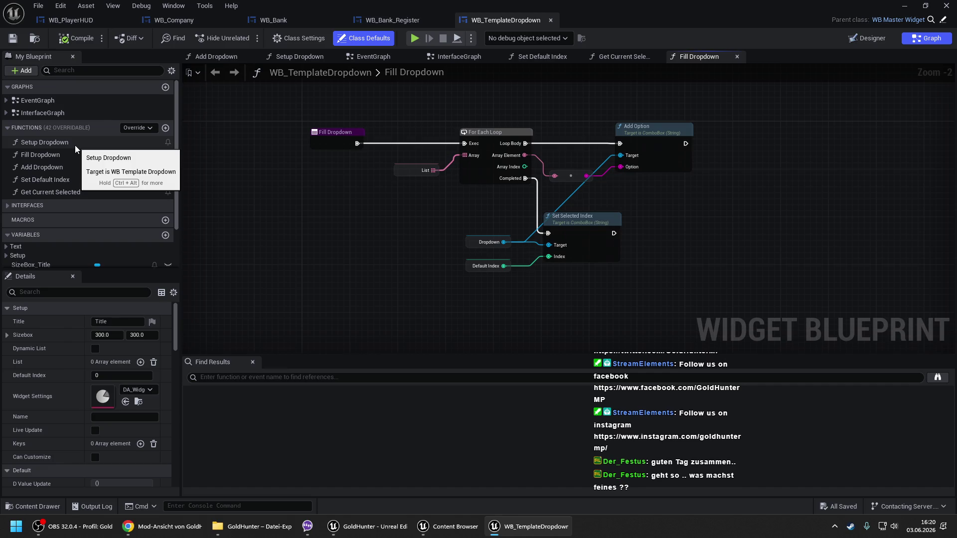
- View the Add Dropdown and Fill Dropdown graphs, then add a new function named Clear Dropdown
double_click(41, 167)
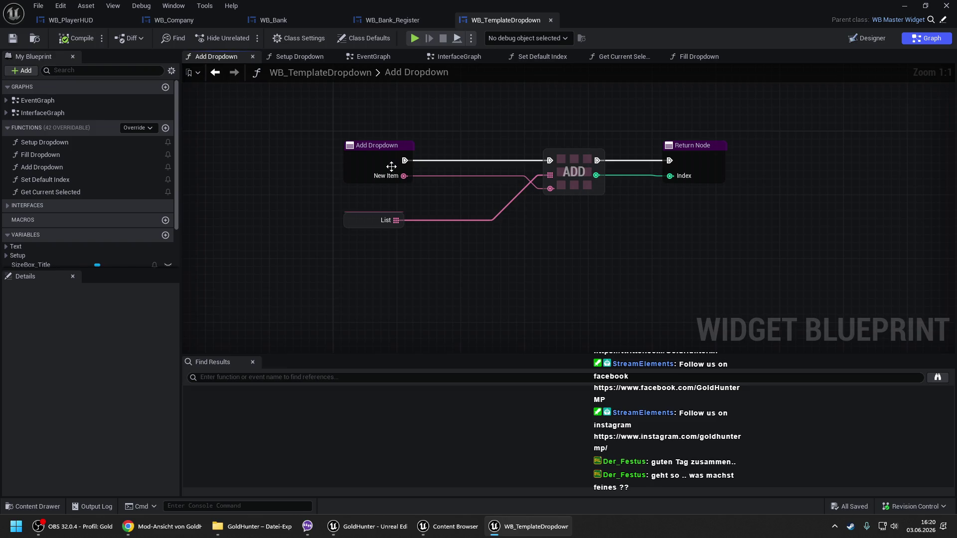
double_click(62, 155)
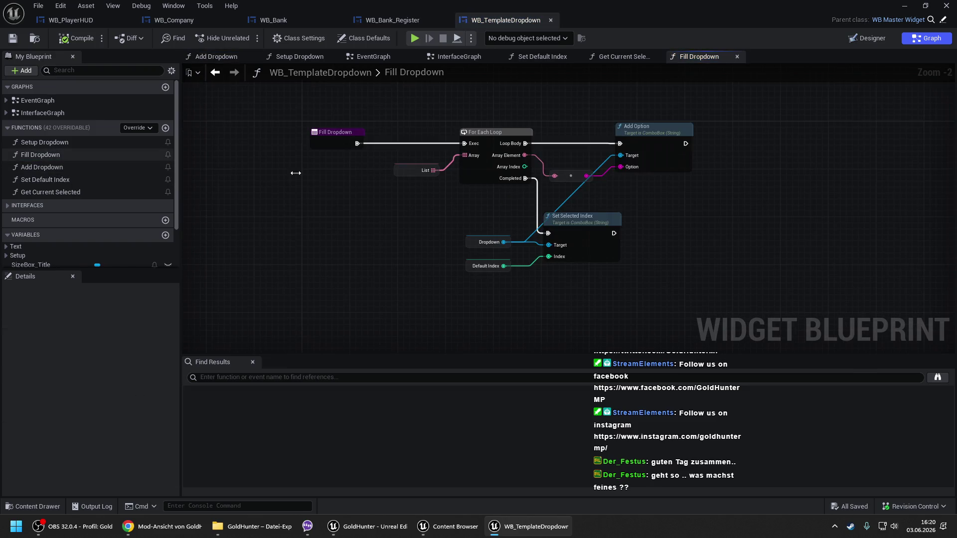
left_click(166, 129)
type("Clear Dropdown")
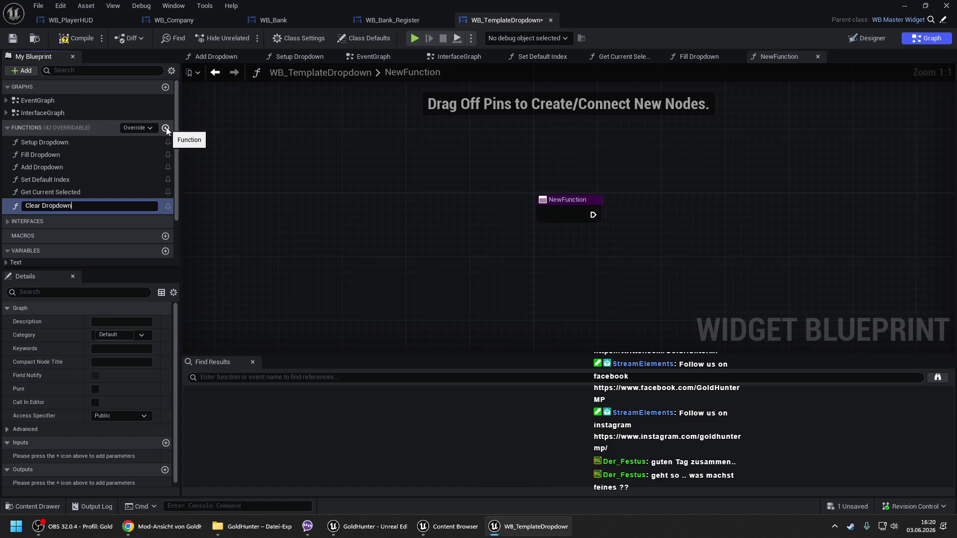
- Confirm the Clear Dropdown function and add an array Clear node on the List variable
key("Return")
left_click(589, 216)
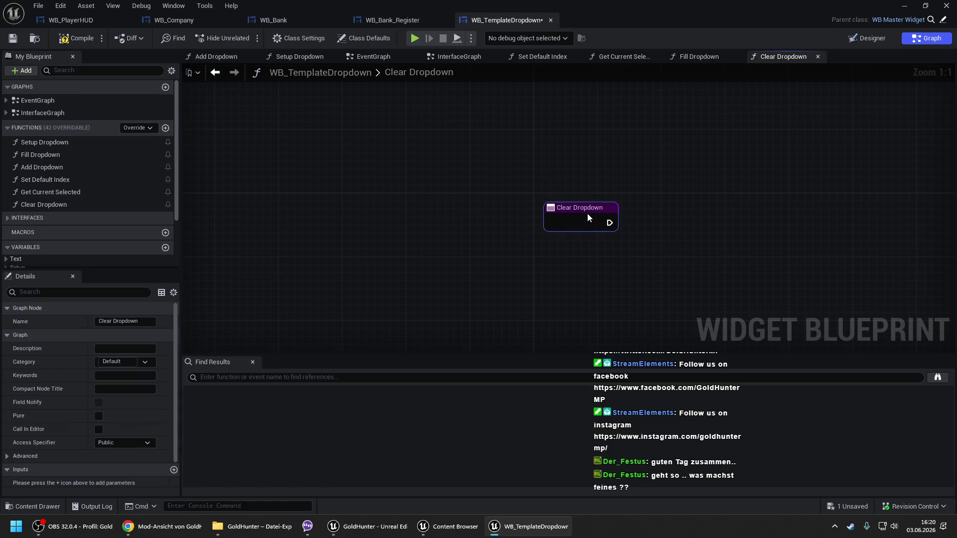
left_click(17, 267)
scroll(29, 222, "down", 3)
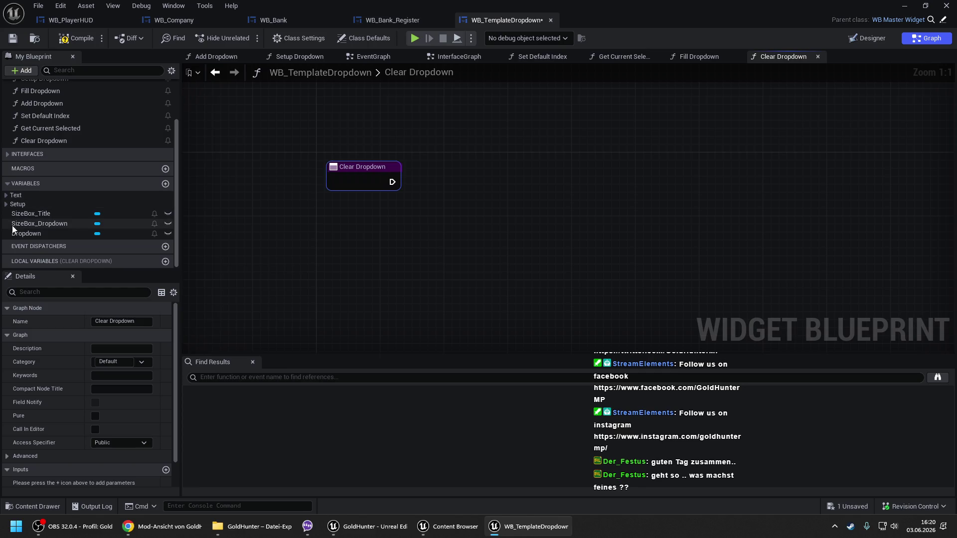
mouse_move(28, 254)
left_mouse_down()
mouse_move(366, 222)
mouse_move(459, 170)
mouse_move(391, 181)
left_mouse_up()
left_click(483, 201)
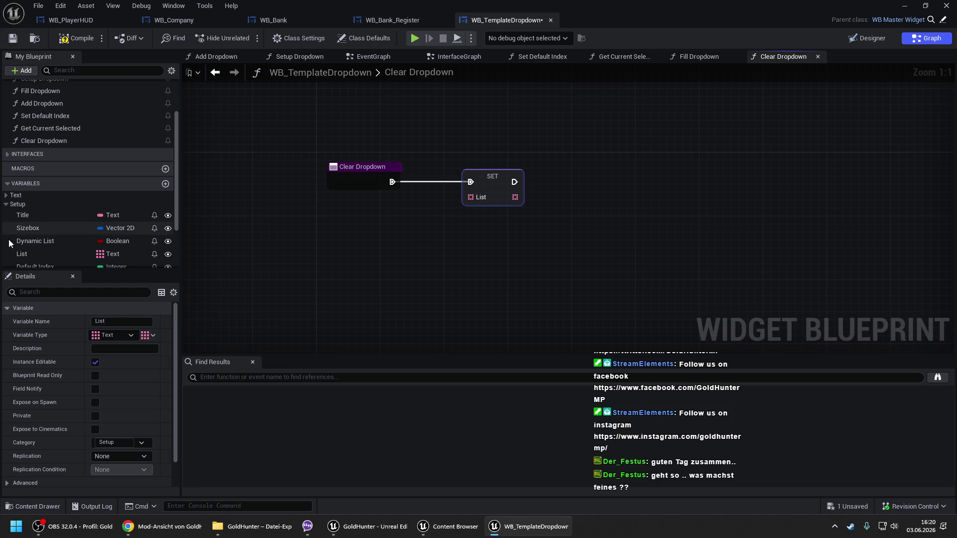
left_click_drag(28, 252, 408, 232)
left_click(331, 256)
type("clear")
key("Return")
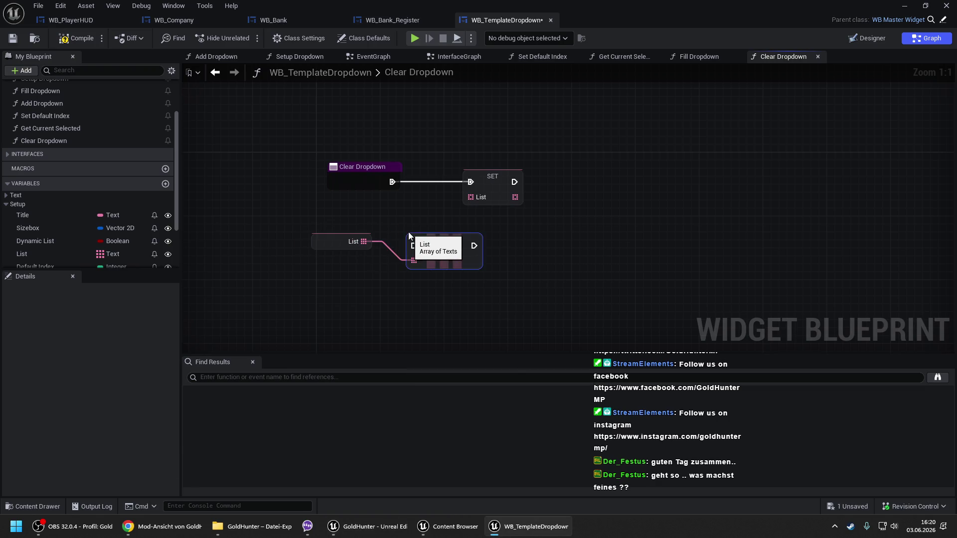
- Remove the stray SET List node and run CLEAR right after the function entry
key("Delete")
mouse_move(454, 239)
left_mouse_down()
mouse_move(501, 168)
mouse_move(392, 181)
left_mouse_up()
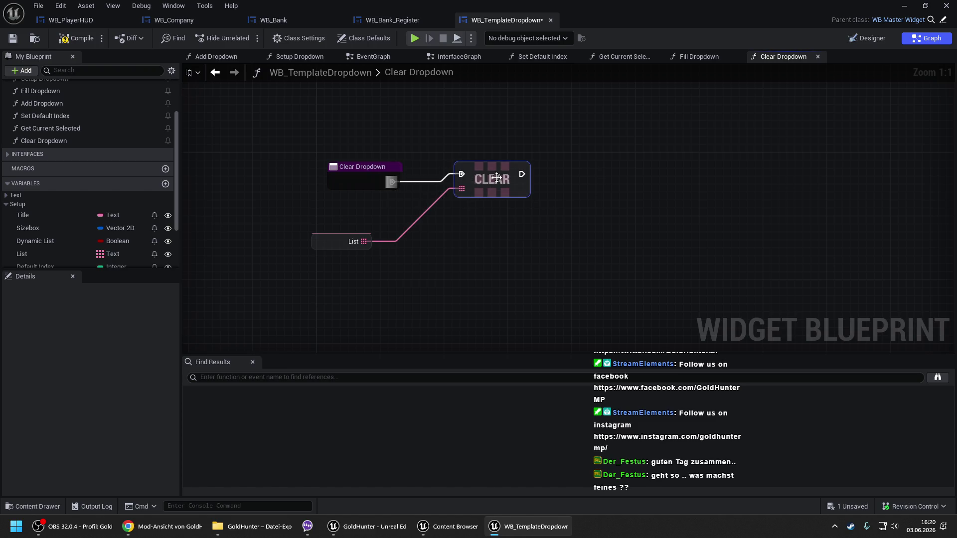
key("q")
left_click_drag(335, 245, 398, 229)
left_click(403, 205)
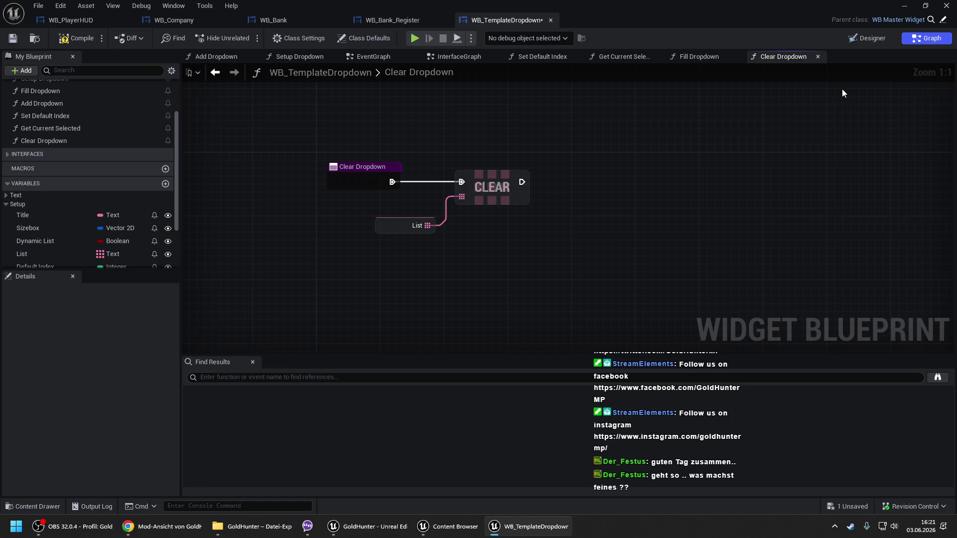
- Check the Dropdown combo box in the Designer and compare the Add Dropdown and Fill Dropdown graphs
left_click(857, 34)
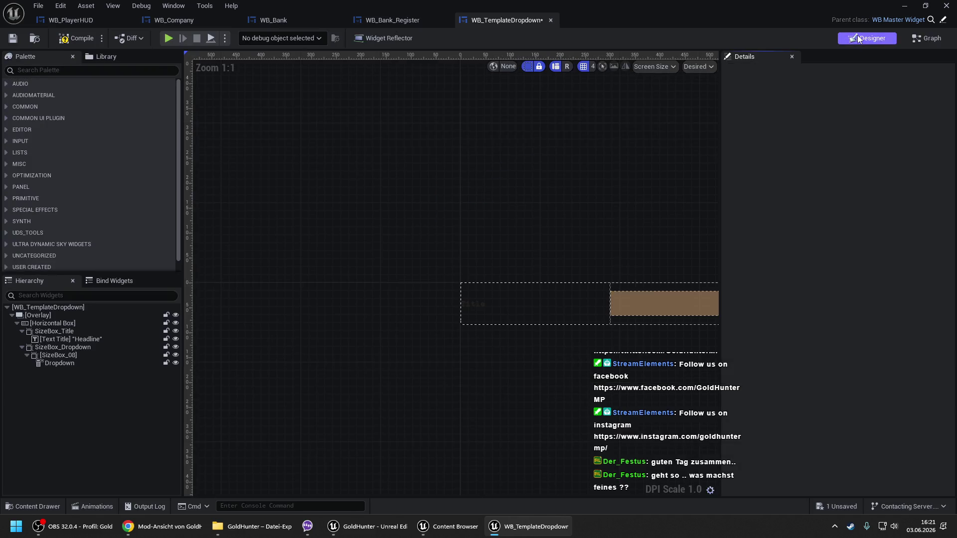
left_click(636, 310)
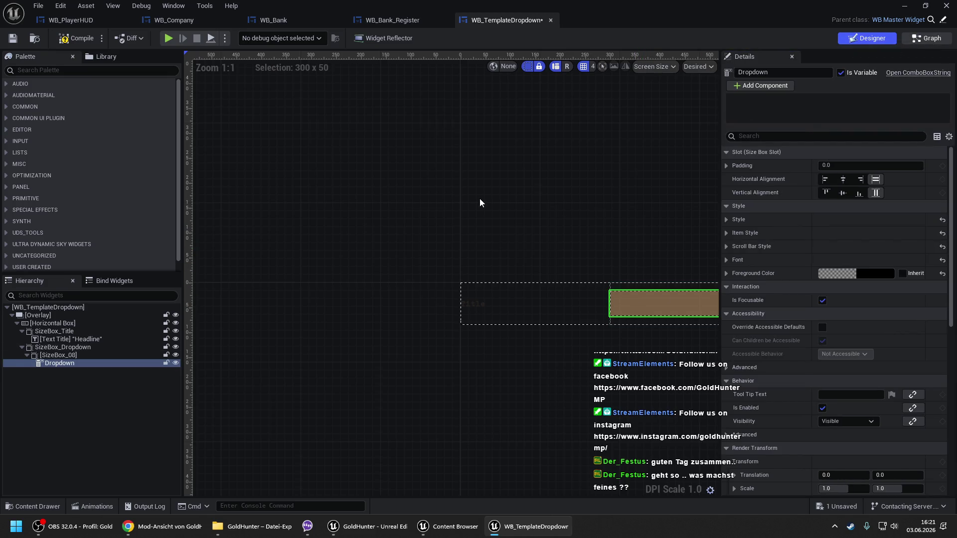
key("ctrl+shift+g")
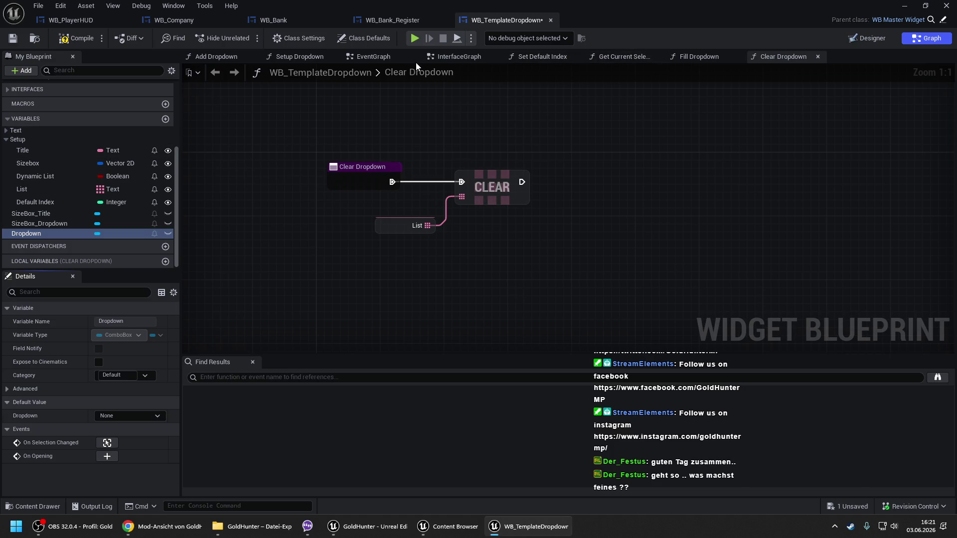
left_click(226, 61)
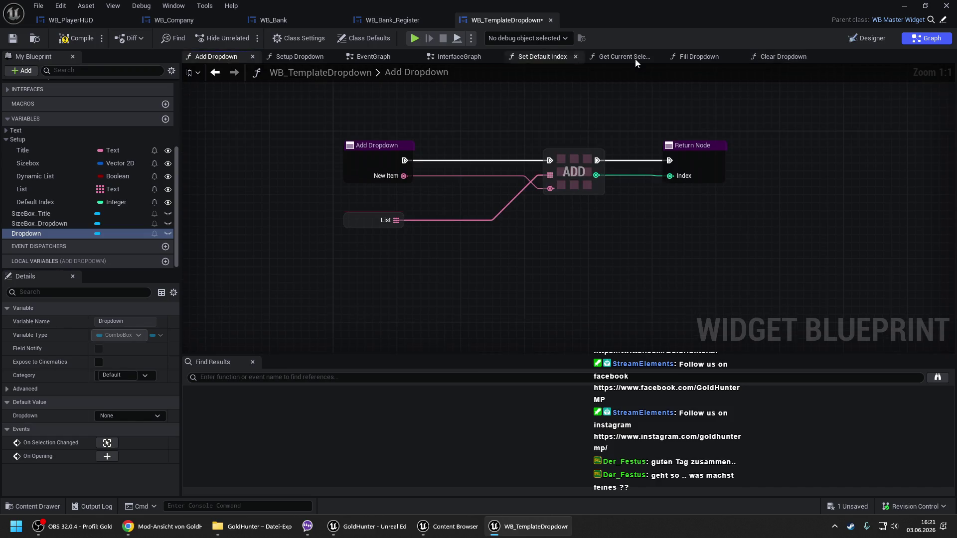
left_click(690, 57)
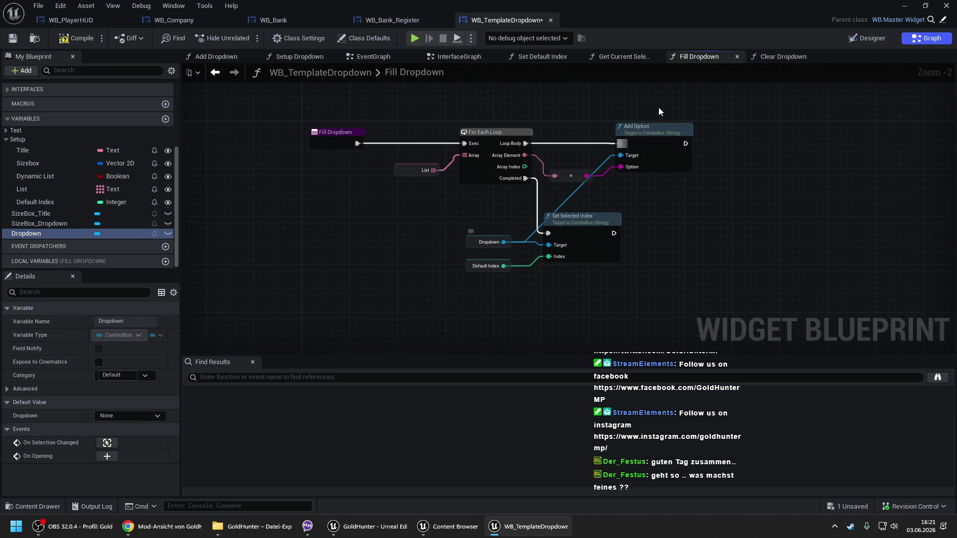
left_click(776, 57)
- Add a Clear Options call on Dropdown, running right after the CLEAR node
mouse_move(29, 233)
left_mouse_down()
mouse_move(454, 259)
mouse_move(582, 210)
left_mouse_up()
left_click(479, 266)
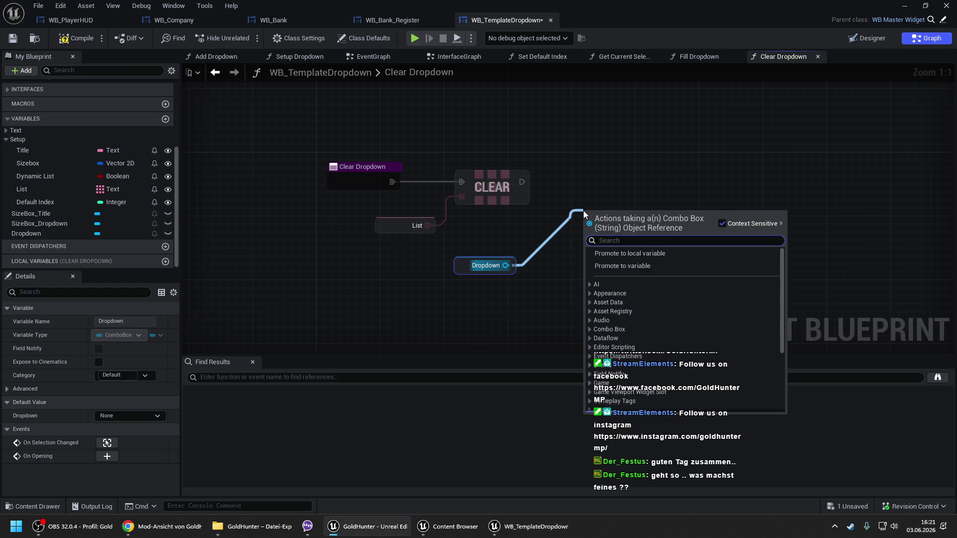
type("option")
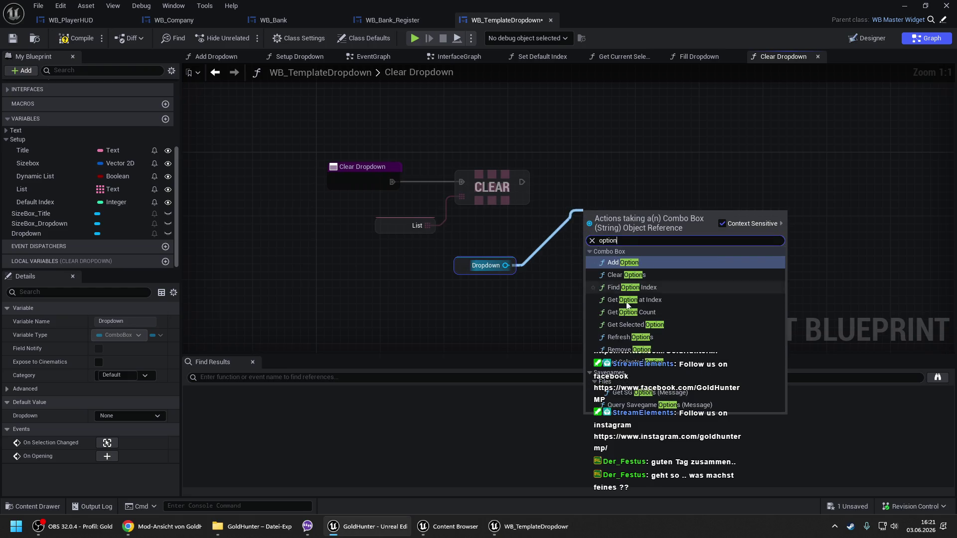
left_click(632, 275)
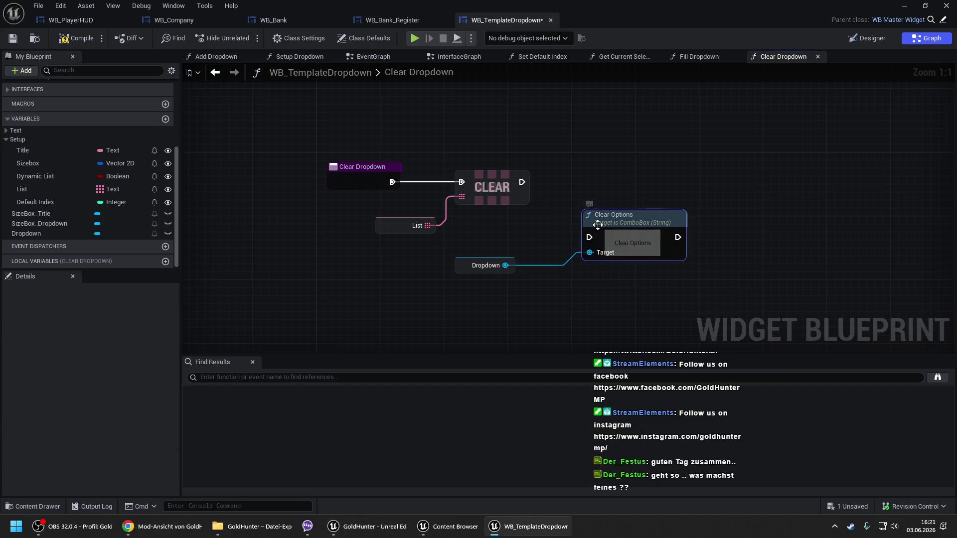
left_click_drag(588, 237, 524, 182)
left_click_drag(587, 209, 586, 153)
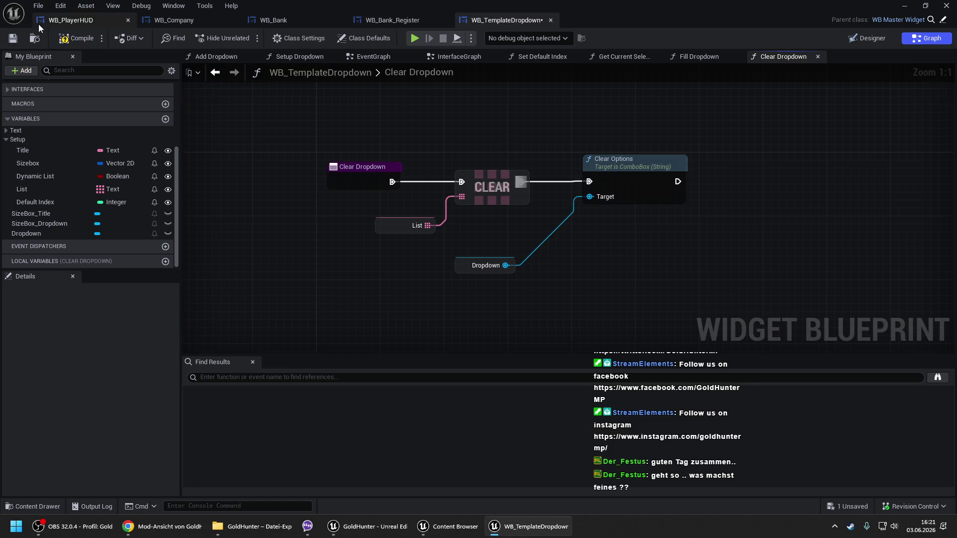
- Compile and save WB_TemplateDropdown, then switch to the WB_Company blueprint
left_click(75, 40)
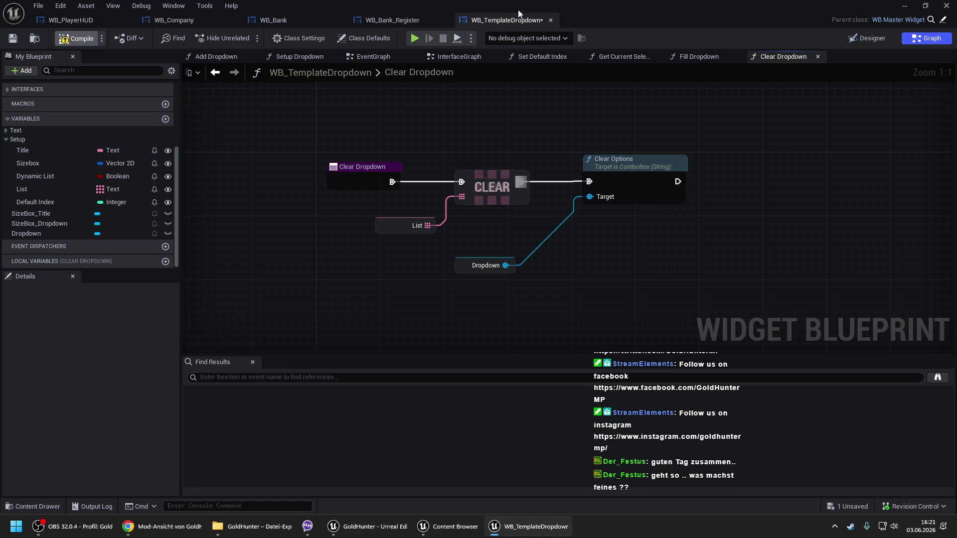
left_click(551, 20)
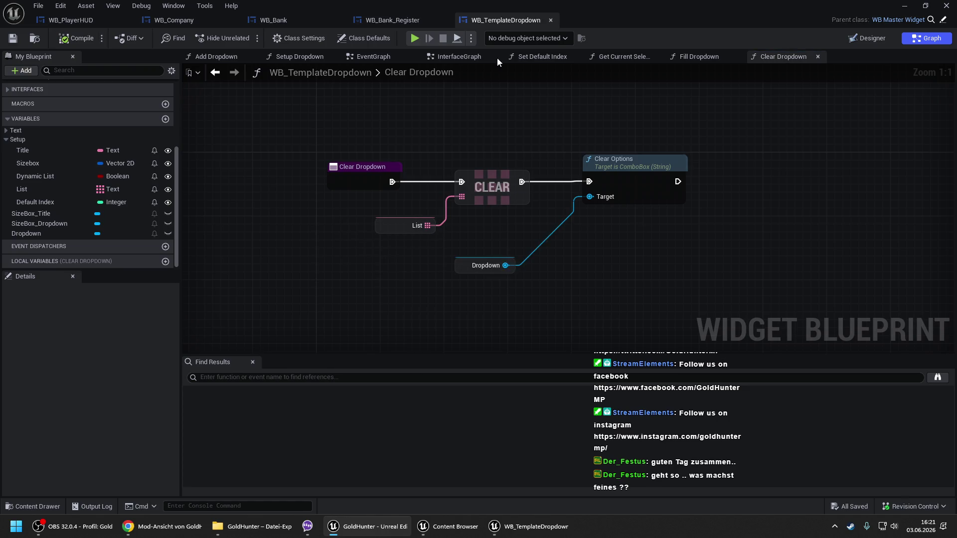
key("alt+Tab")
key("alt+Tab")
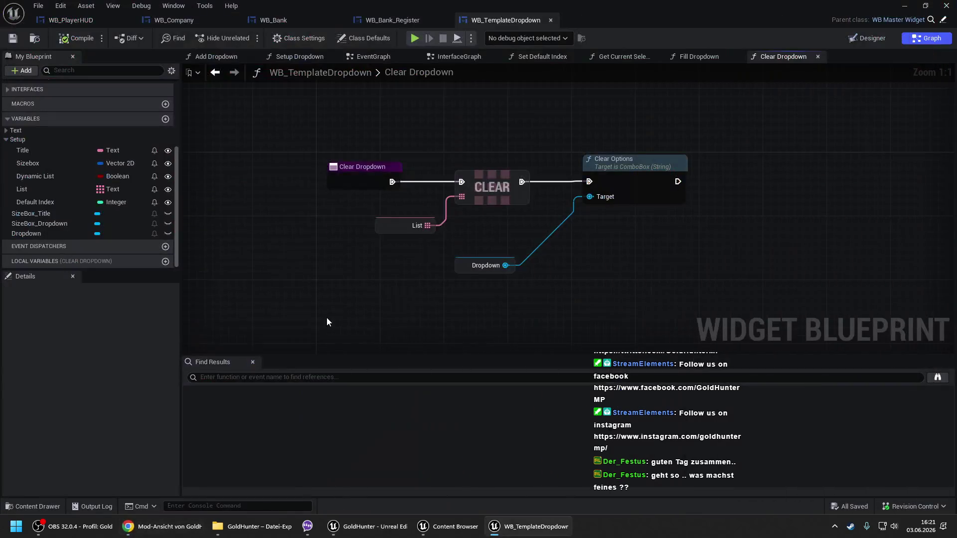
left_click(184, 21)
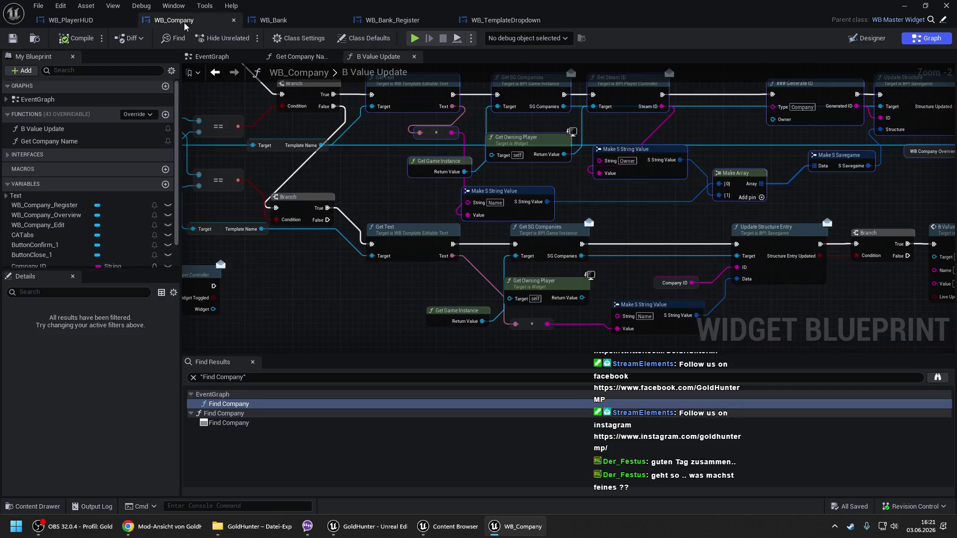
- Return to WB_Bank's Prepare Dropdown Types graph and move the Template Dropdown node left
left_click(312, 22)
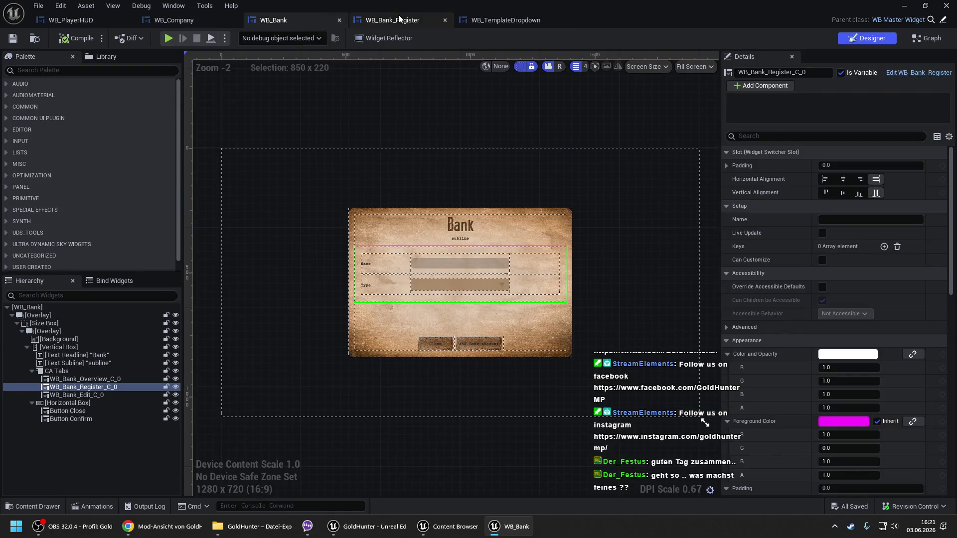
left_click(392, 20)
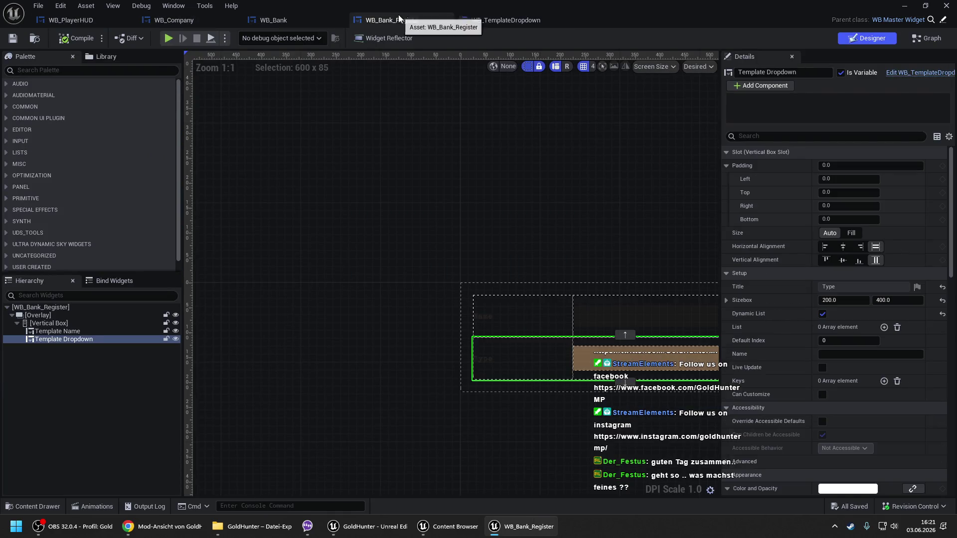
left_click(276, 23)
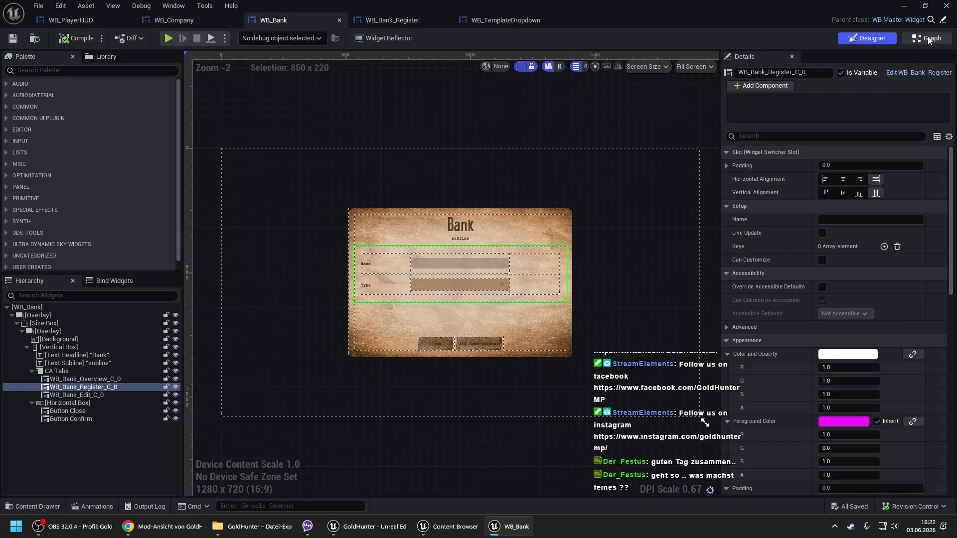
key("shift+F4")
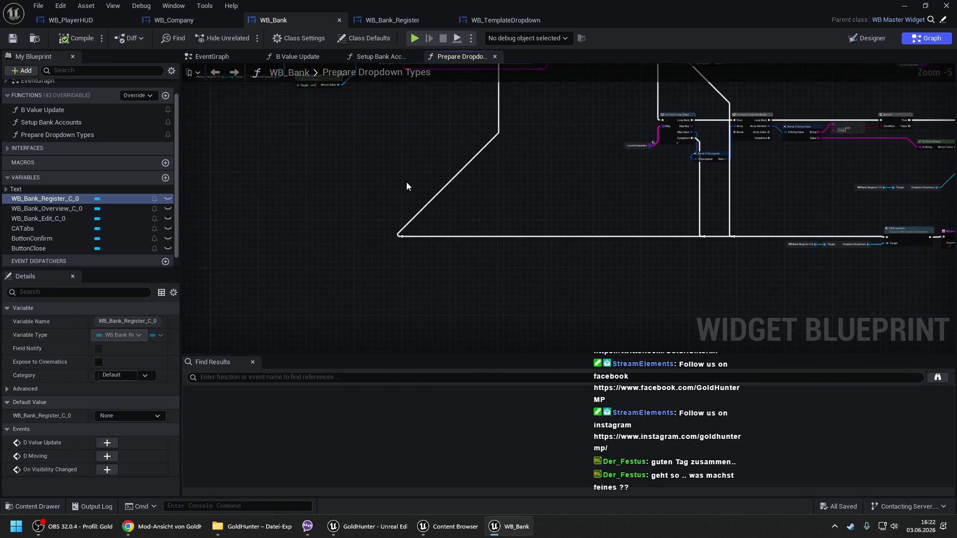
left_click(528, 308)
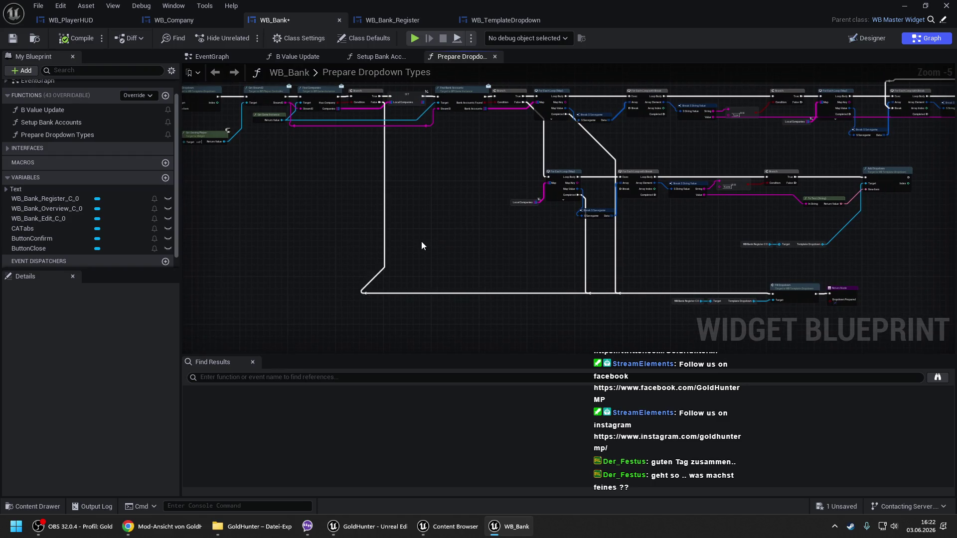
scroll(327, 218, "down", 3)
scroll(334, 156, "up", 3)
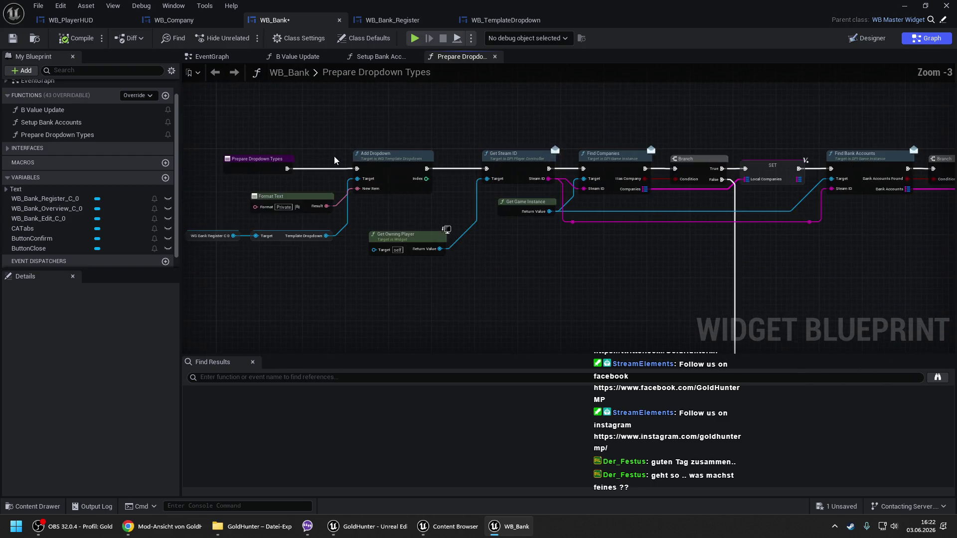
mouse_move(319, 143)
left_mouse_down()
mouse_move(947, 297)
mouse_move(952, 323)
mouse_move(951, 305)
mouse_move(915, 274)
left_mouse_up()
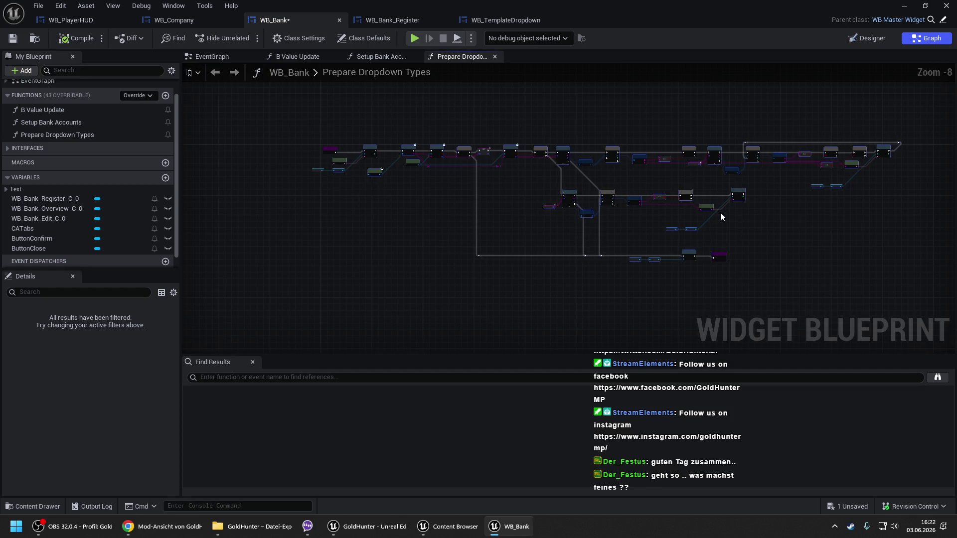
scroll(328, 169, "up", 5)
scroll(328, 170, "up", 2)
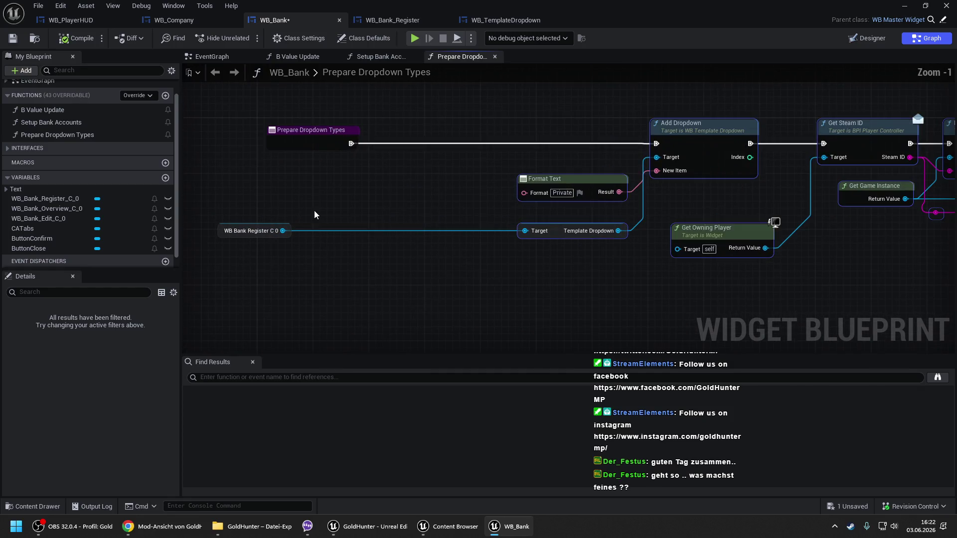
left_click_drag(560, 229, 358, 229)
- Call Clear Dropdown on Template Dropdown before Add Dropdown, compile, and minimize the editor
mouse_move(416, 230)
left_mouse_down()
mouse_move(475, 132)
mouse_move(350, 145)
left_mouse_up()
type("clear")
key("Return")
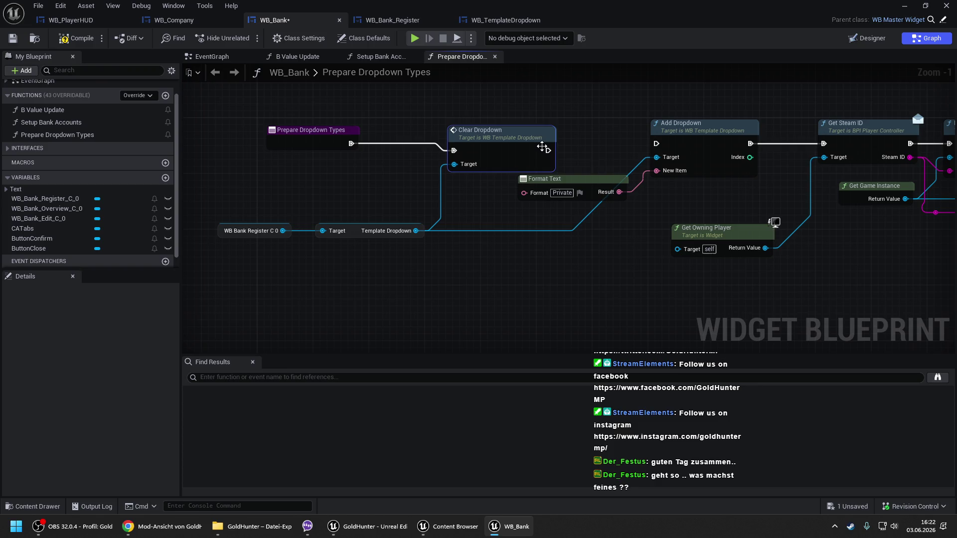
mouse_move(548, 150)
left_mouse_down()
mouse_move(561, 164)
mouse_move(655, 144)
left_mouse_up()
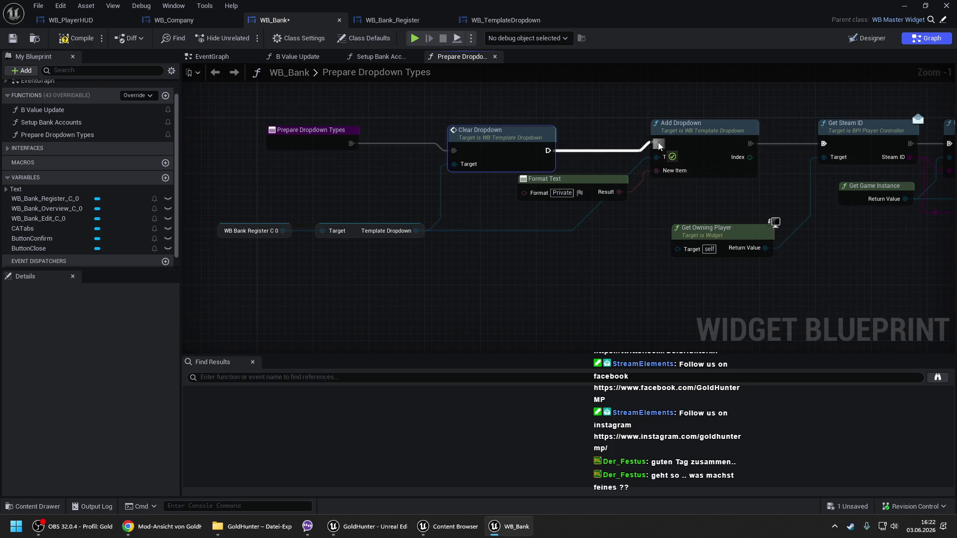
left_click(80, 39)
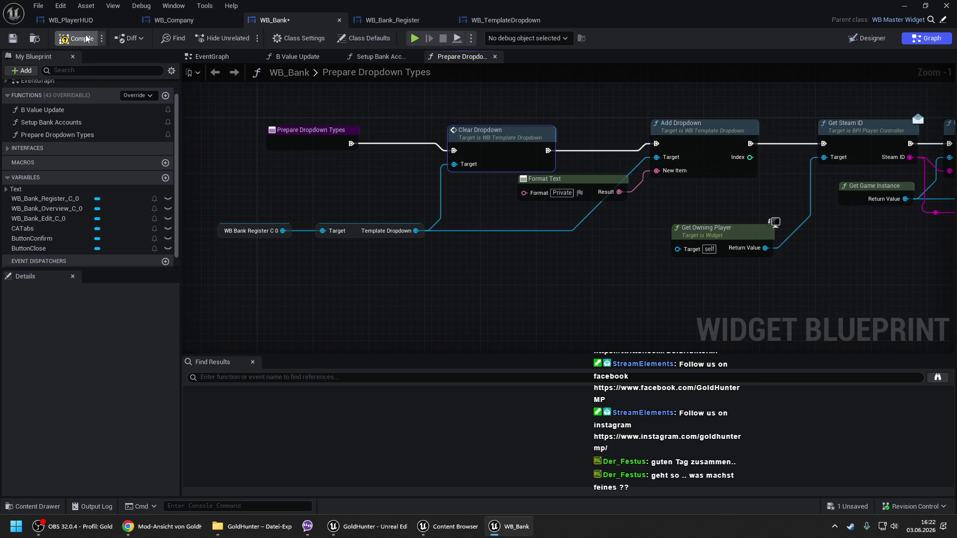
left_click(903, 5)
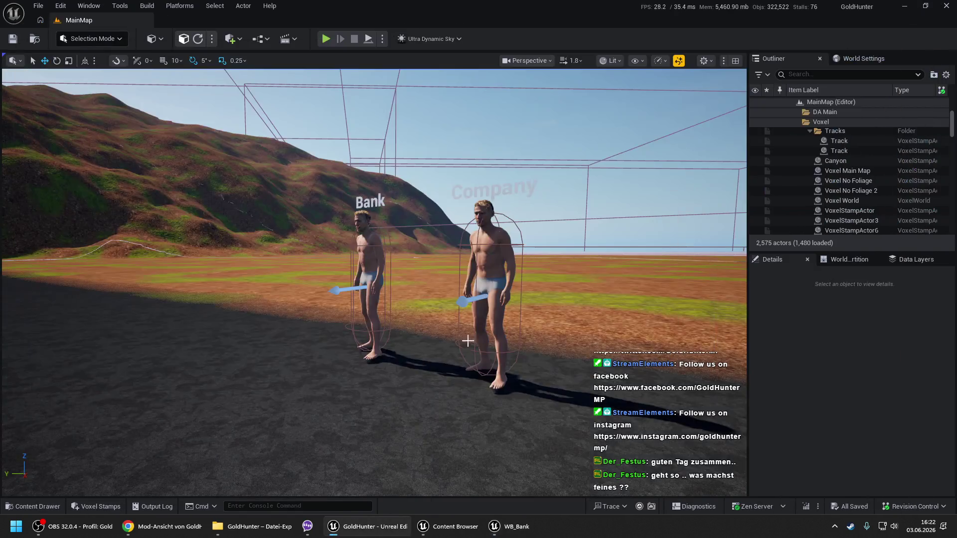
- Play the level from this viewport spot and open the Bank NPC's dialog
right_click(186, 446)
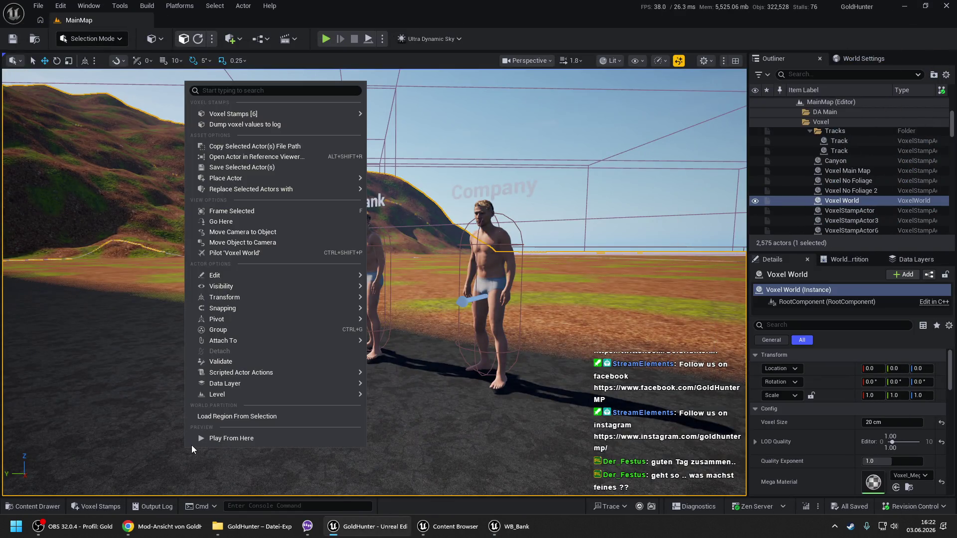
left_click(215, 435)
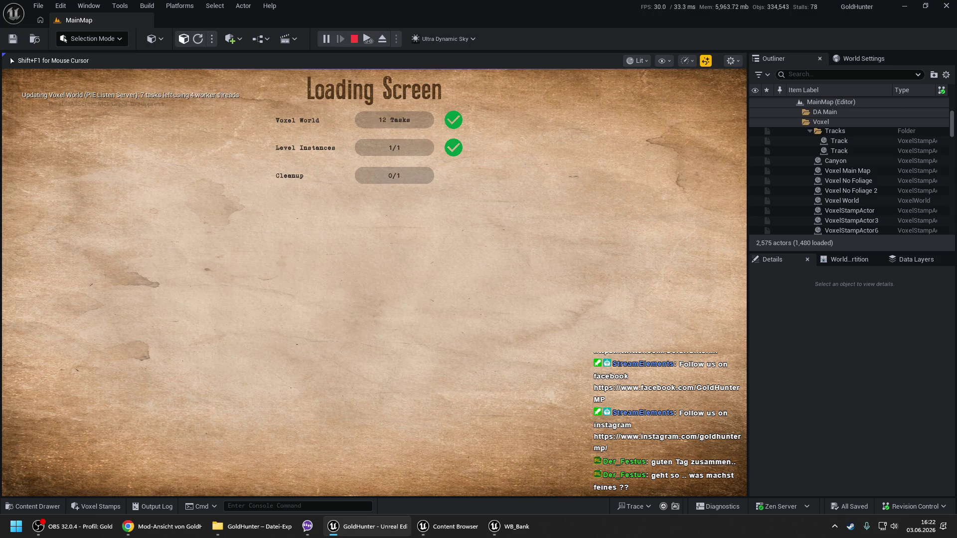
key("space")
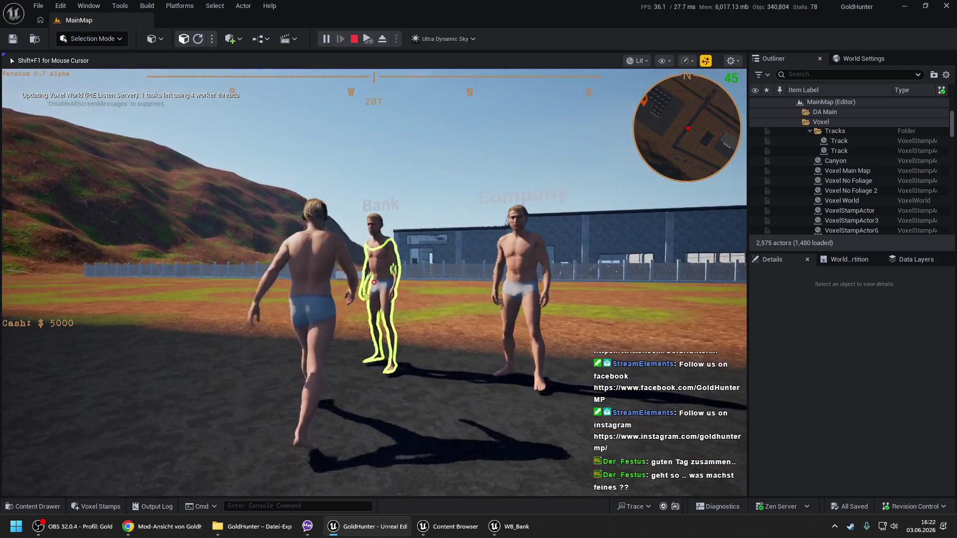
key("e")
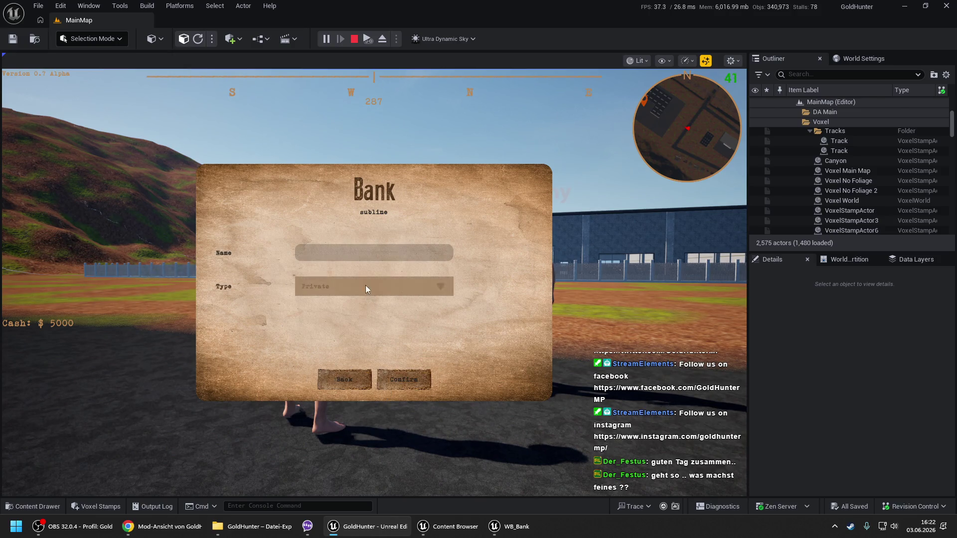
- Create a bank account named 'siis' and confirm it
left_click(363, 253)
type("s")
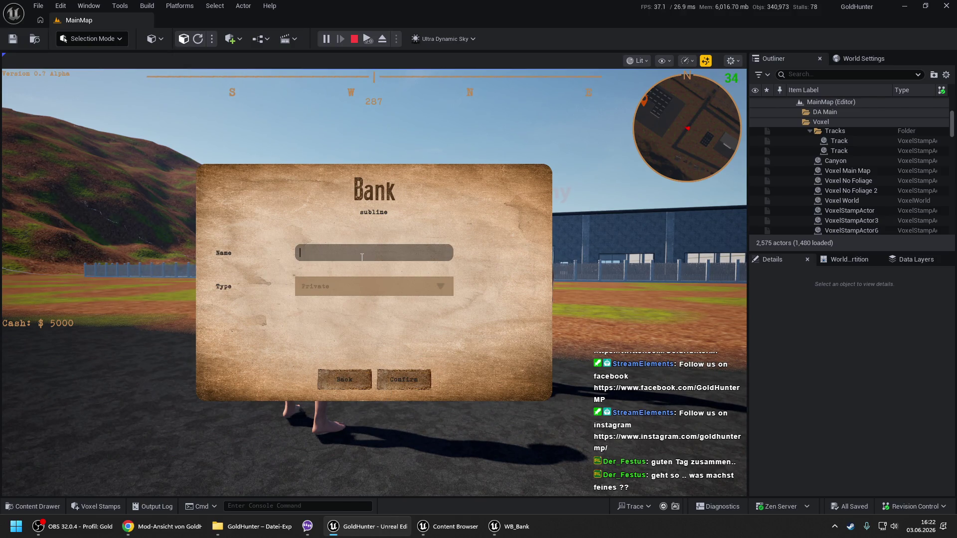
type("iiin")
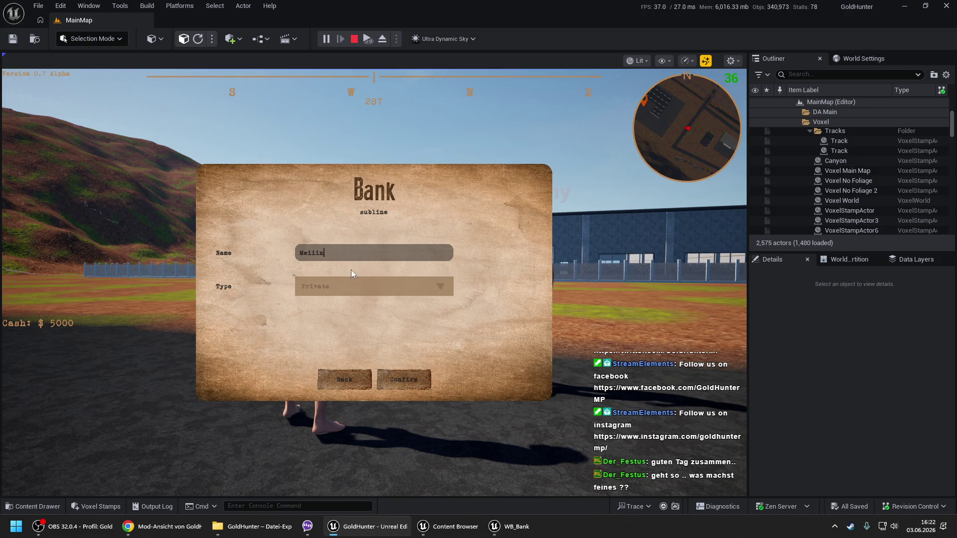
type("s")
left_click(333, 286)
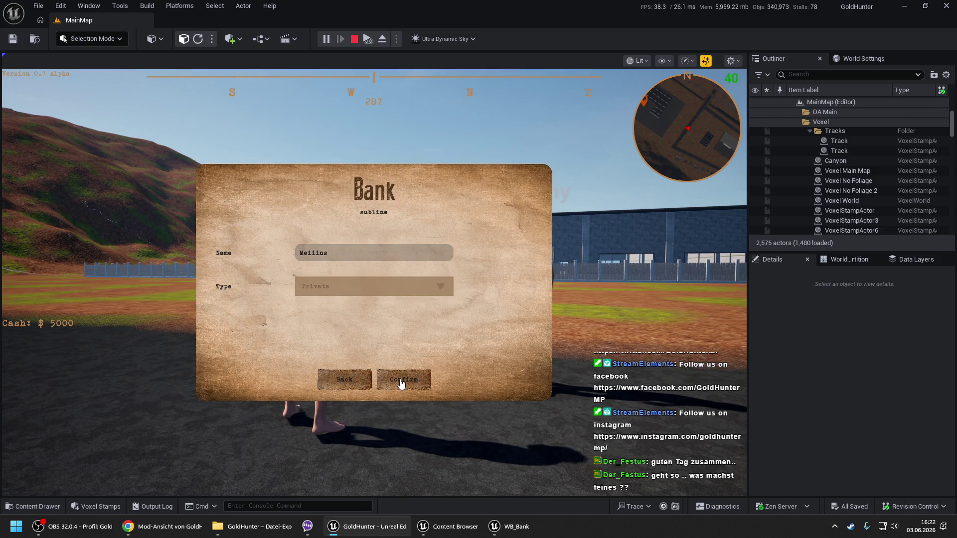
left_click(401, 381)
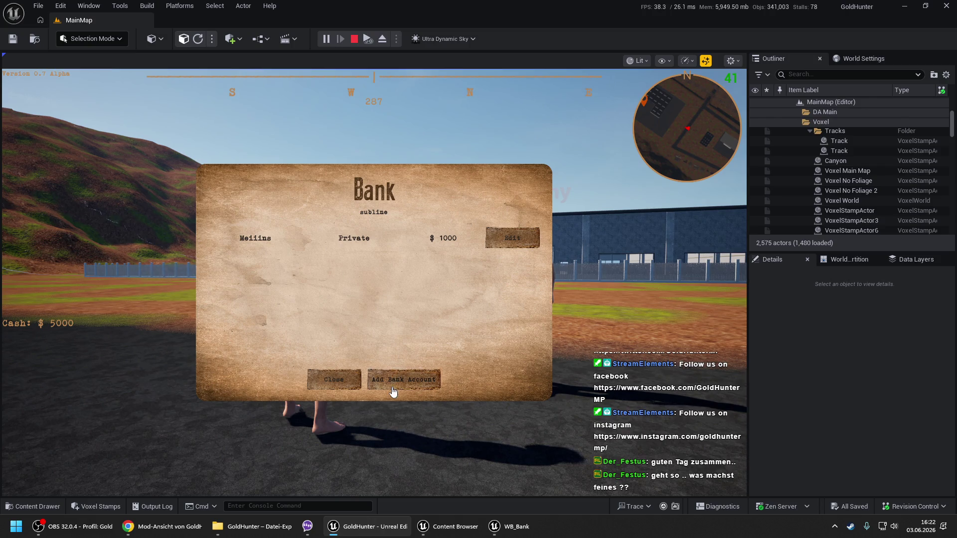
- Add another account with Type Private, entering 'n anderes', and submit it
left_click(393, 391)
left_click(338, 293)
left_click(333, 305)
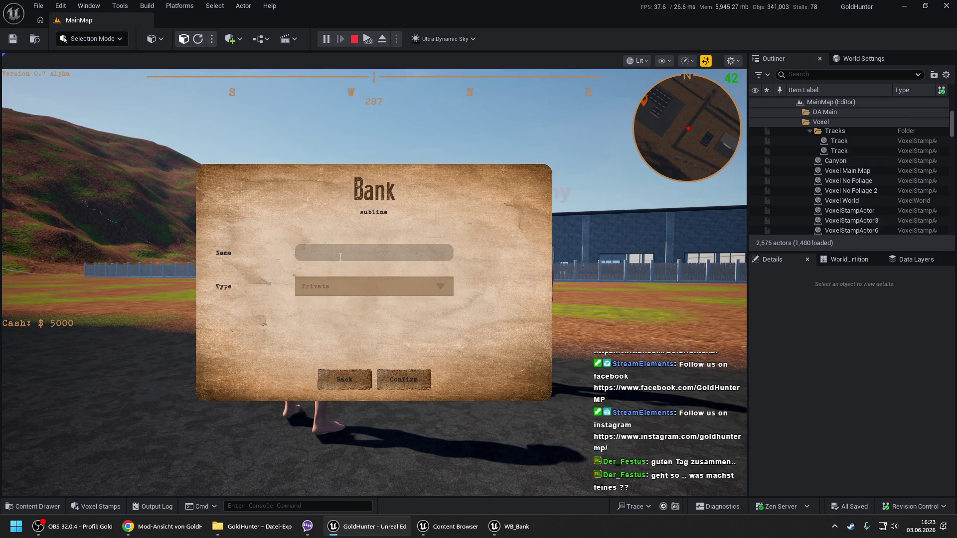
type("mein anderes")
left_click(395, 380)
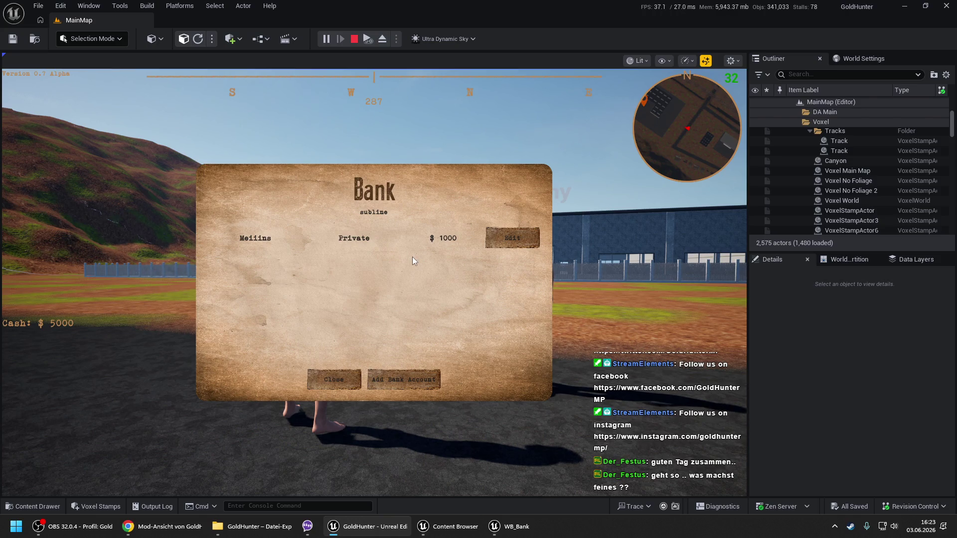
- Add a third Private bank account named 'sdf'
left_click(381, 374)
left_click(370, 262)
type("sdf")
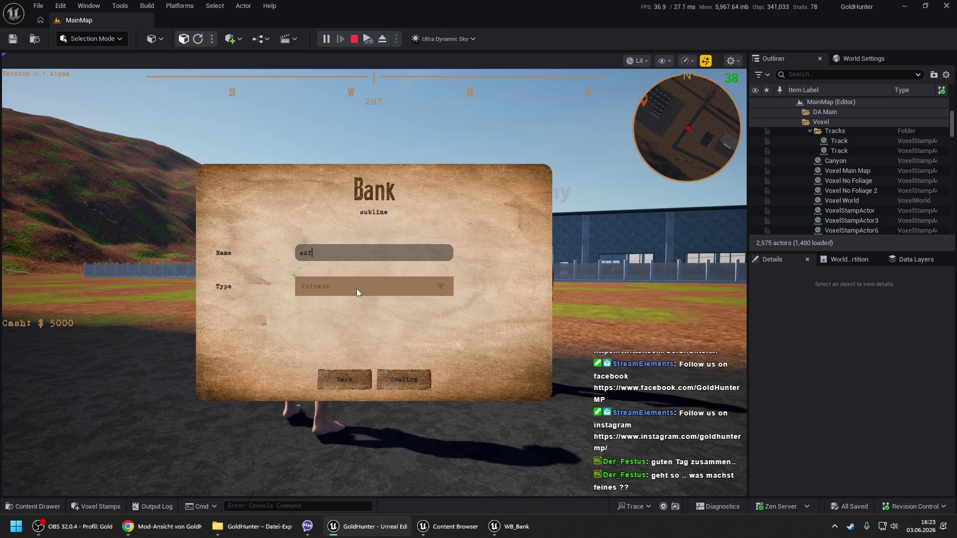
left_click(356, 292)
left_click(354, 309)
left_click(390, 388)
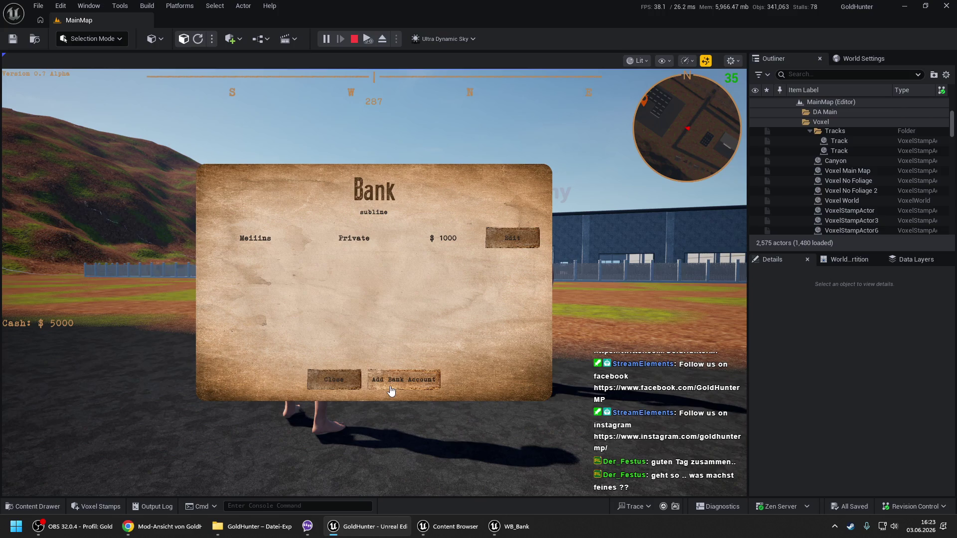
- Close the bank dialog, stop play and return to the WB_Bank blueprint
left_click(339, 383)
key("Escape")
left_click(509, 529)
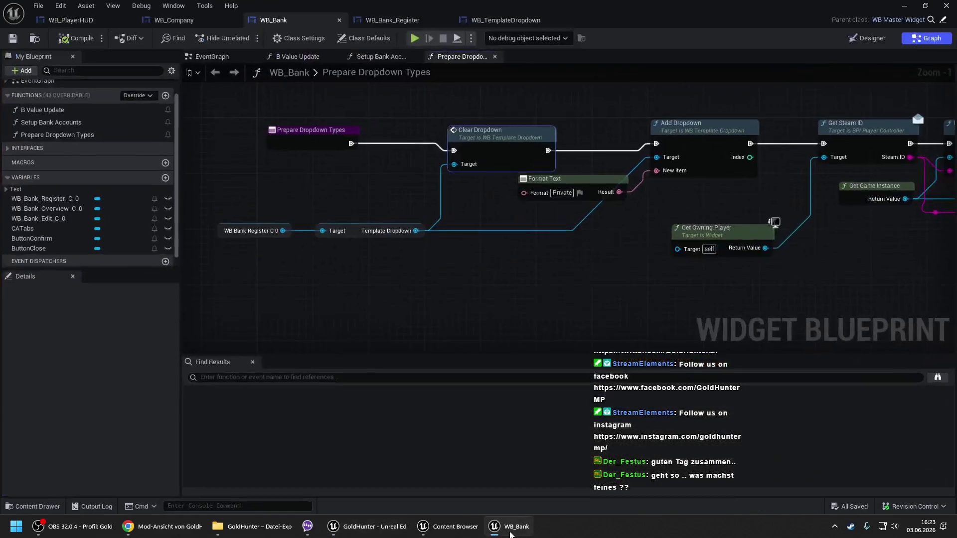
- Switch to Setup Bank Accounts, then open GH_GameInstance from Content/Blueprints
left_click(362, 60)
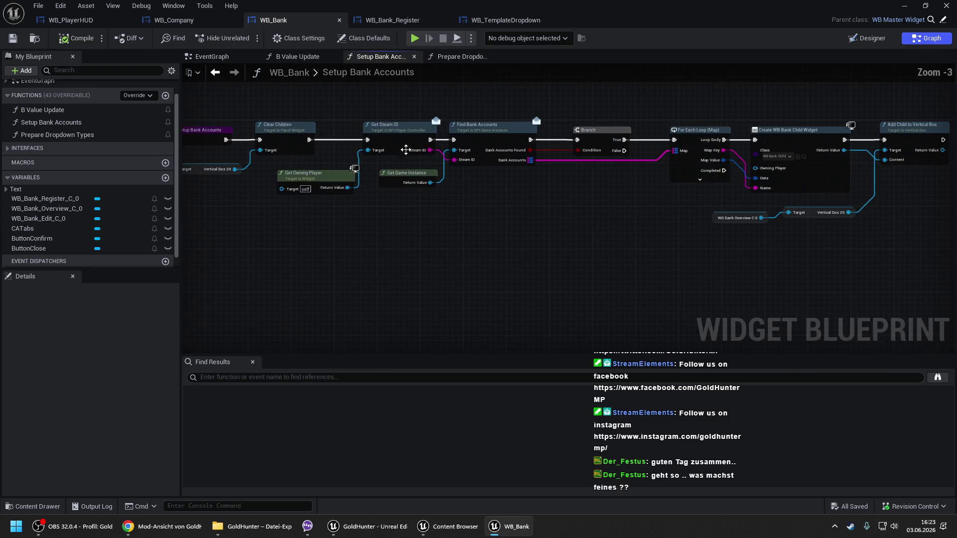
left_click_drag(487, 175, 442, 176)
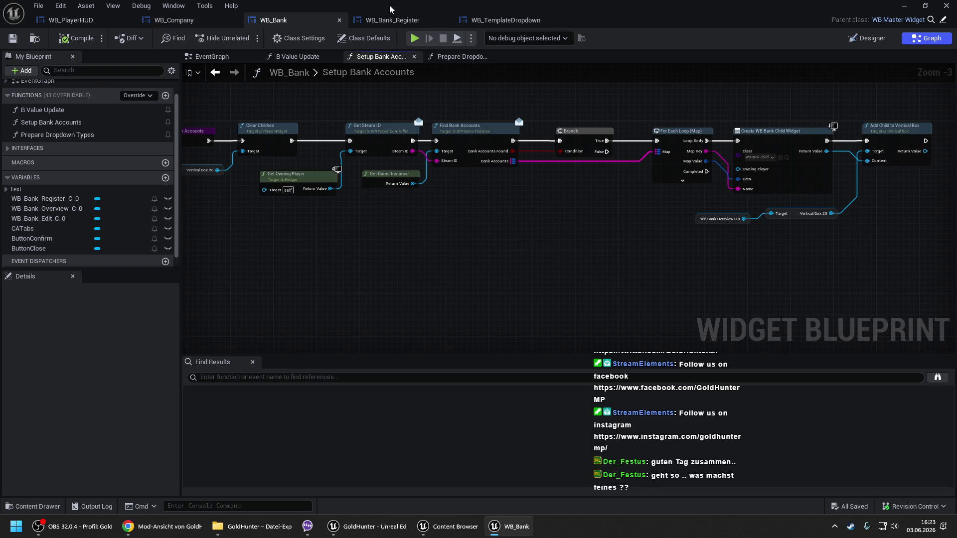
left_click(447, 527)
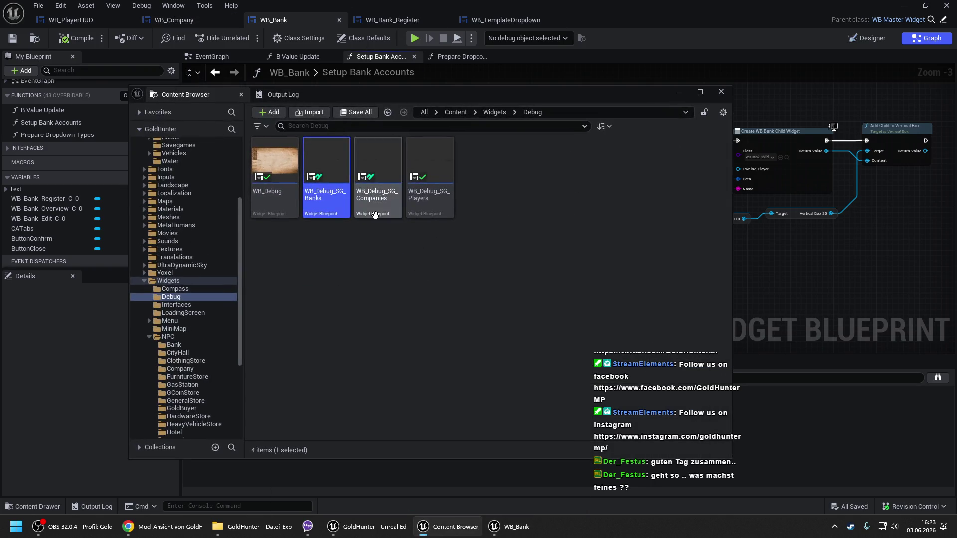
scroll(201, 172, "up", 5)
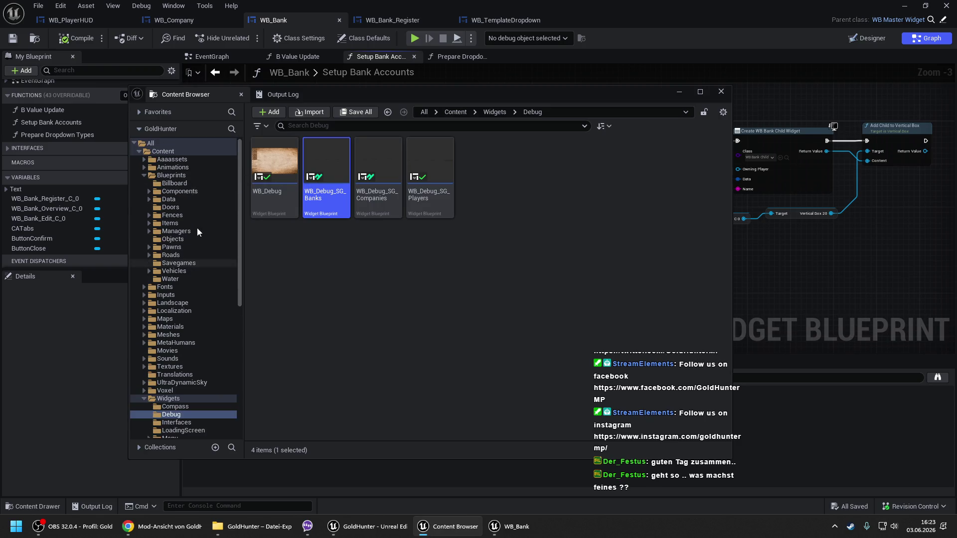
left_click(171, 175)
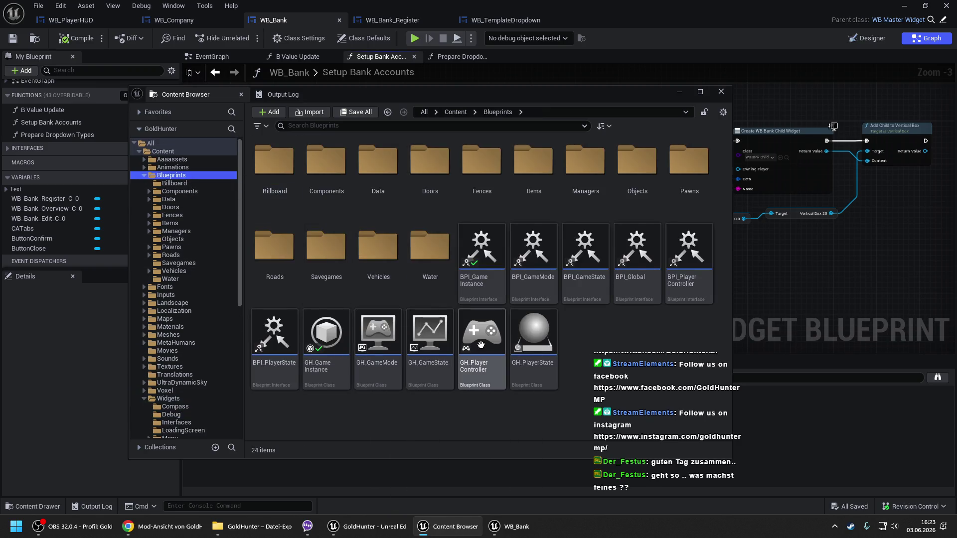
double_click(327, 338)
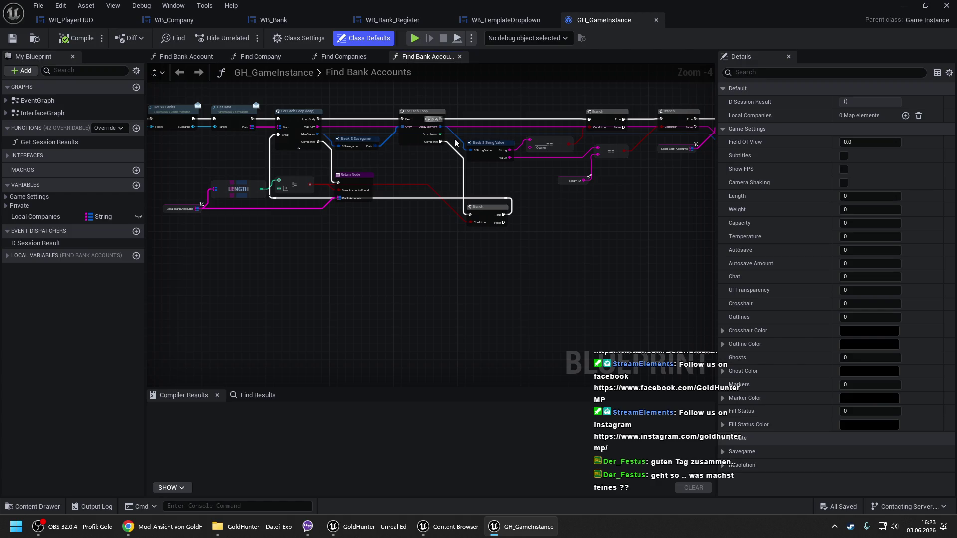
- In Find Bank Accounts, remove the Break-to-Return wire and leftover Branch node, then save
left_click(282, 141, "alt")
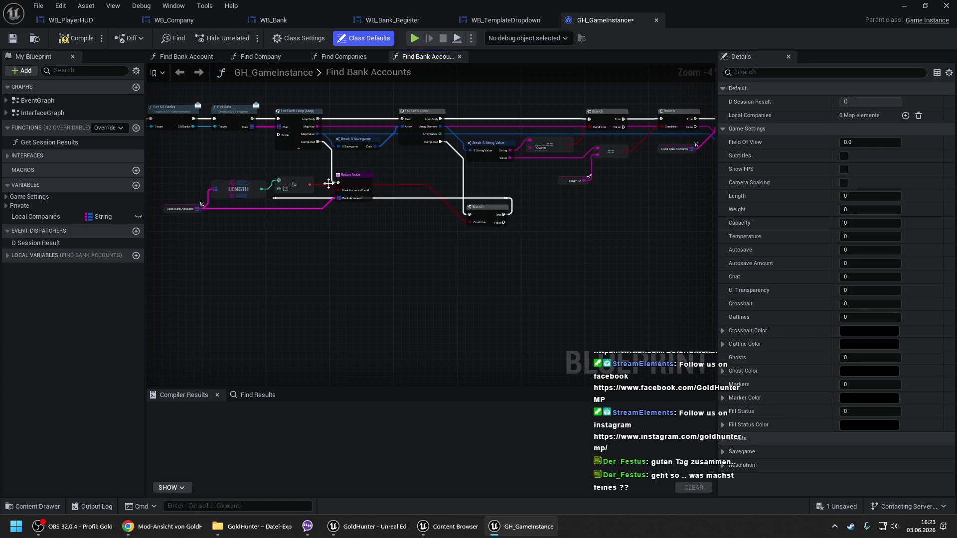
scroll(265, 205, "up", 2)
left_click(266, 195)
mouse_move(274, 198)
left_mouse_down()
mouse_move(532, 211)
mouse_move(459, 238)
mouse_move(478, 231)
mouse_move(551, 279)
left_mouse_up()
scroll(531, 211, "down", 2)
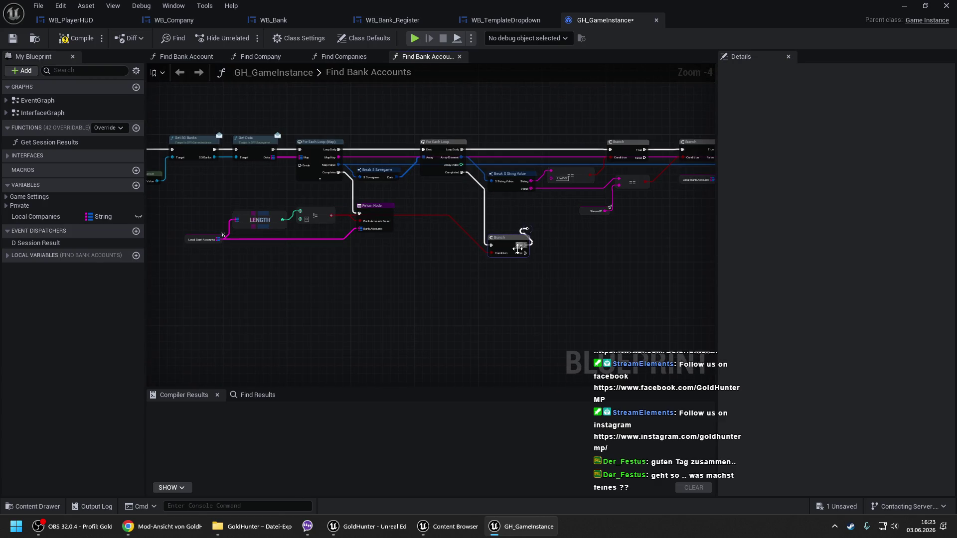
key("Delete")
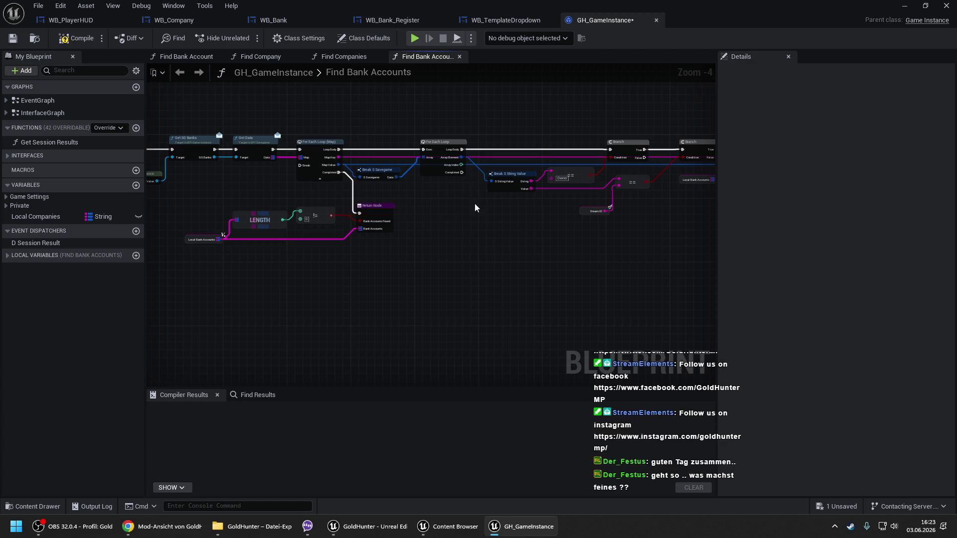
key("ctrl+s")
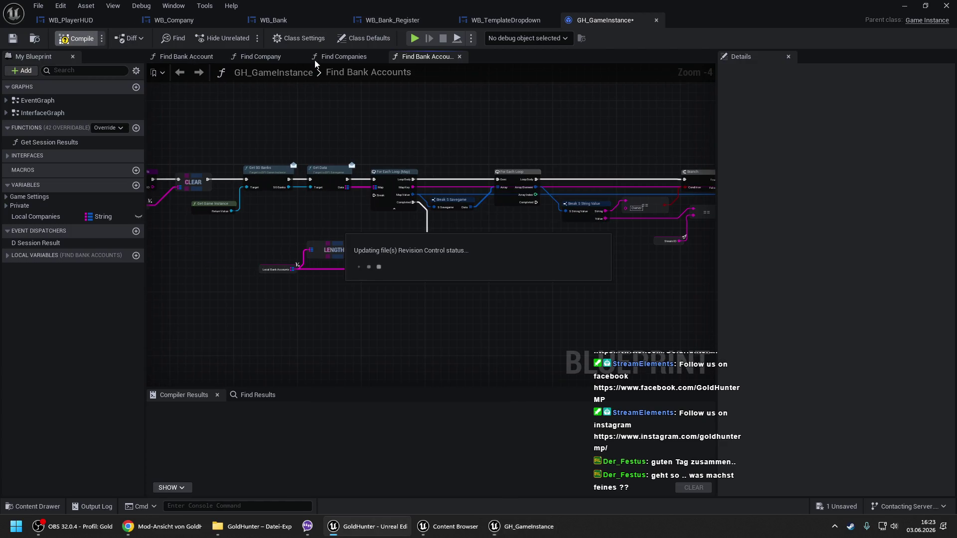
- In Find Companies, delete the Branch node and loop Break wire, then compile and save
left_click(343, 57)
left_click_drag(530, 239, 518, 264)
left_click(518, 265)
key("Delete")
left_click_drag(393, 207, 564, 250)
left_click(391, 188, "alt")
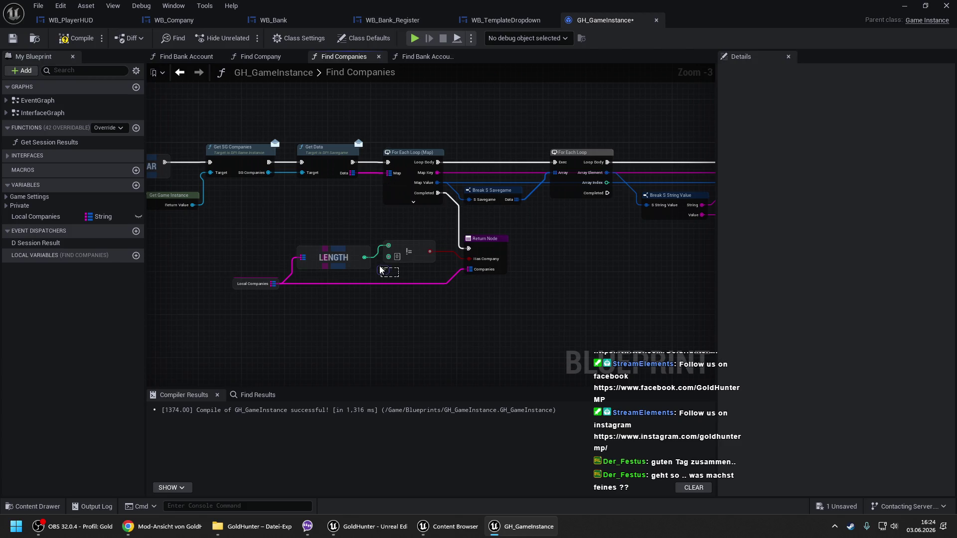
scroll(337, 208, "down", 2)
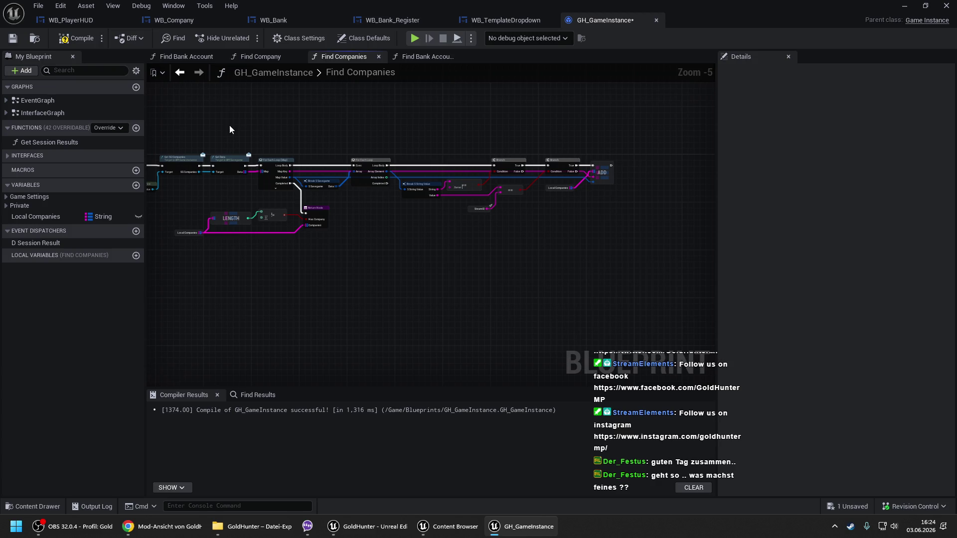
left_click(82, 39)
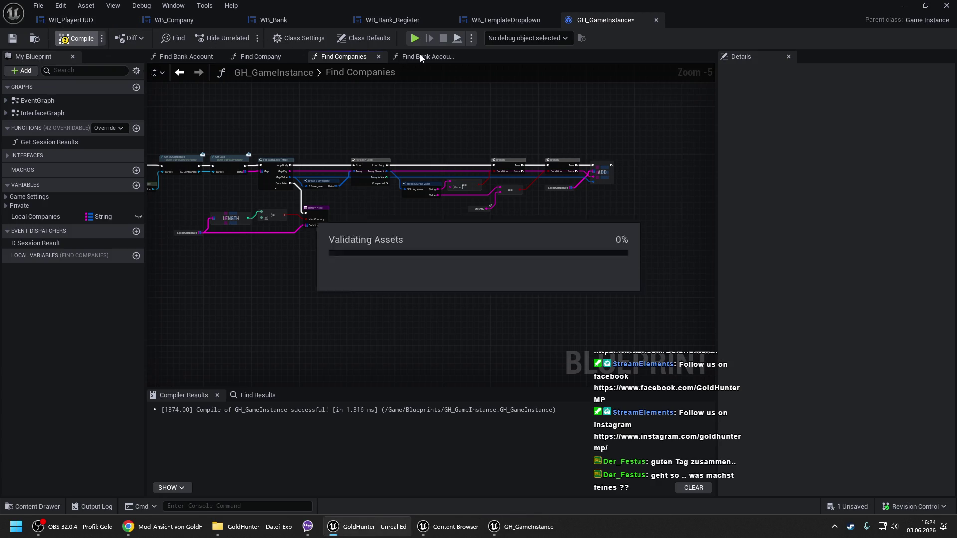
left_click(420, 56)
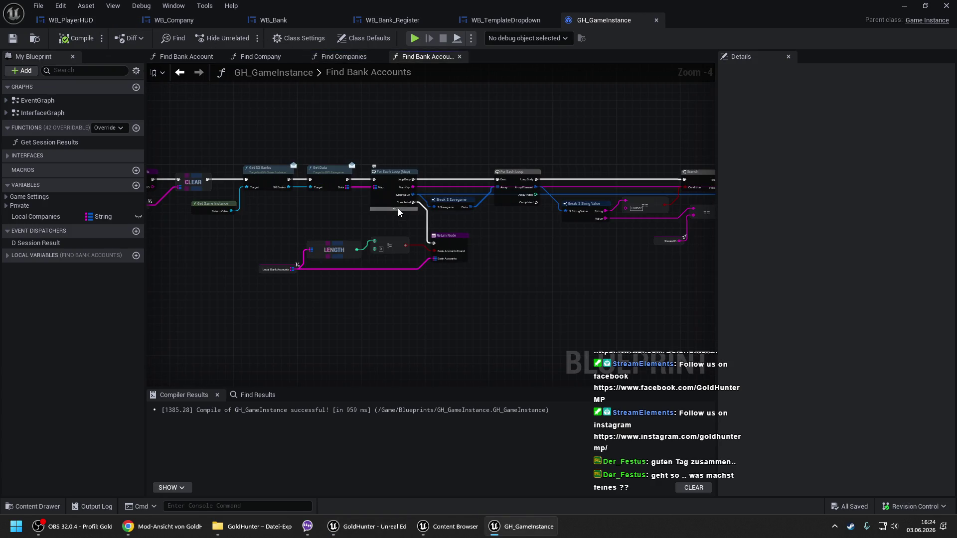
left_click(67, 39)
- Minimize GH_GameInstance and the Content Browser, then Play In Editor with Alt+P
left_click(904, 6)
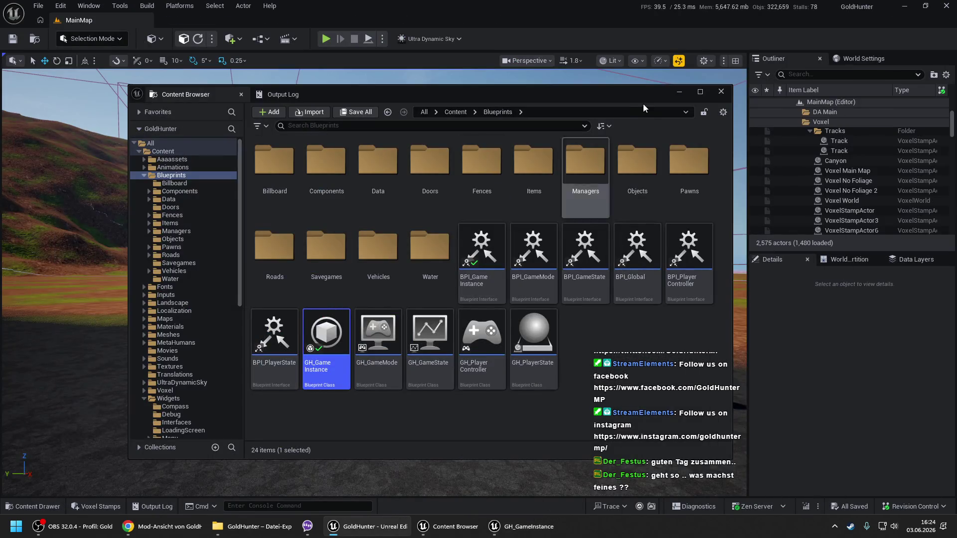
left_click(678, 91)
right_click(286, 453)
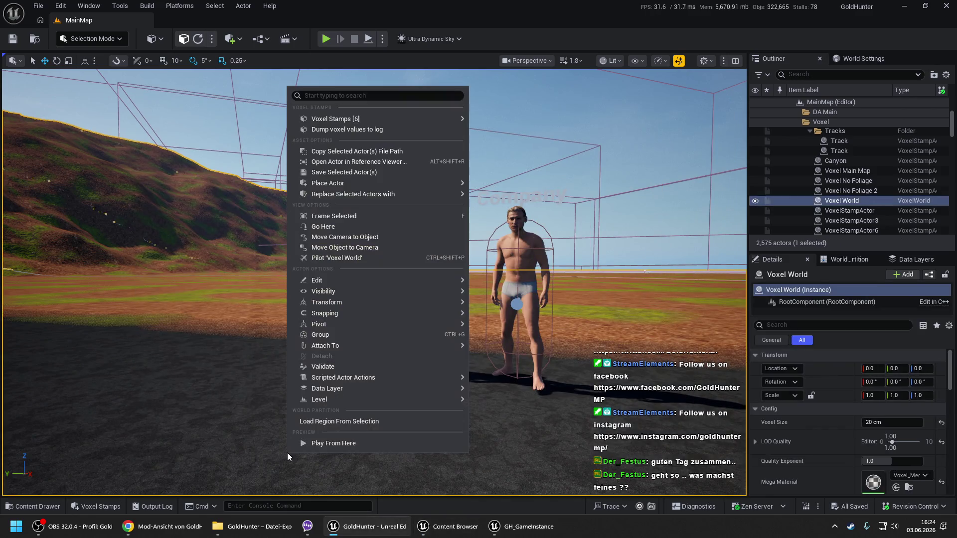
key("Escape")
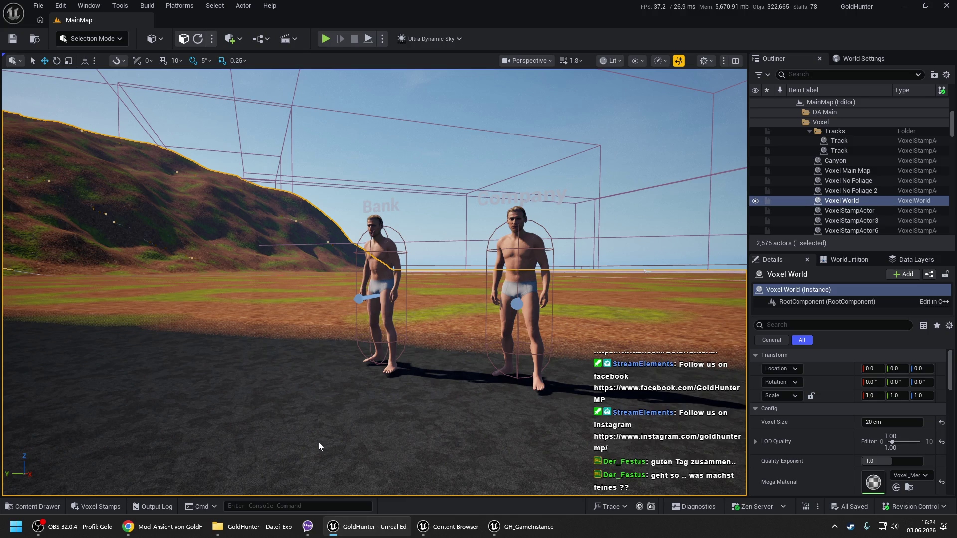
key("alt+p")
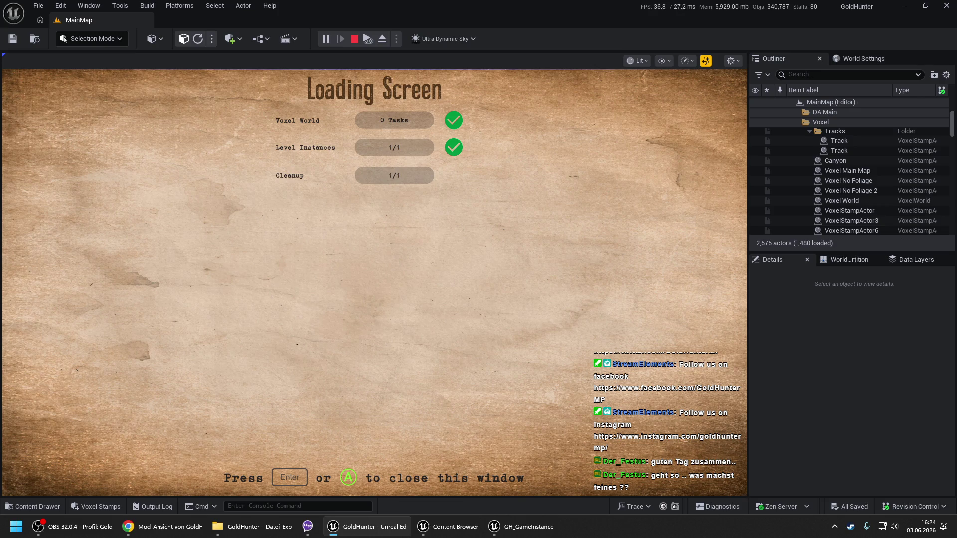
- Enter the game and create the bank accounts 'meins 1' and 'meins 2'
key("Return")
left_click(404, 380)
type("meins 1")
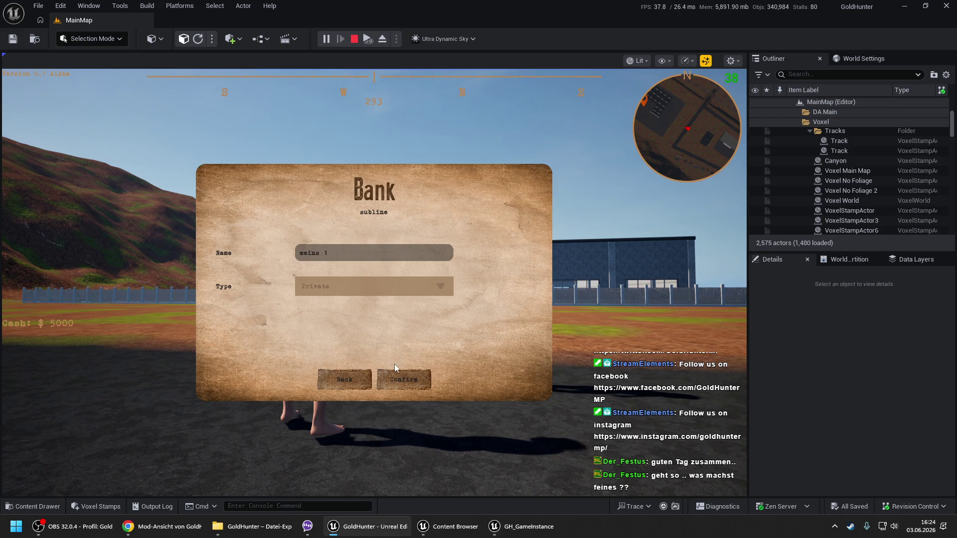
left_click(404, 379)
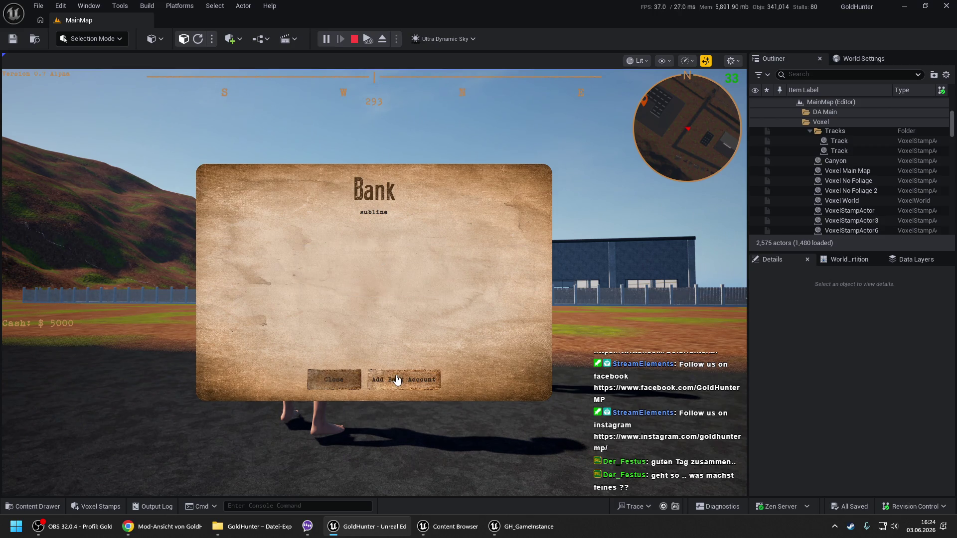
left_click(395, 380)
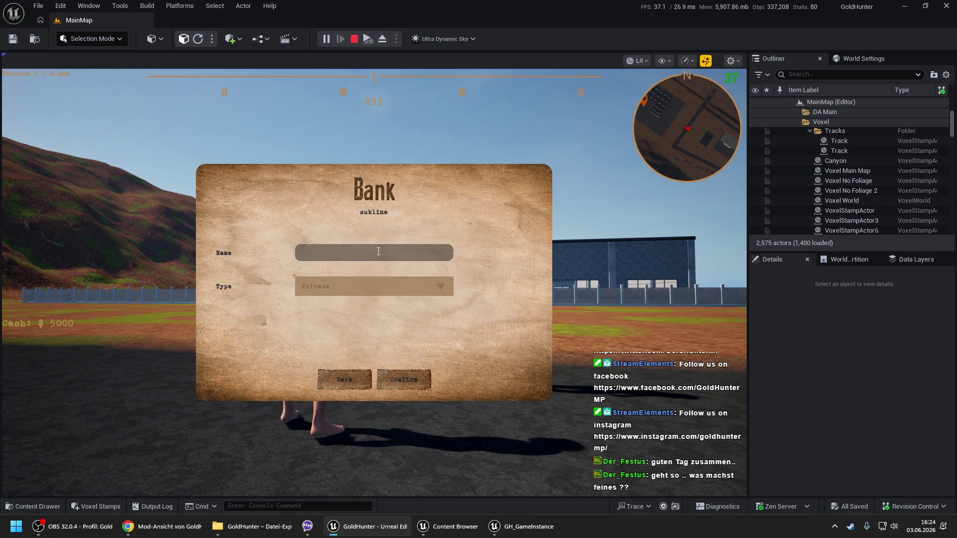
type("meine2")
left_click(403, 380)
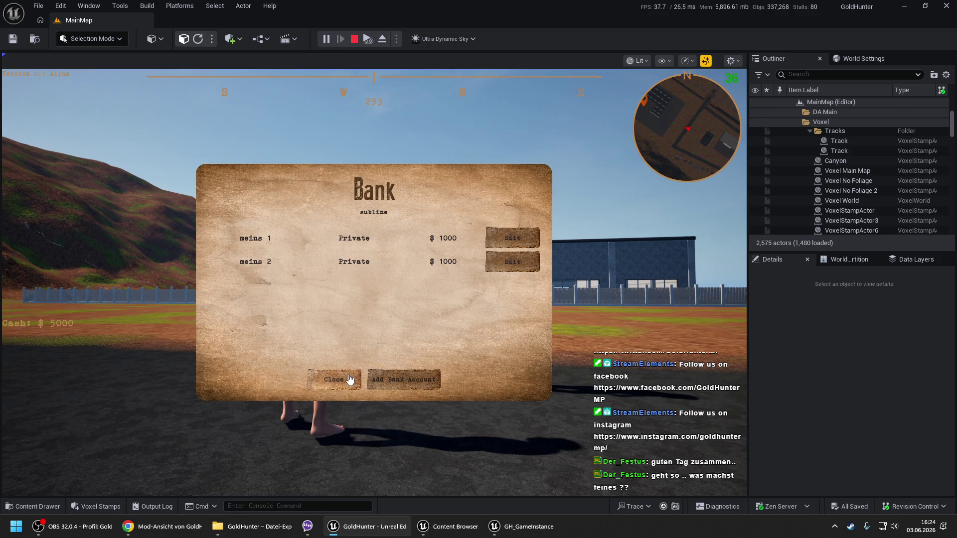
left_click(348, 382)
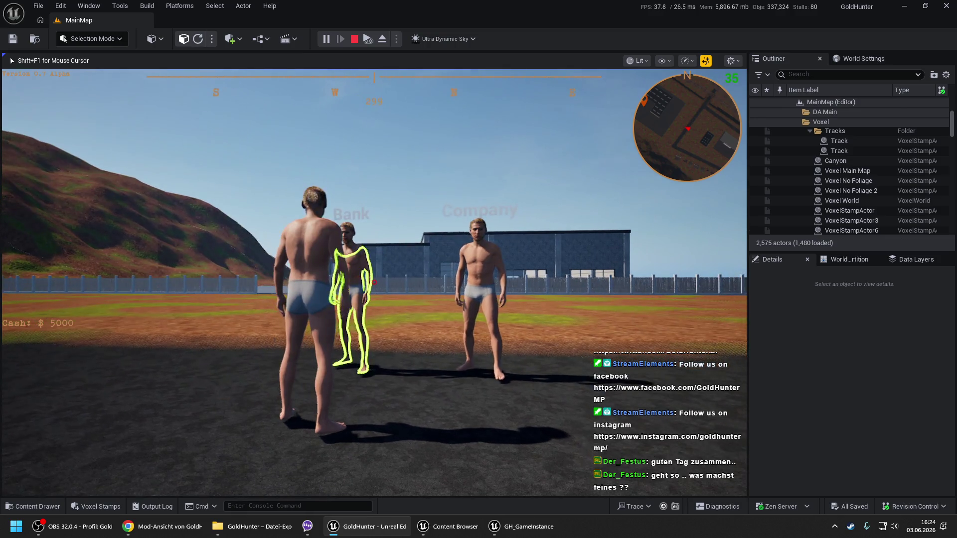
- Check the SG Banks list in the debug save-game panel
key("Tab")
left_click(51, 234)
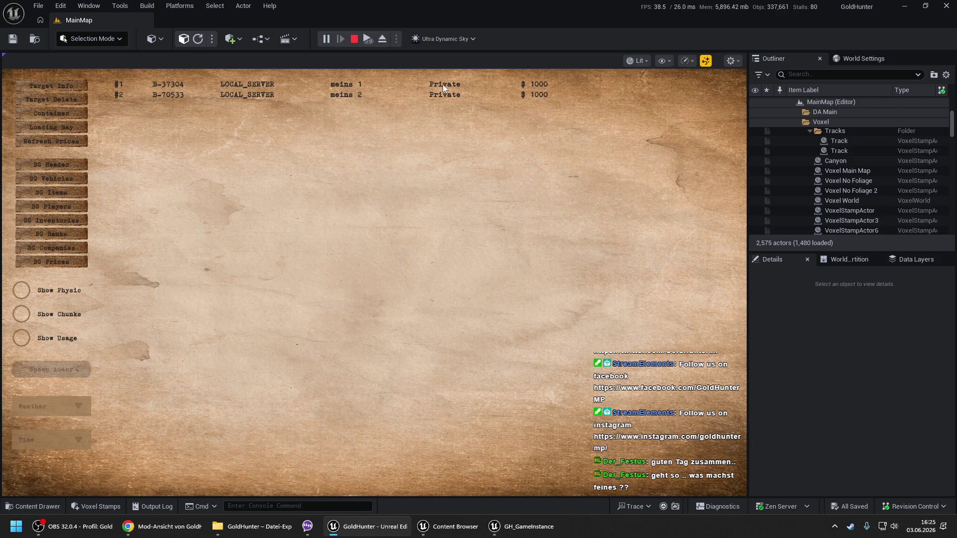
key("Tab")
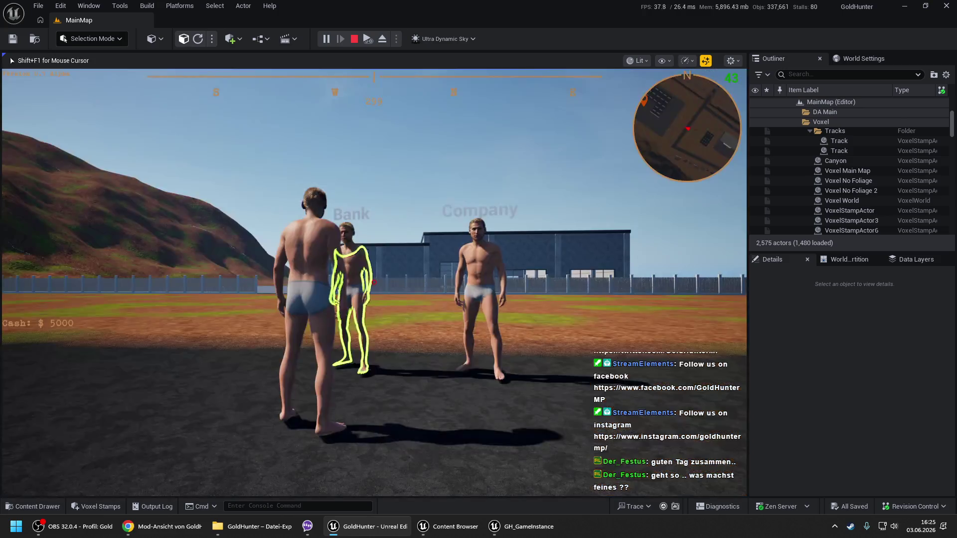
- Register a company named 'dings' through the Company dialog
key("e")
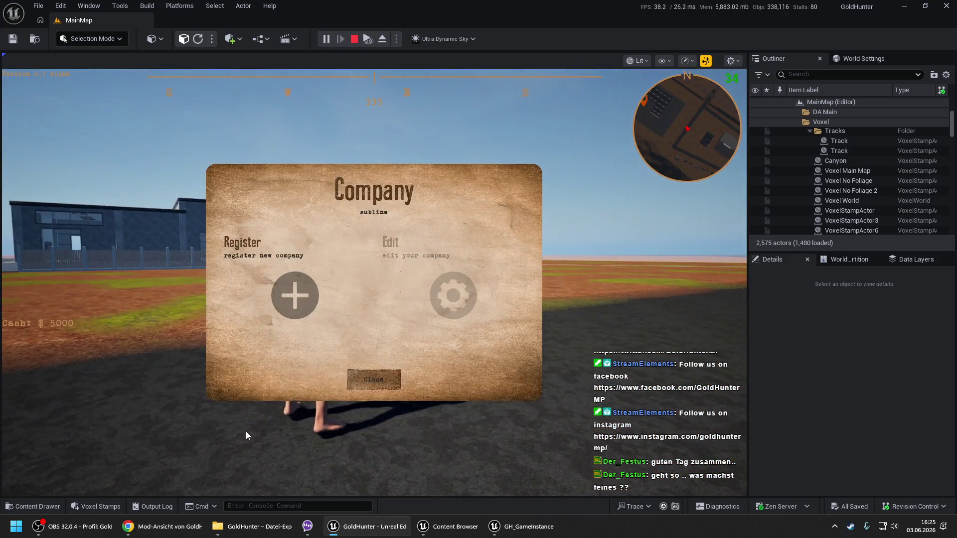
left_click(360, 274)
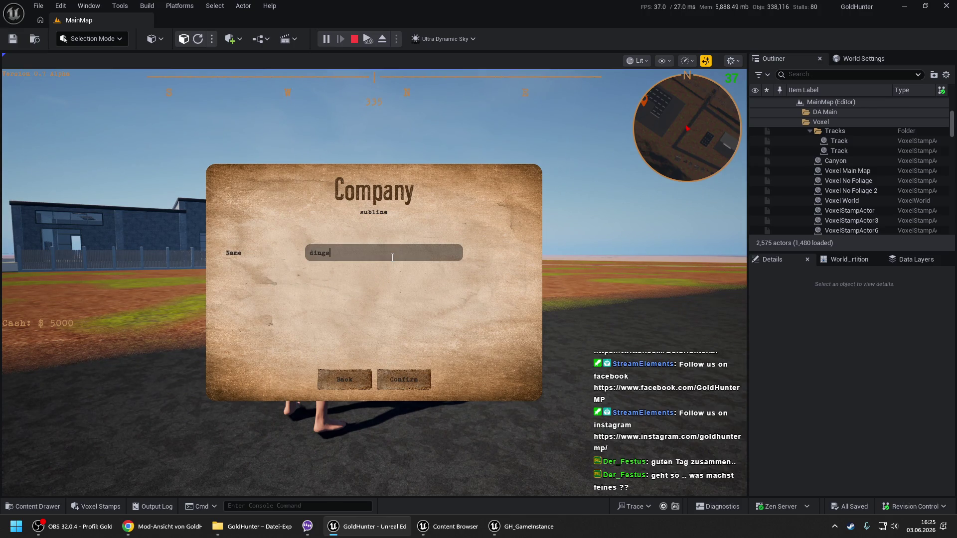
left_click(404, 380)
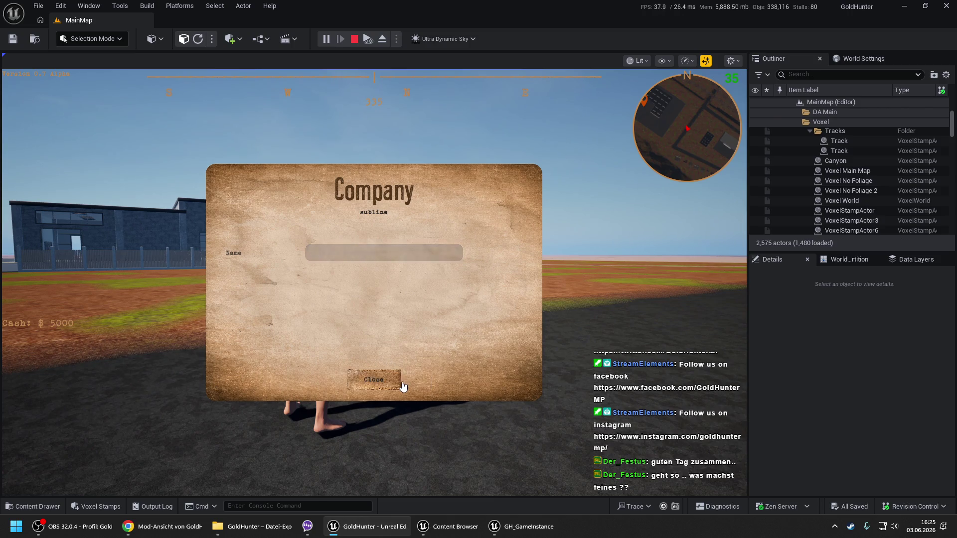
left_click(368, 378)
- Open the bank's add-account form and inspect the account Type choices
key("e")
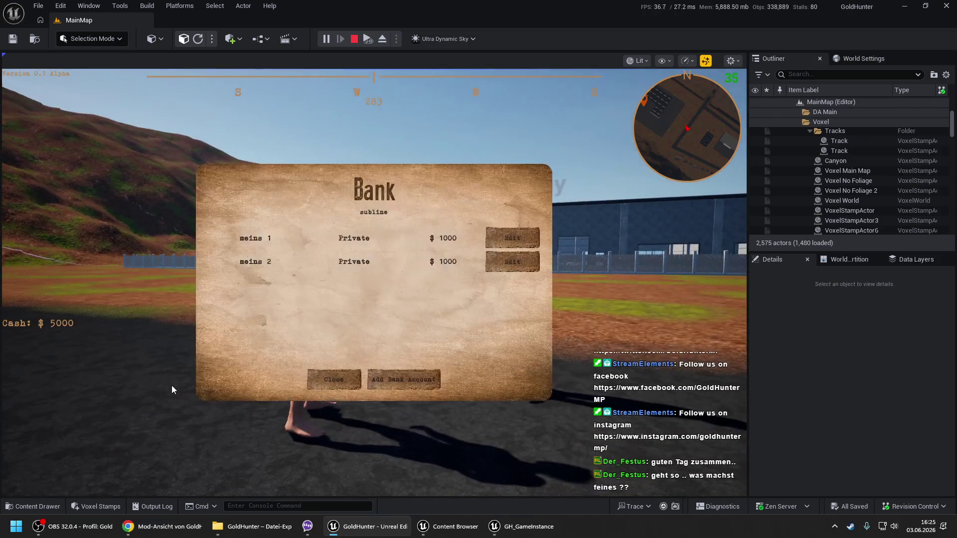
left_click(403, 379)
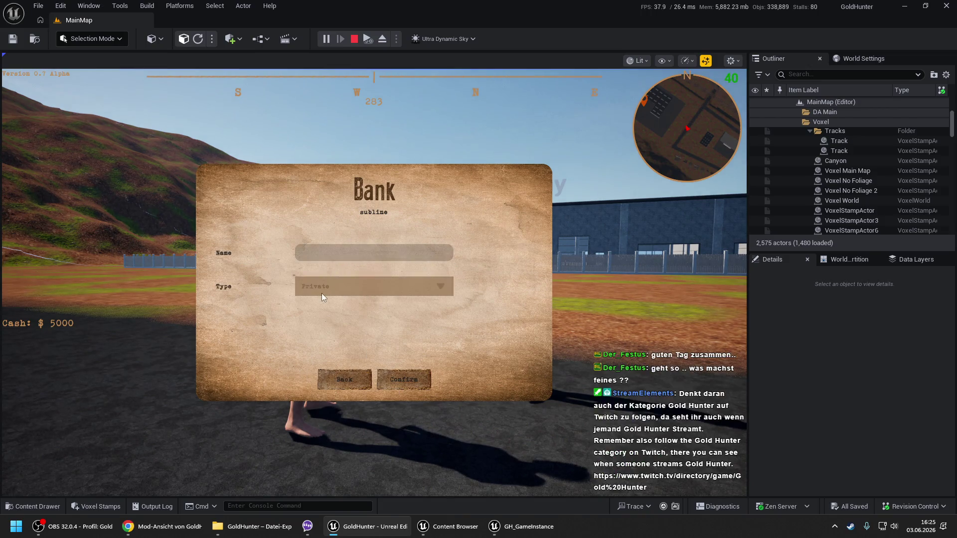
left_click(324, 291)
left_click(330, 287)
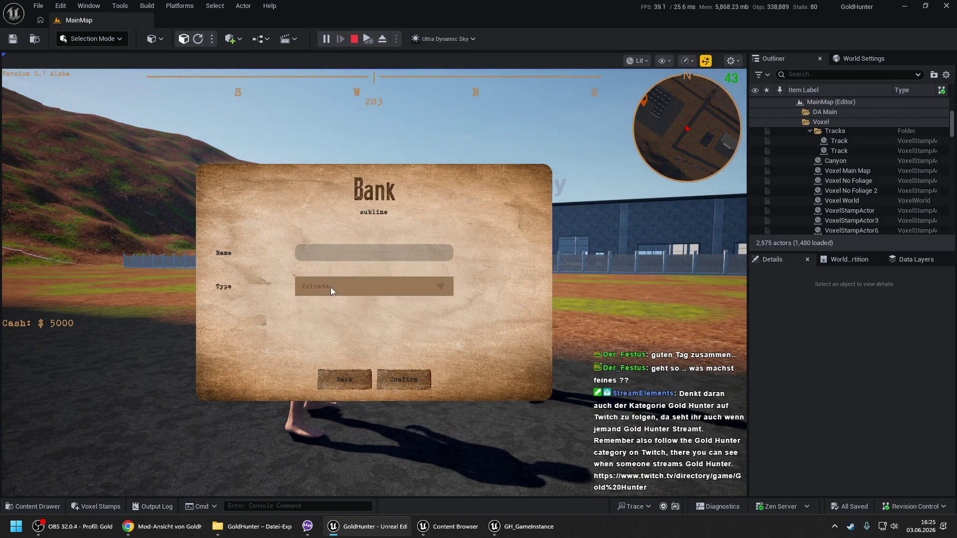
left_click(344, 380)
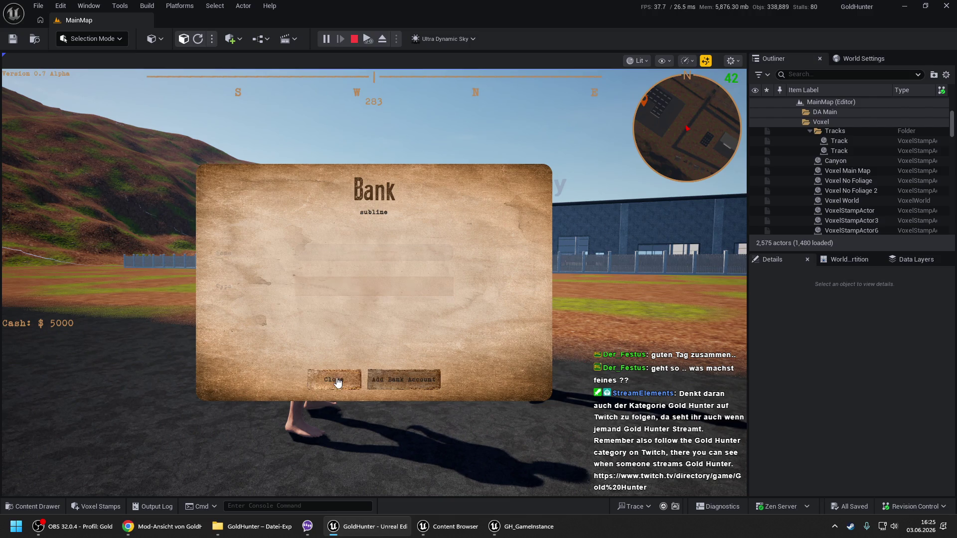
left_click(334, 379)
- Check the SG Companies list in the debug save-game panel
key("Tab")
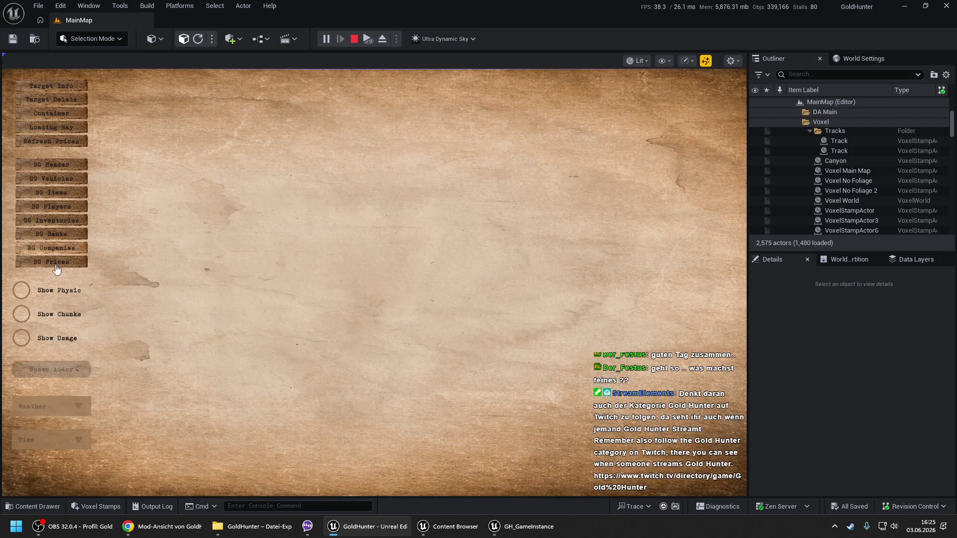
left_click(68, 251)
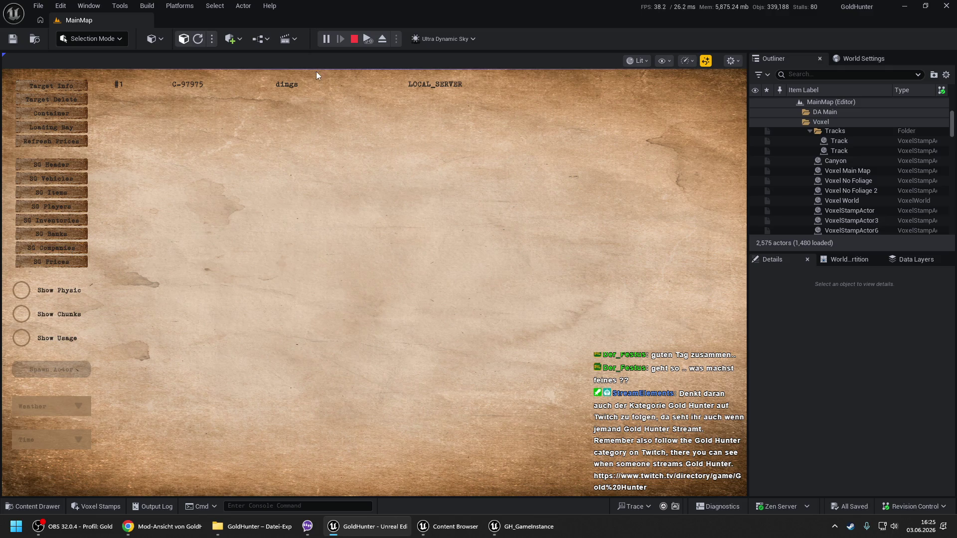
key("Tab")
- Reopen the add-account form, recheck the Type dropdown, then stop play
key("e")
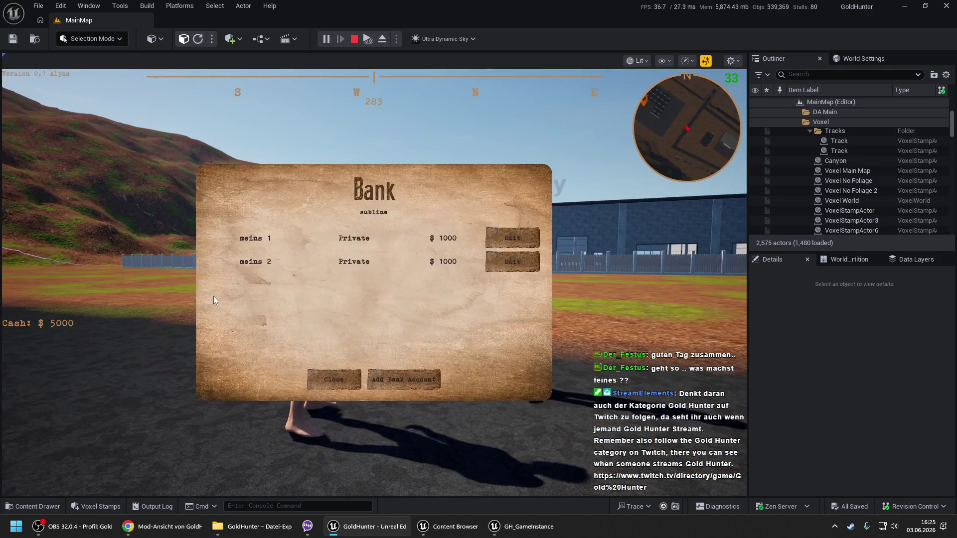
left_click(399, 379)
left_click(348, 283)
left_click(347, 285)
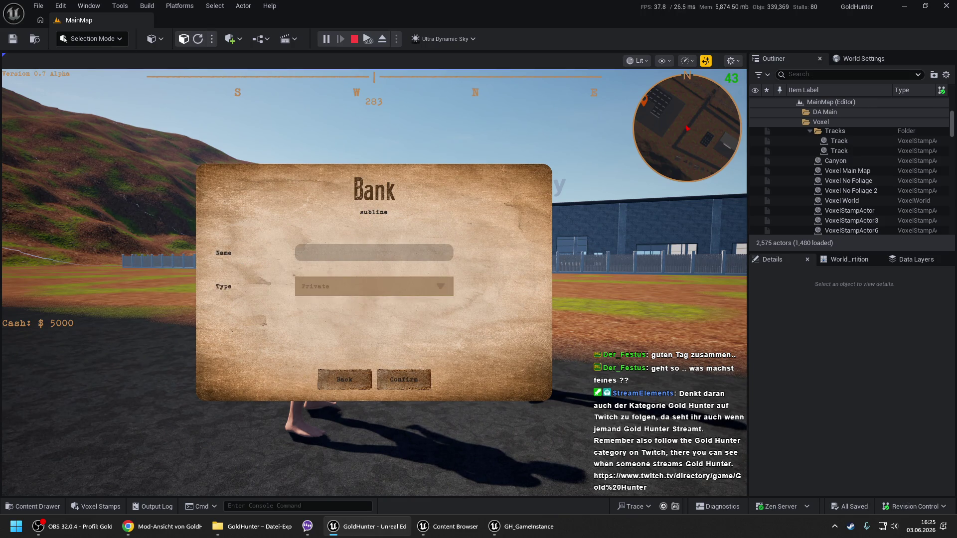
key("Escape")
left_click(521, 526)
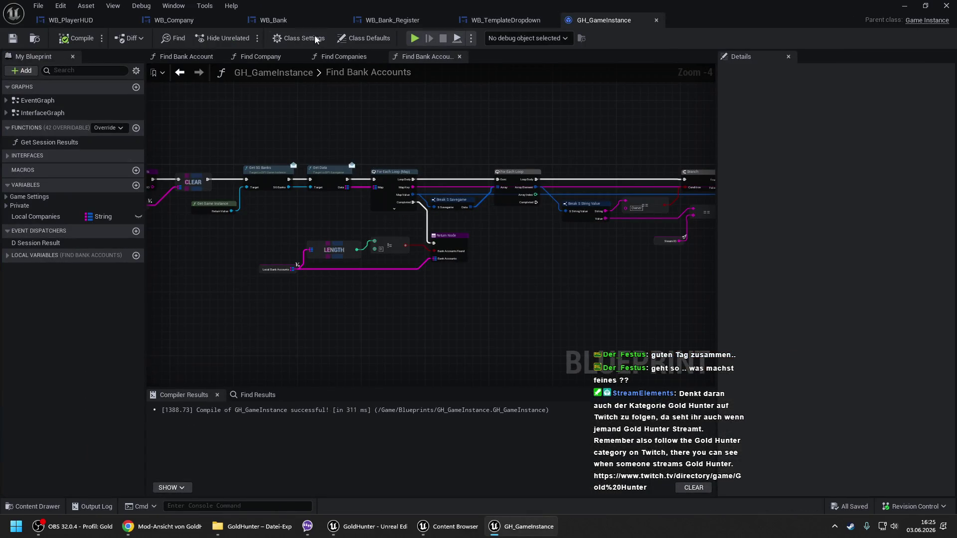
left_click(295, 20)
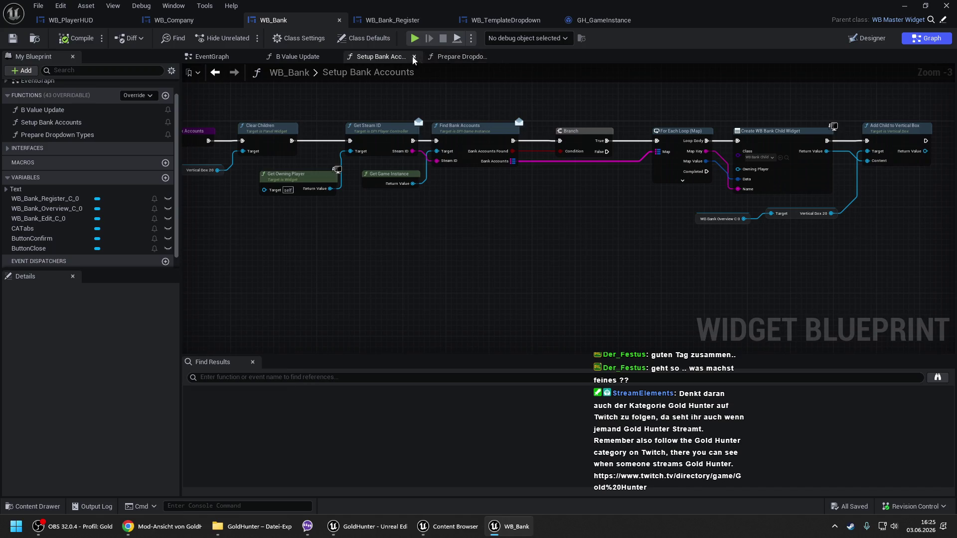
left_click(458, 56)
scroll(259, 159, "down", 1)
scroll(259, 158, "down", 1)
left_click_drag(406, 148, 164, 148)
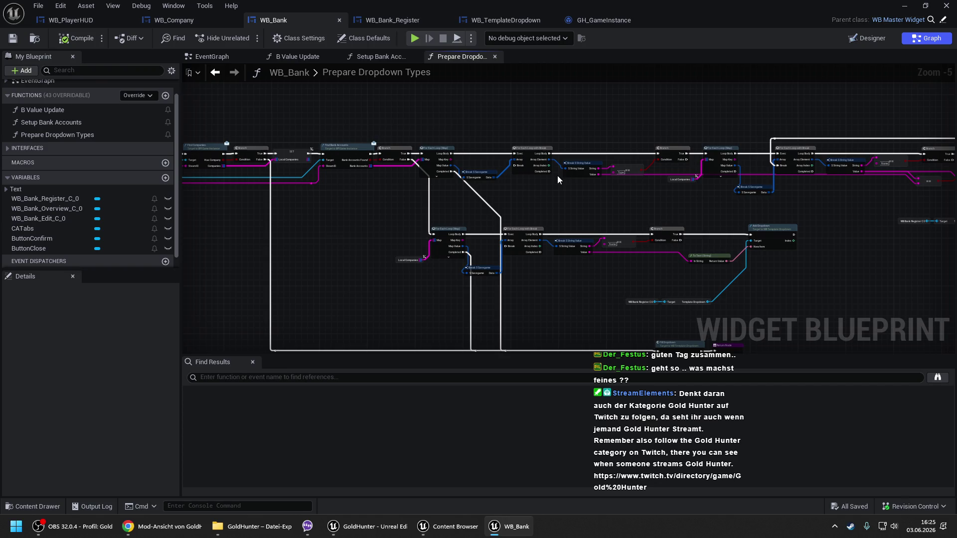
left_click_drag(557, 175, 756, 178)
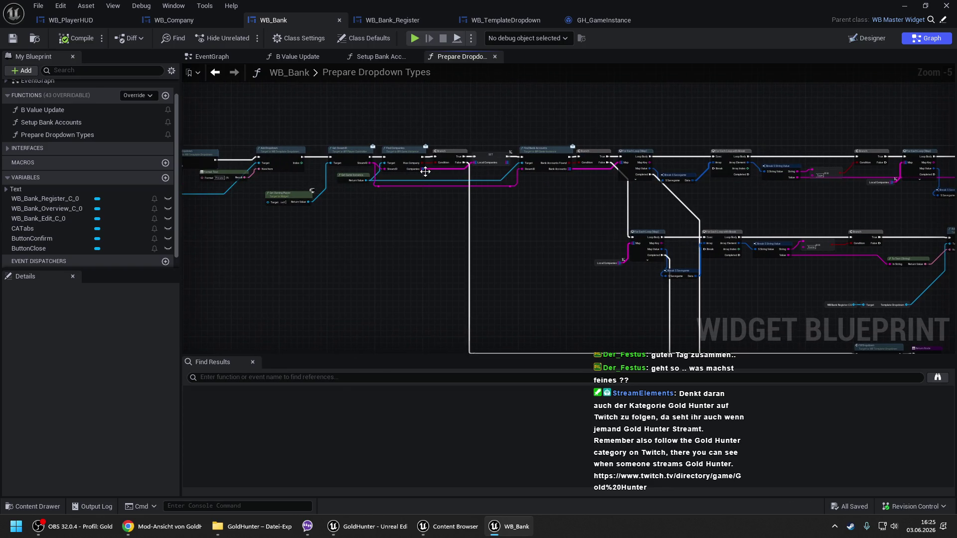
scroll(407, 170, "up", 1)
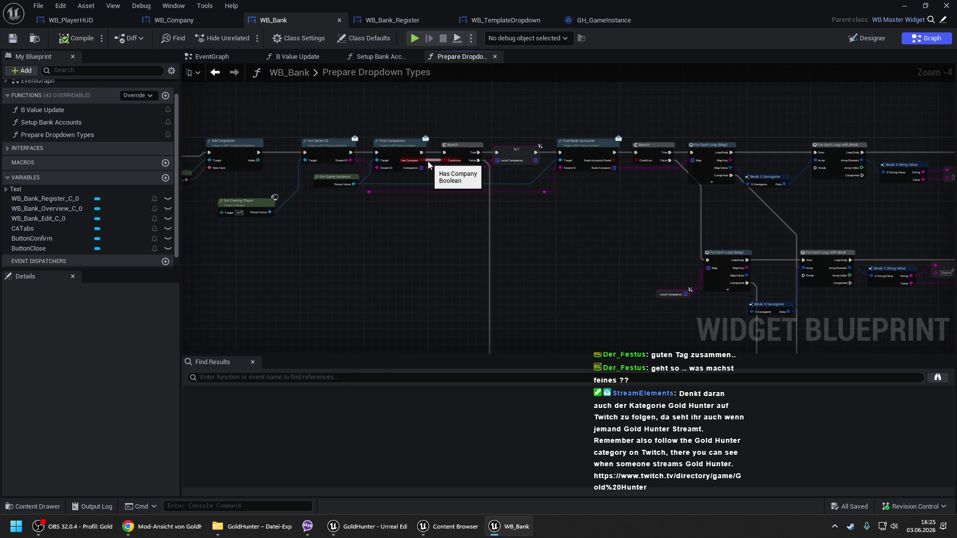
left_click_drag(601, 177, 466, 169)
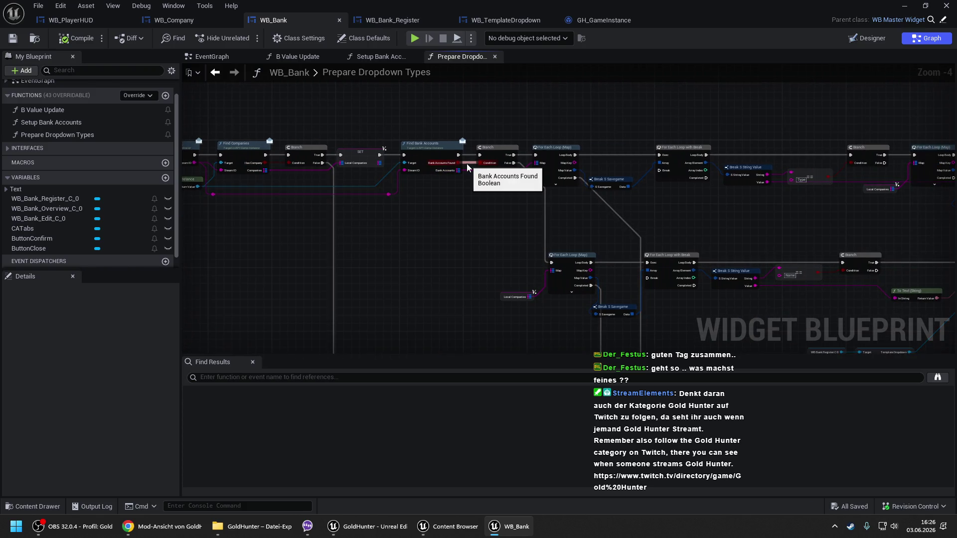
left_click_drag(467, 168, 412, 169)
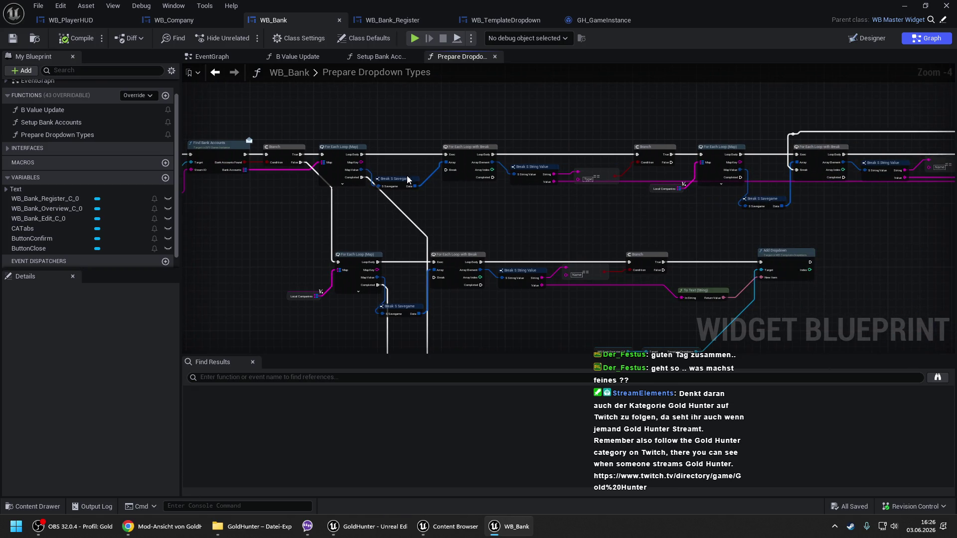
left_click_drag(577, 173, 281, 176)
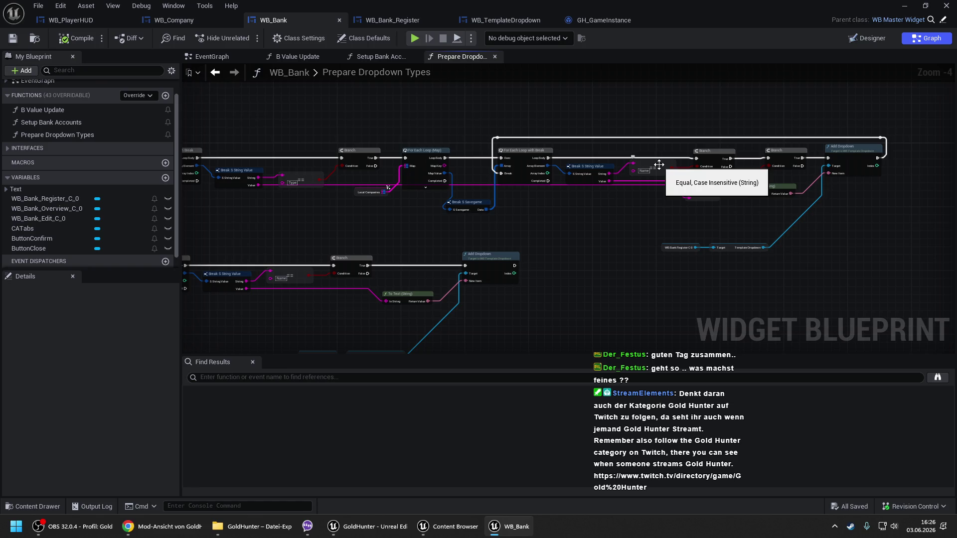
left_click_drag(659, 164, 649, 192)
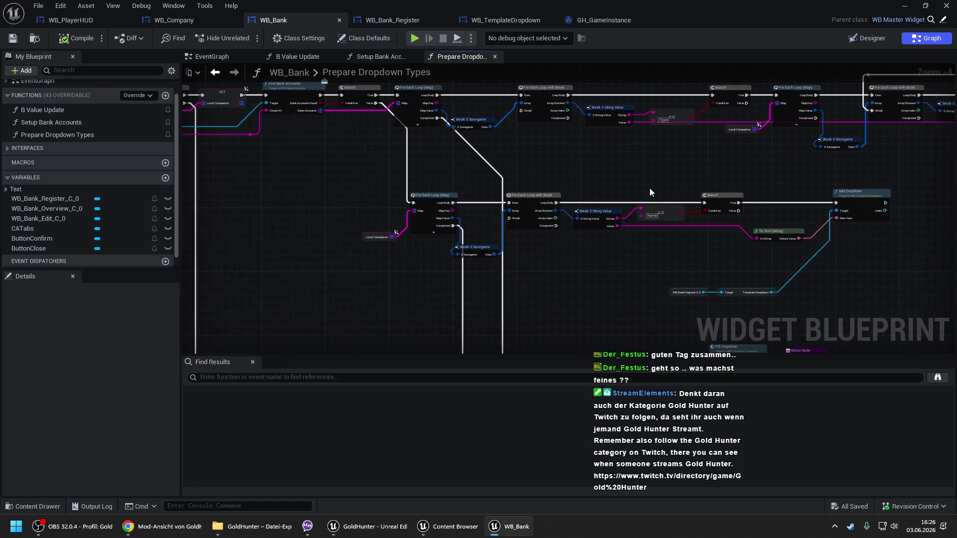
mouse_move(438, 184)
left_mouse_down()
mouse_move(672, 194)
mouse_move(423, 175)
left_mouse_up()
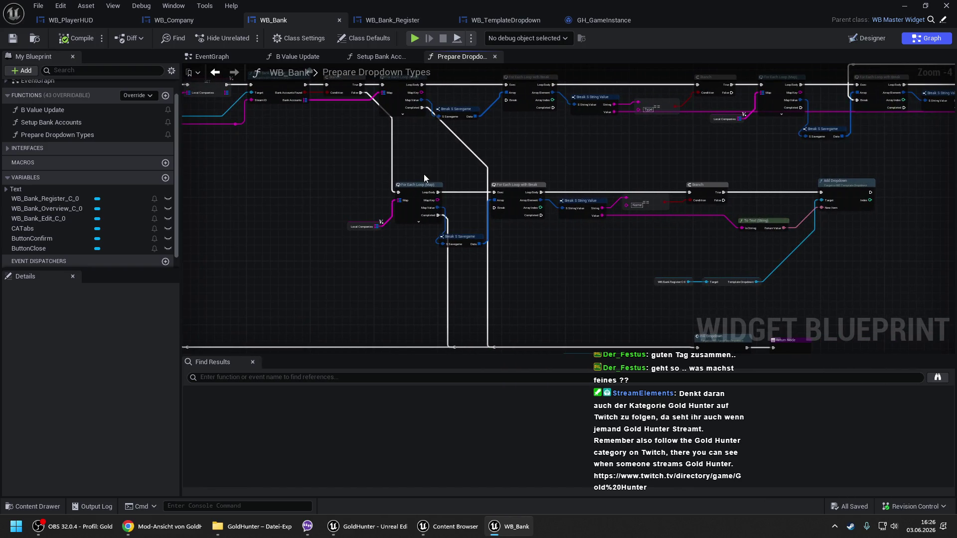
left_click_drag(402, 160, 424, 175)
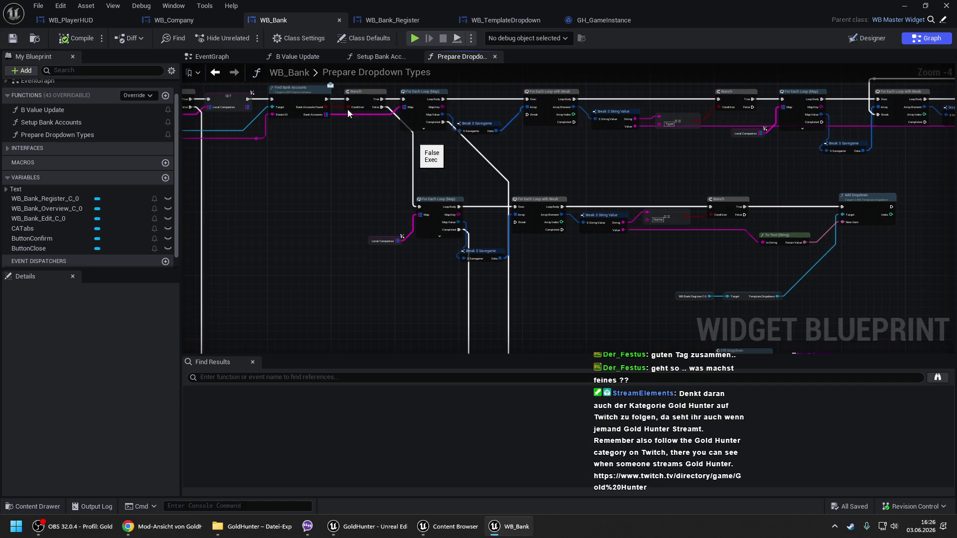
left_click_drag(363, 143, 288, 115)
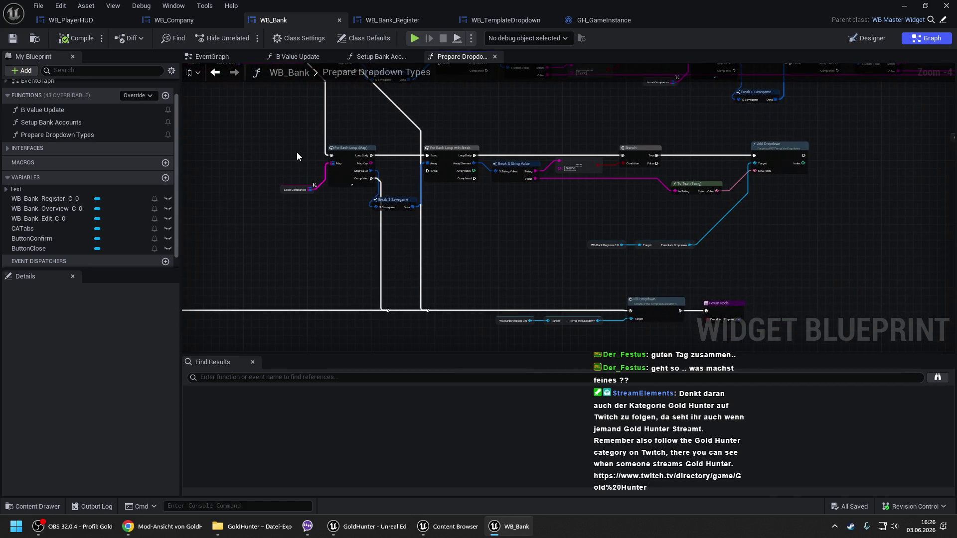
left_click_drag(386, 129, 461, 216)
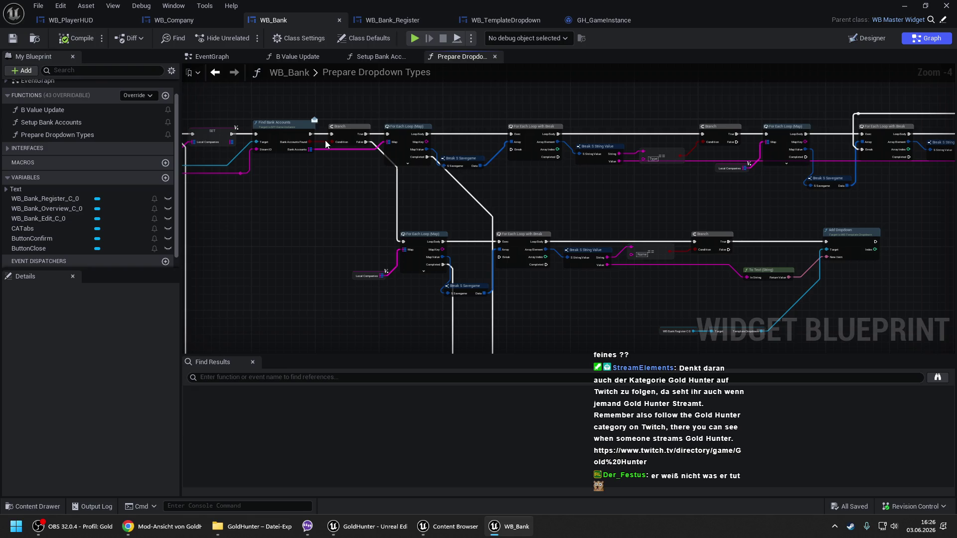
- Connect the For Each Loop (Map) Map Value pin to Break S Savegame's S Savegame input
mouse_move(313, 115)
left_mouse_down()
mouse_move(521, 194)
mouse_move(423, 172)
left_mouse_up()
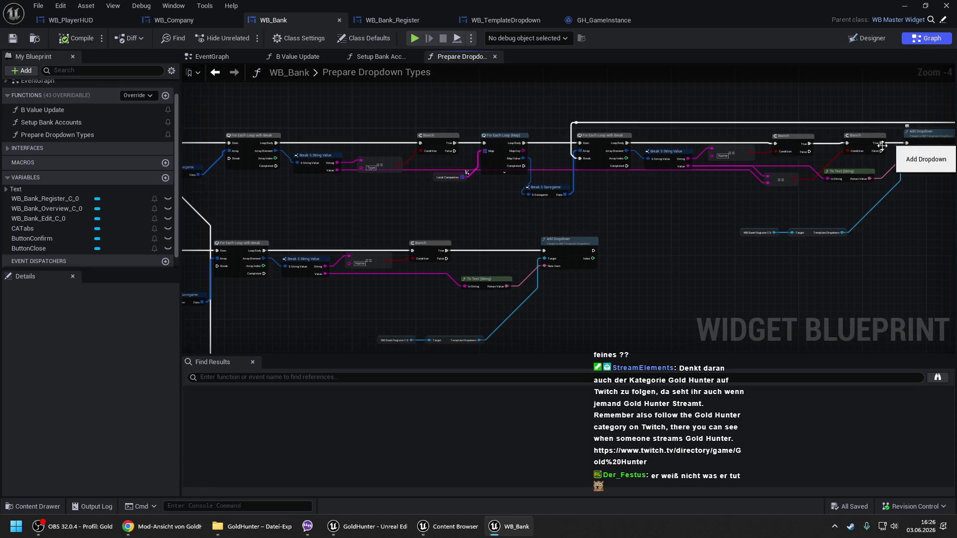
left_click_drag(382, 234, 723, 231)
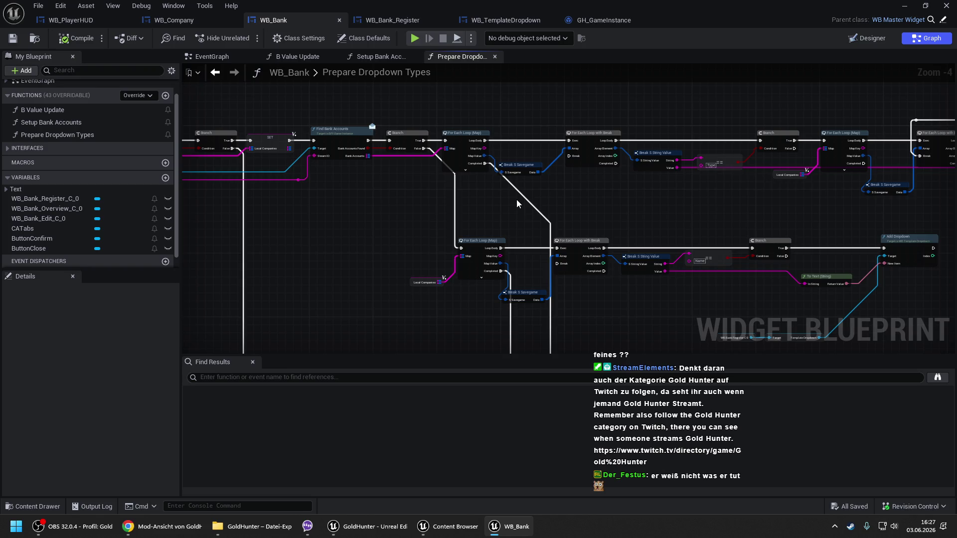
left_click_drag(759, 151, 574, 151)
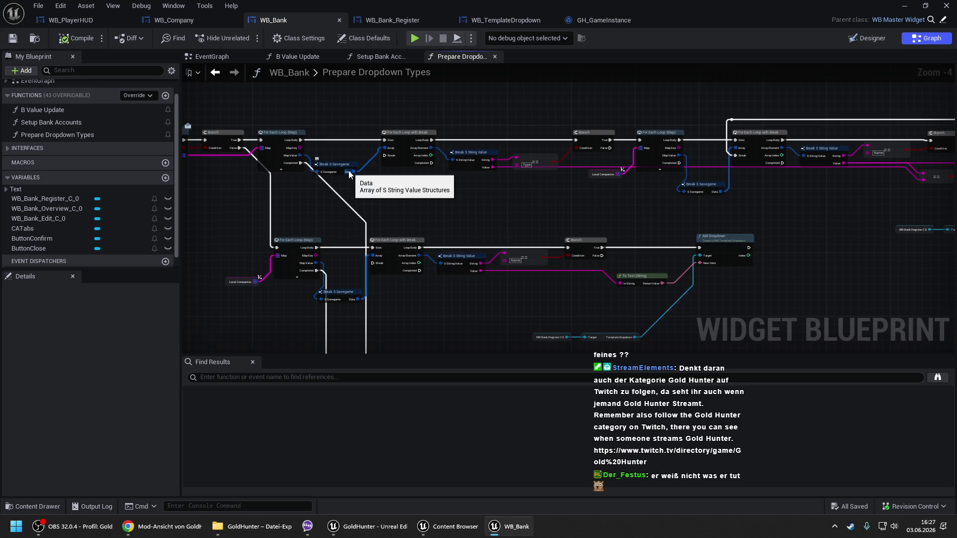
left_click_drag(188, 120, 325, 131)
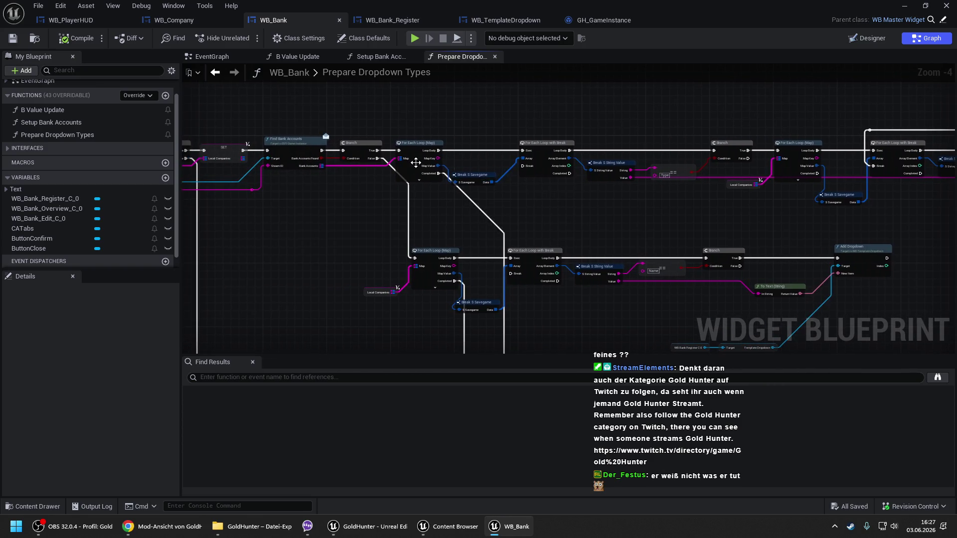
left_click_drag(422, 166, 455, 182)
left_click_drag(543, 197, 432, 184)
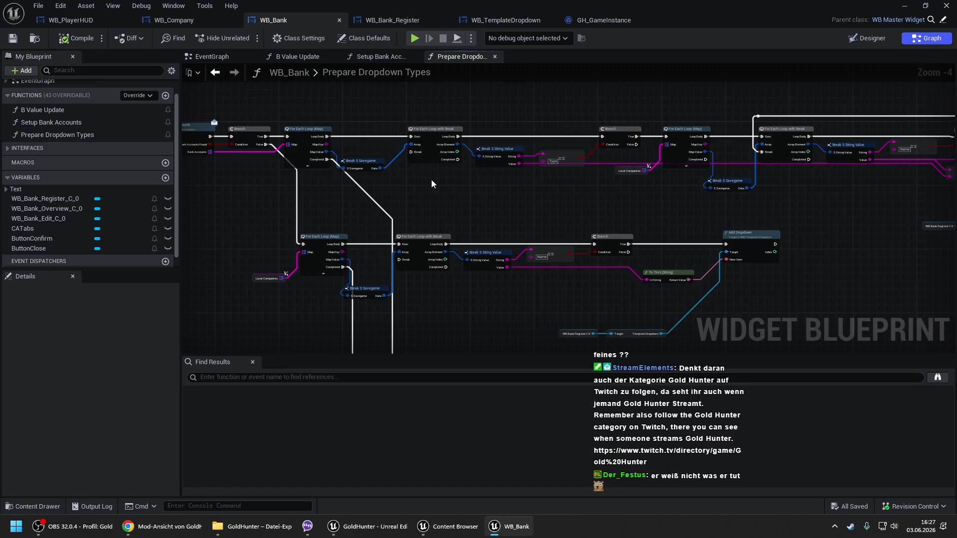
left_click_drag(564, 175, 631, 189)
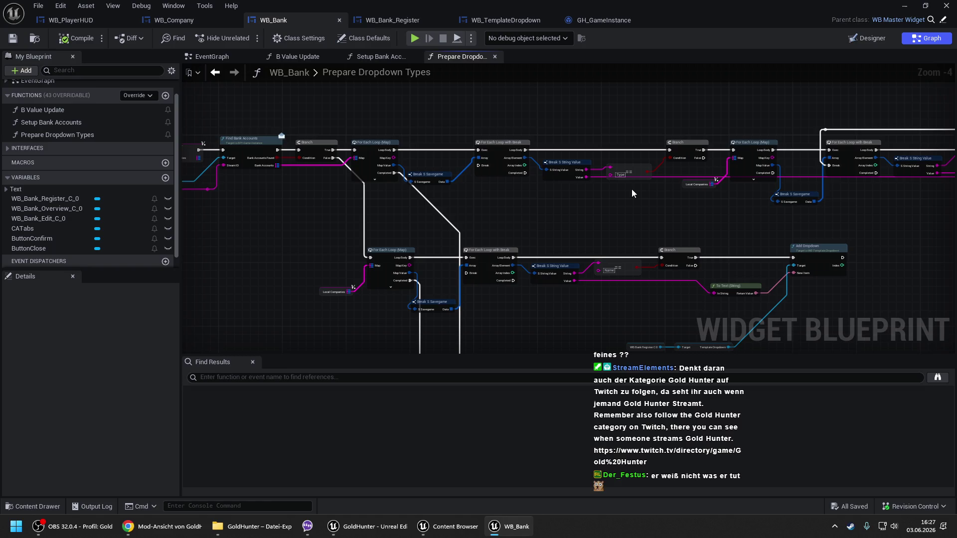
left_click_drag(631, 190, 763, 194)
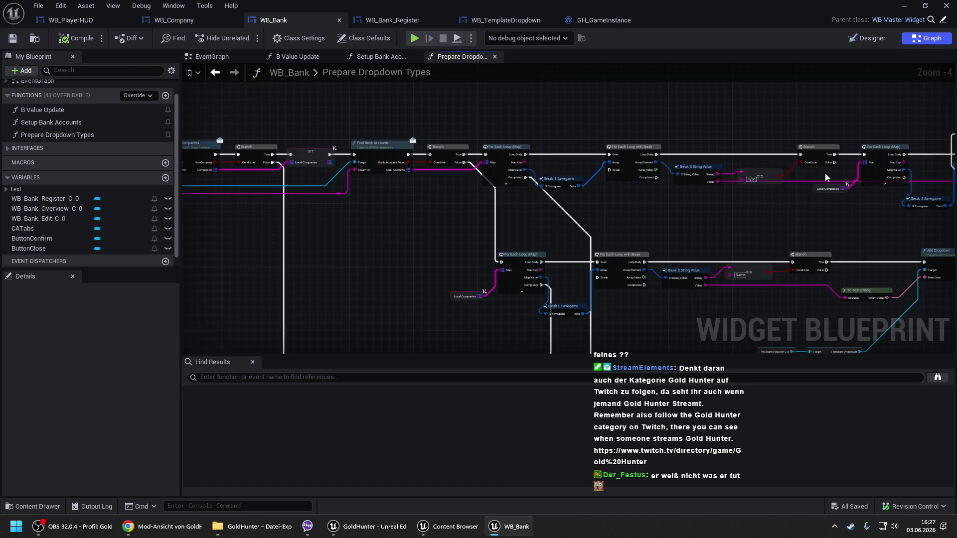
- Review WB_Bank's Prepare Dropdown Types chain, then switch to GH_GameInstance's Find Bank Accounts
scroll(552, 101, "down", 3)
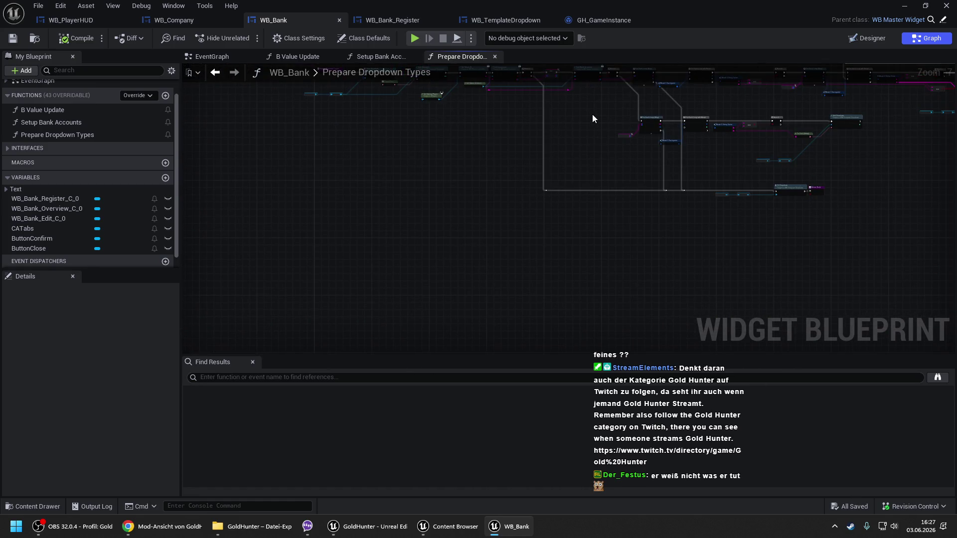
left_click_drag(511, 68, 426, 160)
scroll(433, 167, "up", 2)
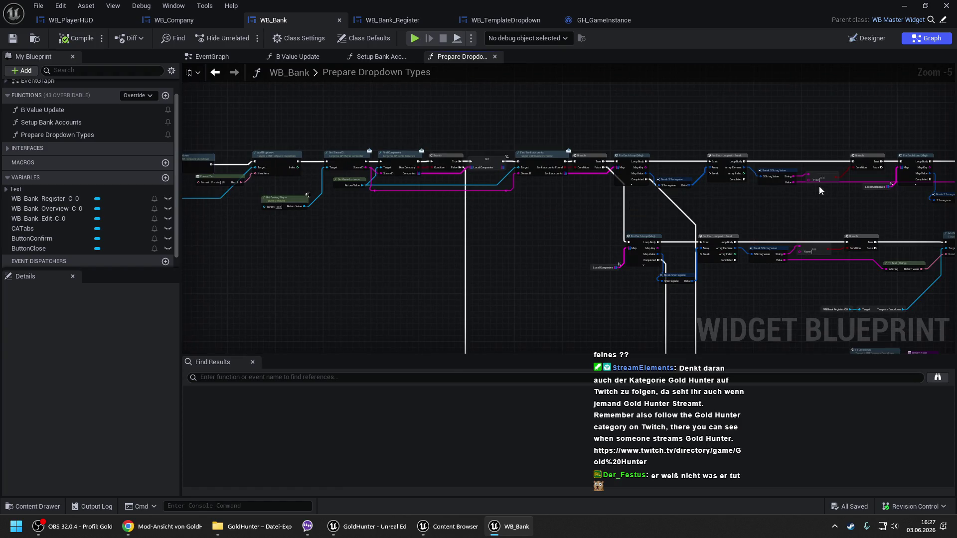
scroll(800, 199, "up", 2)
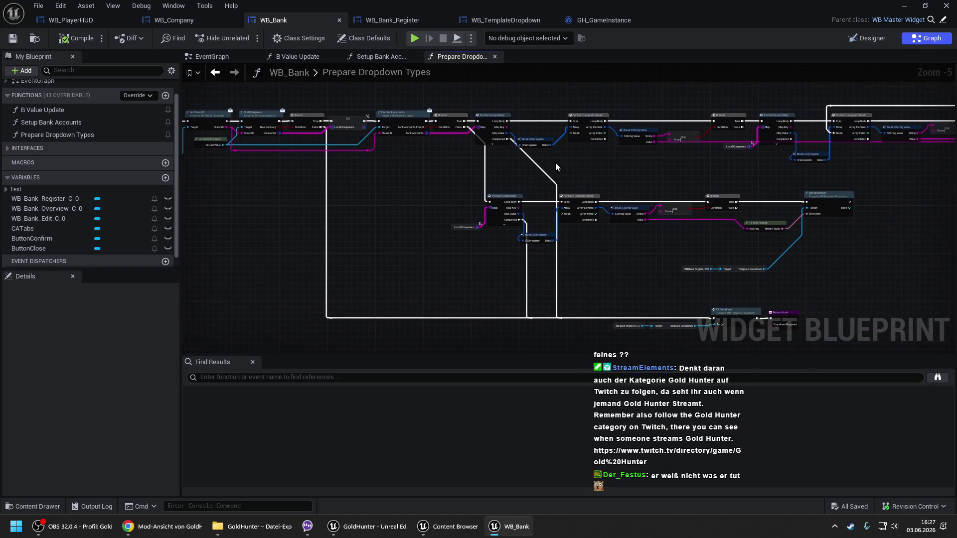
mouse_move(435, 131)
left_mouse_down()
mouse_move(470, 134)
mouse_move(489, 112)
left_mouse_up()
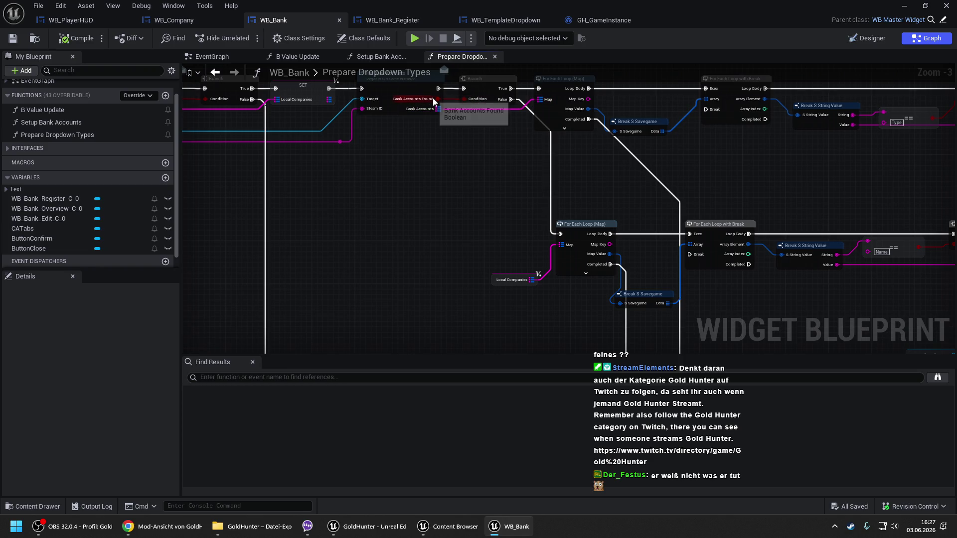
scroll(426, 144, "down", 2)
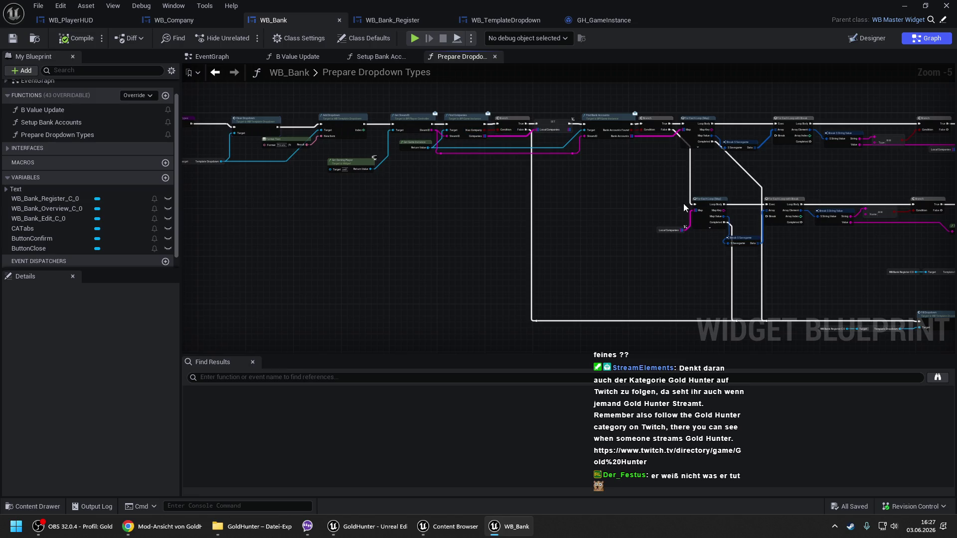
left_click_drag(684, 204, 410, 180)
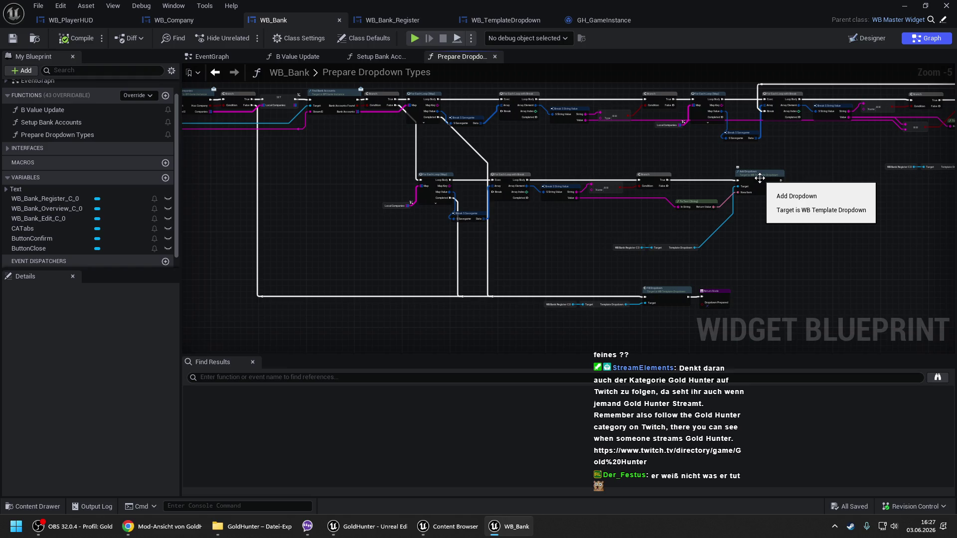
mouse_move(759, 178)
left_mouse_down()
mouse_move(794, 203)
mouse_move(554, 163)
left_mouse_up()
scroll(635, 175, "up", 1)
scroll(635, 171, "up", 1)
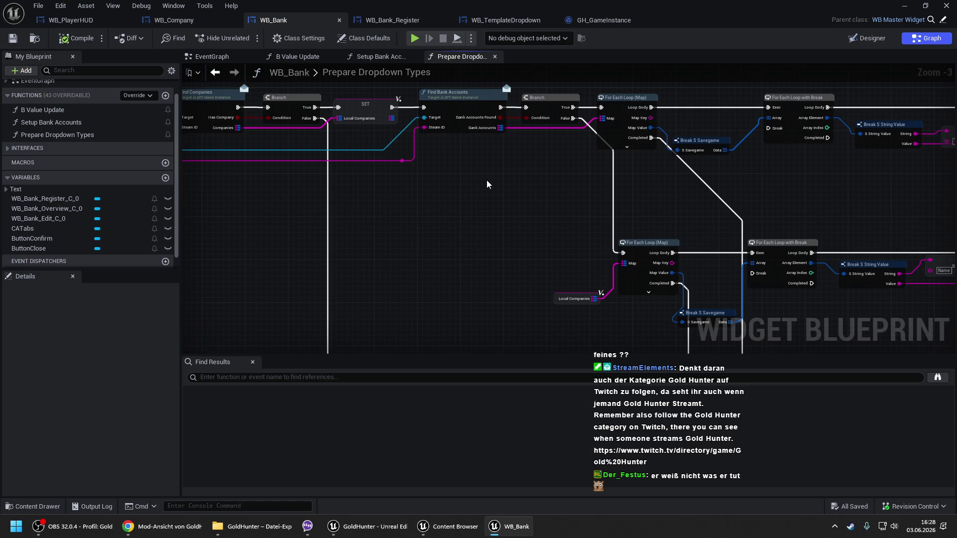
left_click_drag(488, 185, 679, 183)
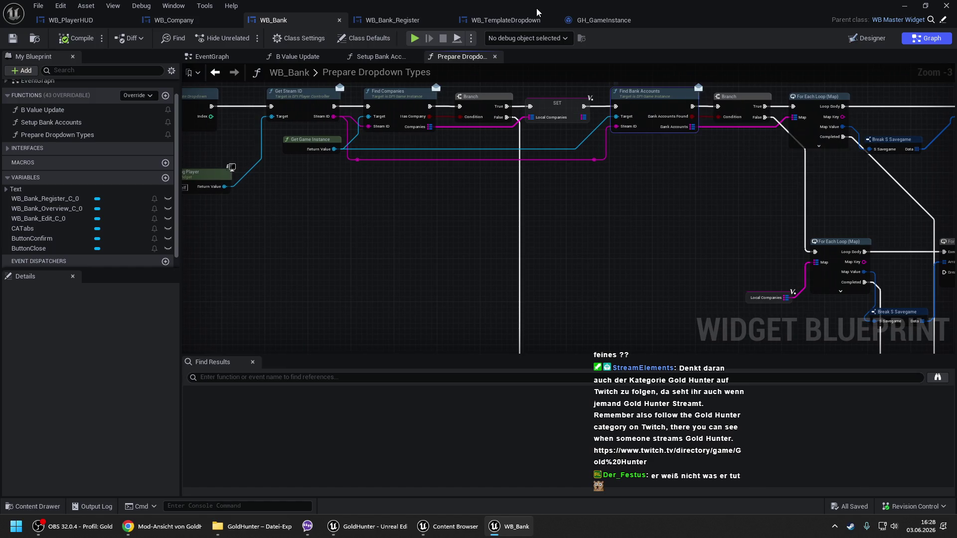
left_click(570, 24)
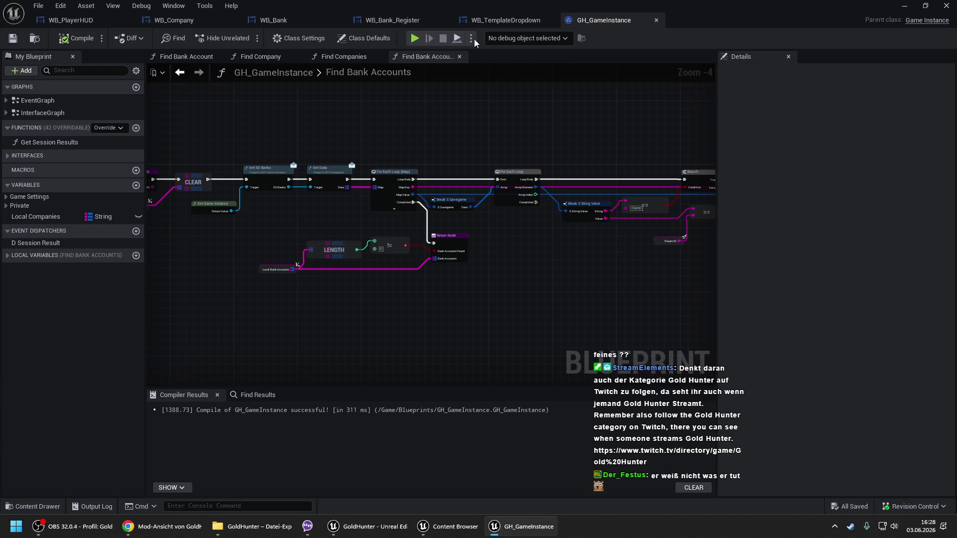
- Glance at WB_Company, review WB_Bank's Prepare Dropdown Types graph, then switch to the level editor
mouse_move(474, 171)
left_mouse_down()
mouse_move(310, 145)
mouse_move(471, 147)
left_mouse_up()
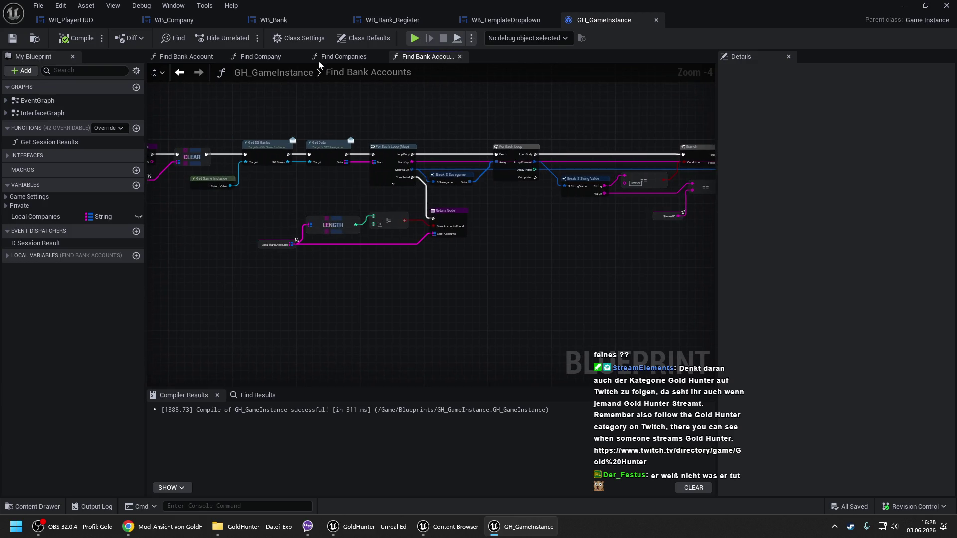
left_click(206, 23)
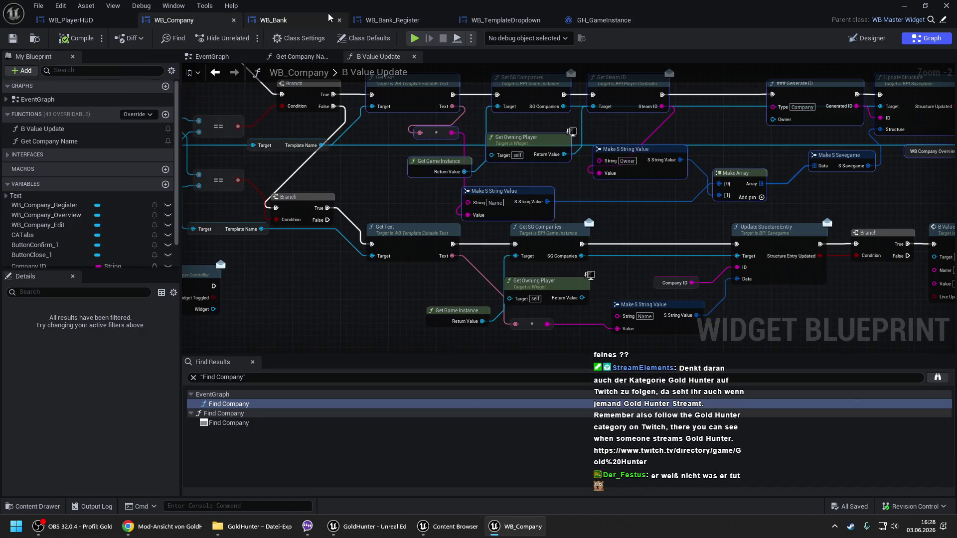
left_click(299, 23)
left_click_drag(612, 174, 486, 164)
scroll(506, 166, "down", 1)
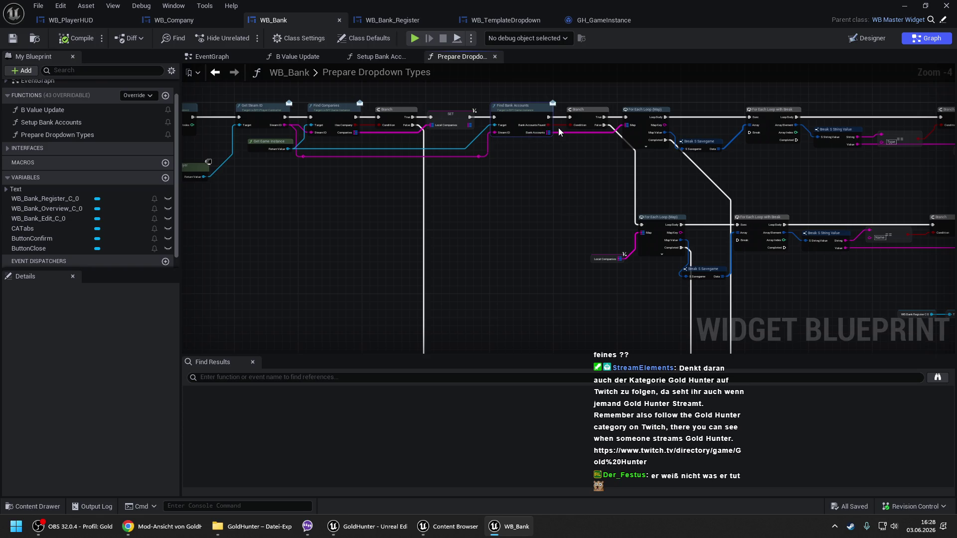
scroll(584, 149, "up", 1)
left_click_drag(583, 149, 462, 141)
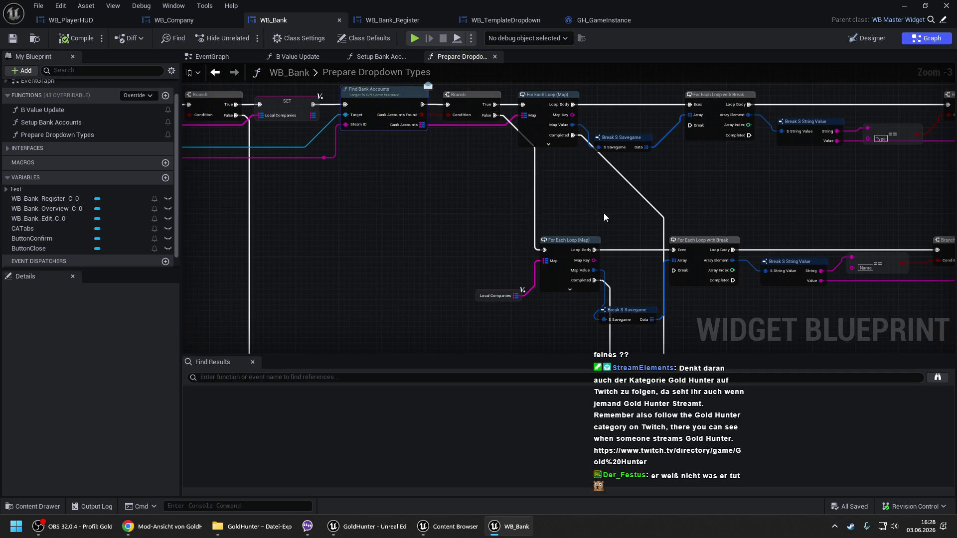
left_click_drag(594, 213, 448, 157)
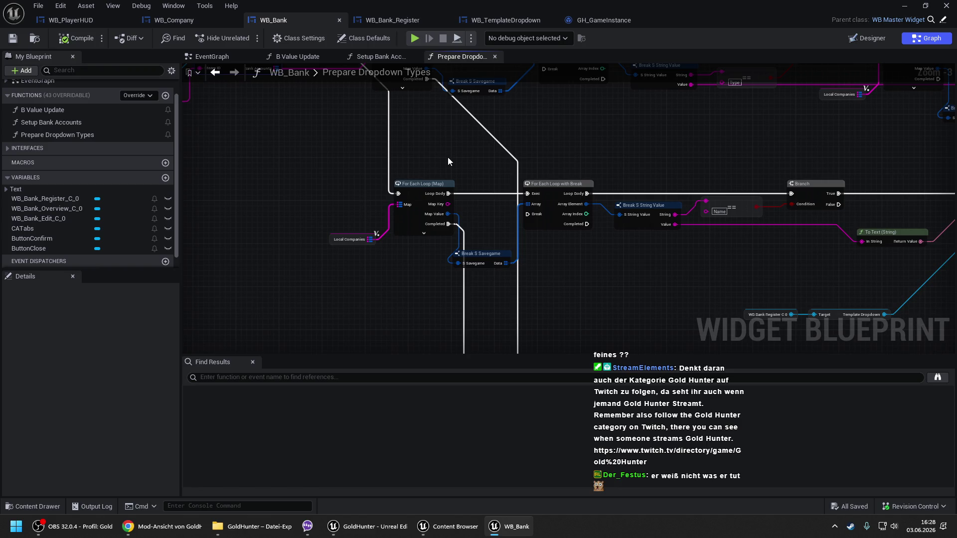
scroll(448, 157, "down", 1)
left_click_drag(447, 157, 487, 175)
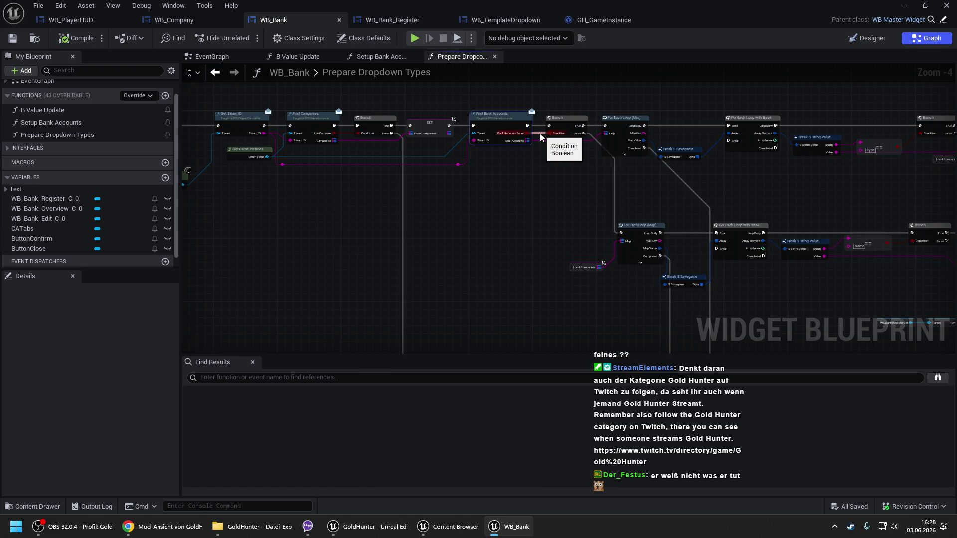
key("alt+Tab")
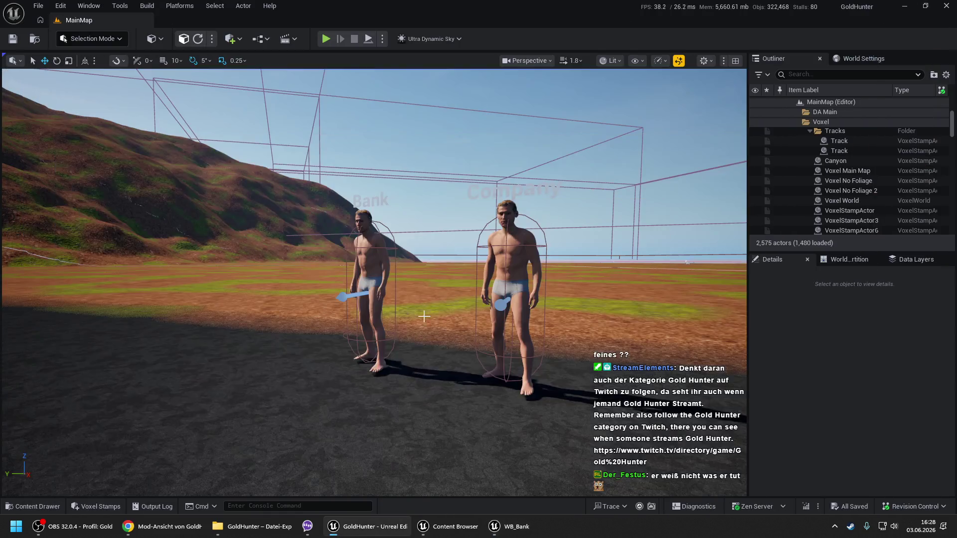
- Start a Play-In-Editor session of MainMap using Play From Here
right_click(296, 451)
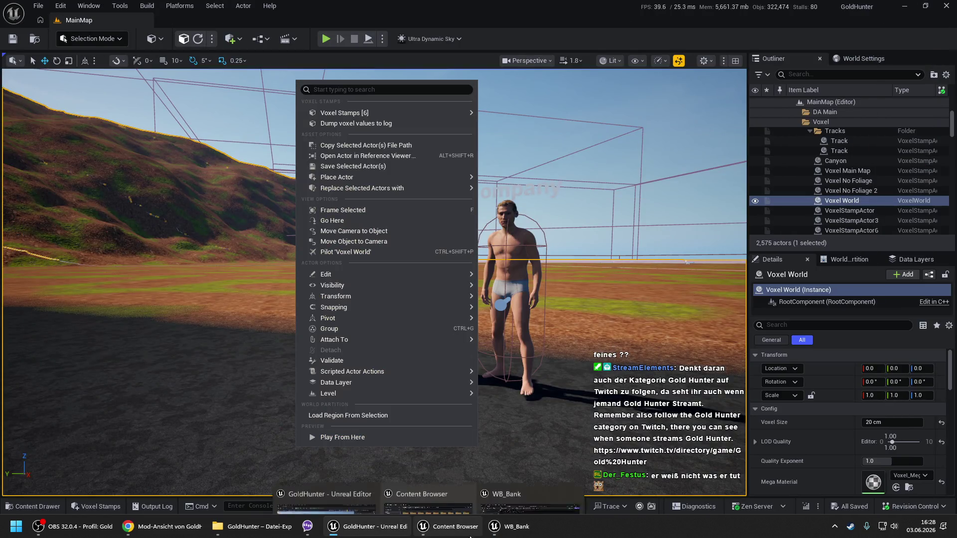
left_click(505, 533)
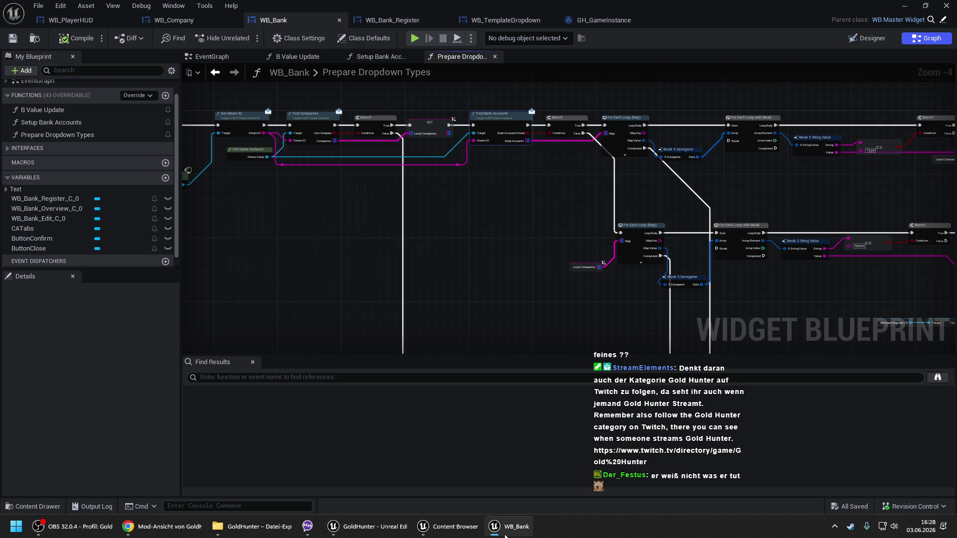
left_click(505, 533)
right_click(362, 453)
left_click(397, 451)
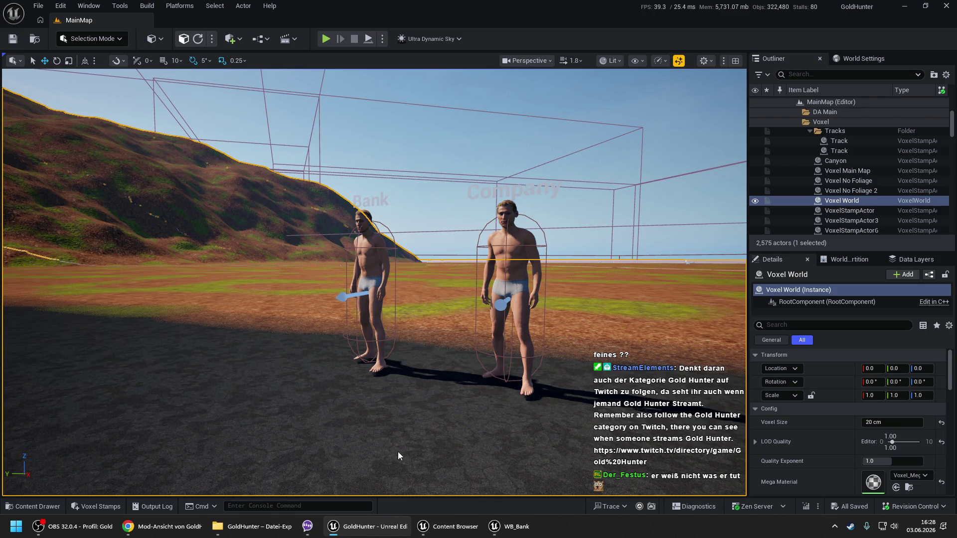
key("alt+p")
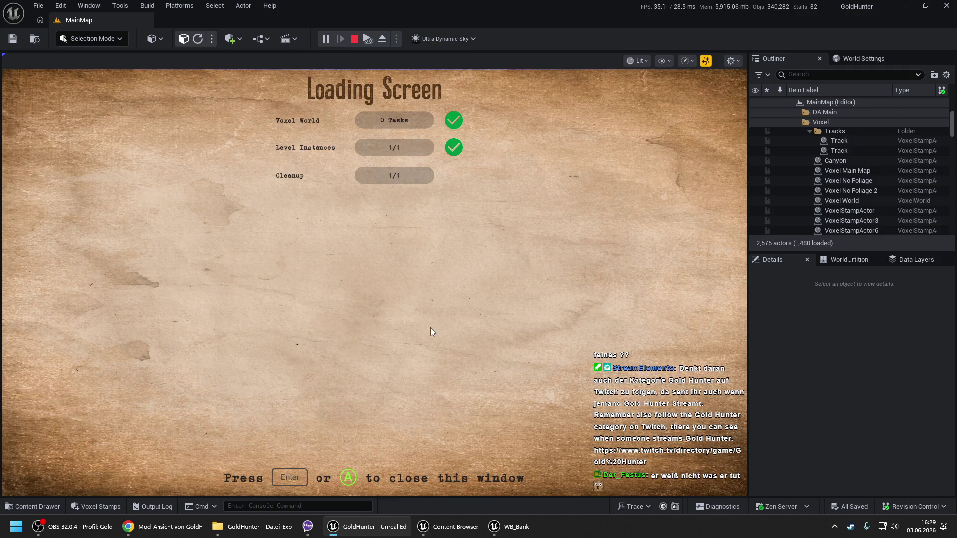
- Enter the test game and stop it, then replay from a viewport spot and stop again
key("Return")
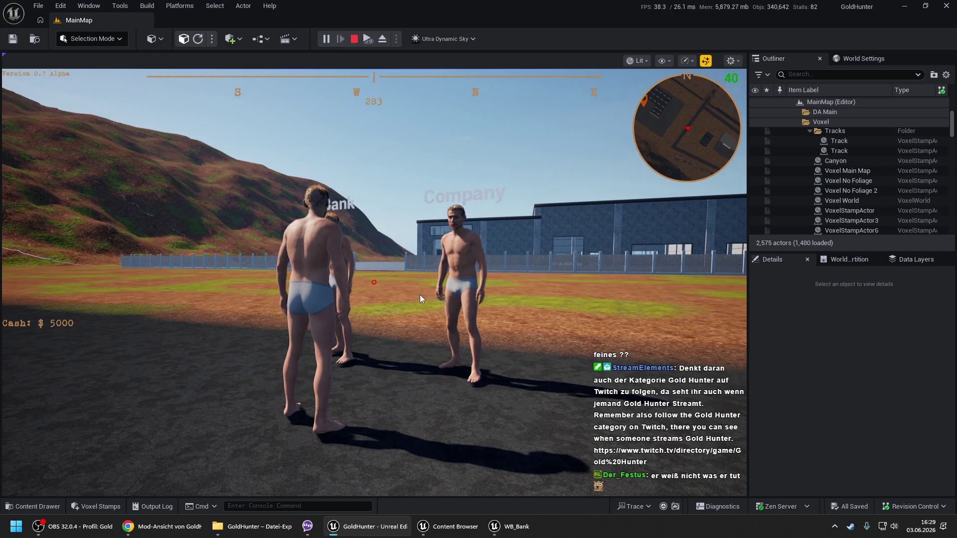
key("Escape")
right_click(343, 447)
left_click(366, 441)
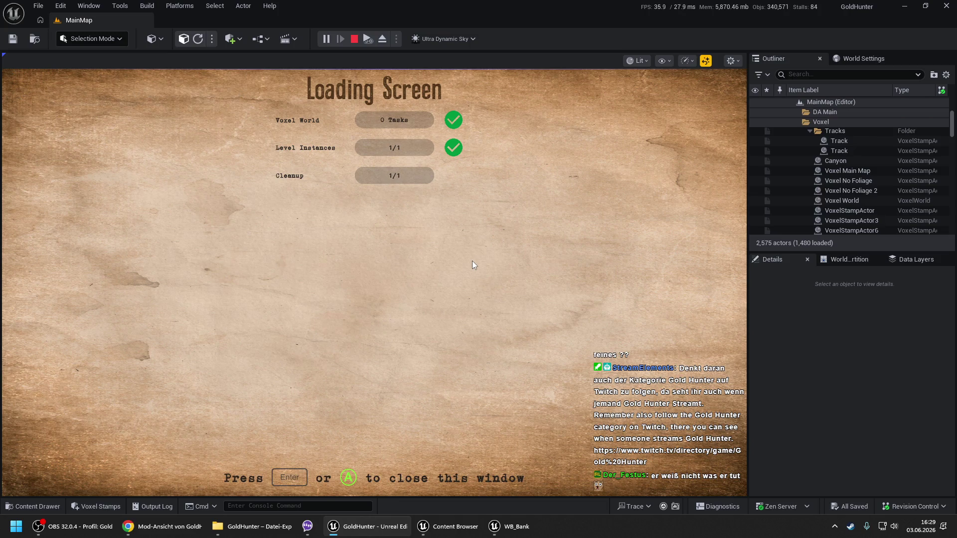
key("space")
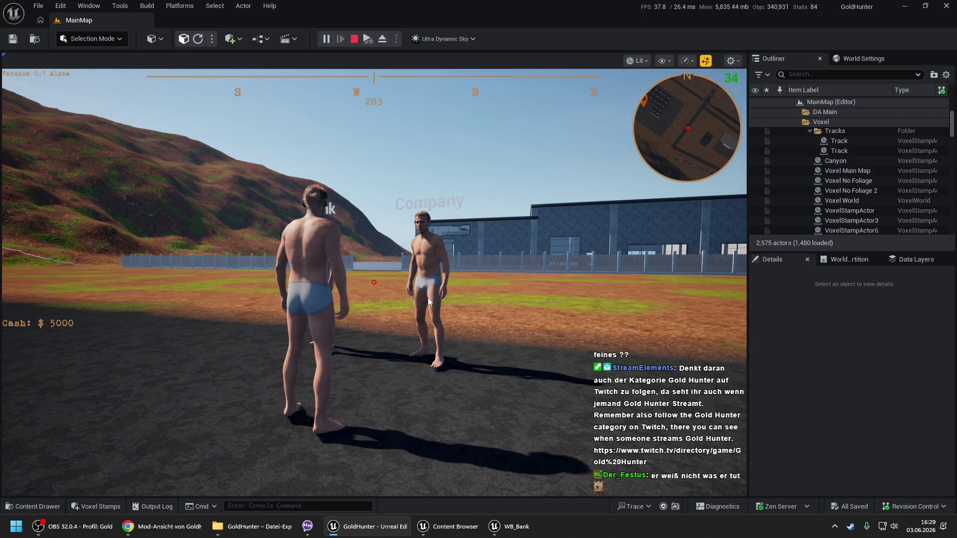
key("Escape")
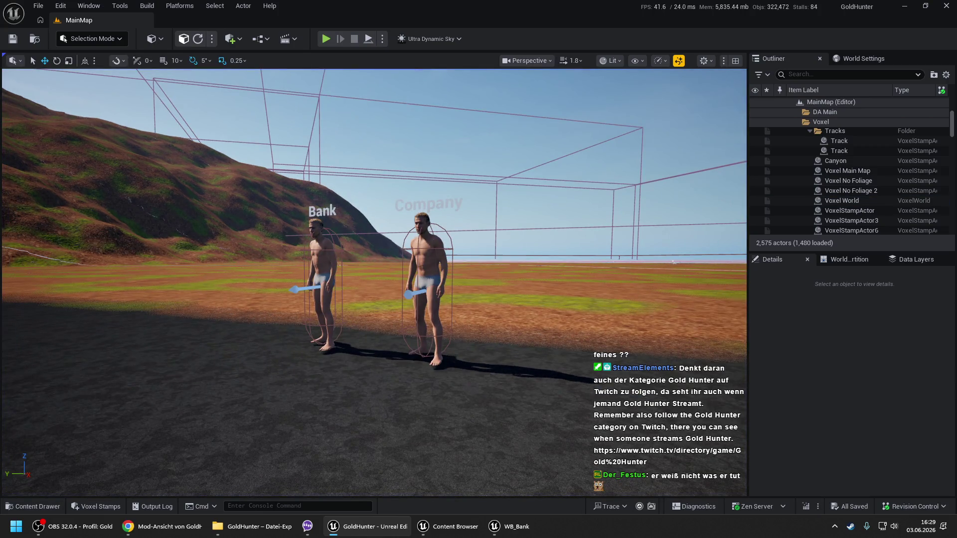
- Try the level actions menu at two viewport spots, dismissing it both times
scroll(395, 341, "down", 10)
scroll(409, 124, "up", 5)
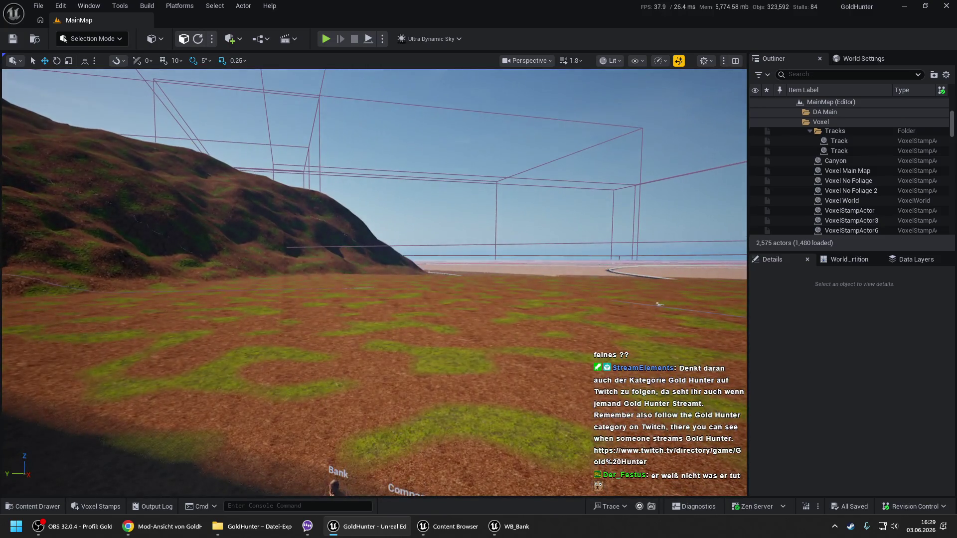
right_click(409, 124)
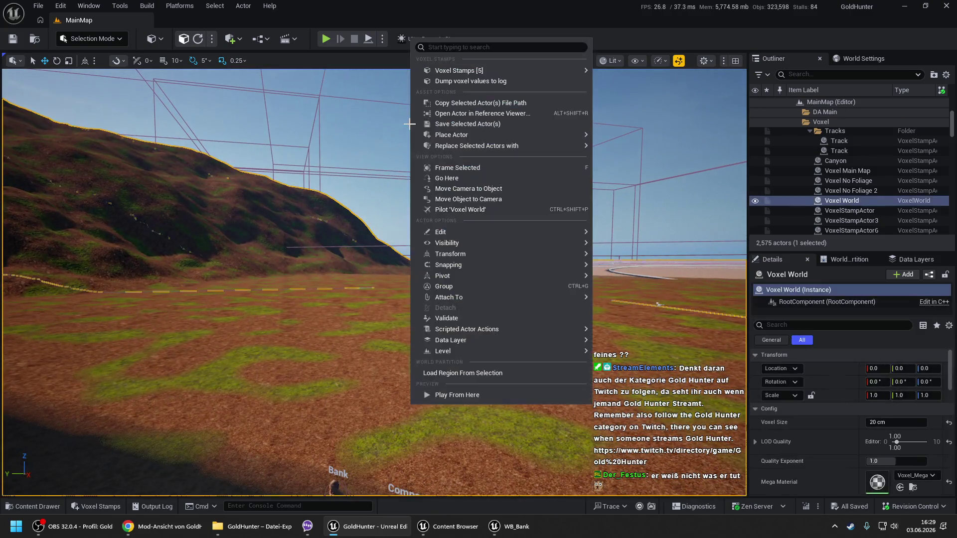
left_click(478, 20)
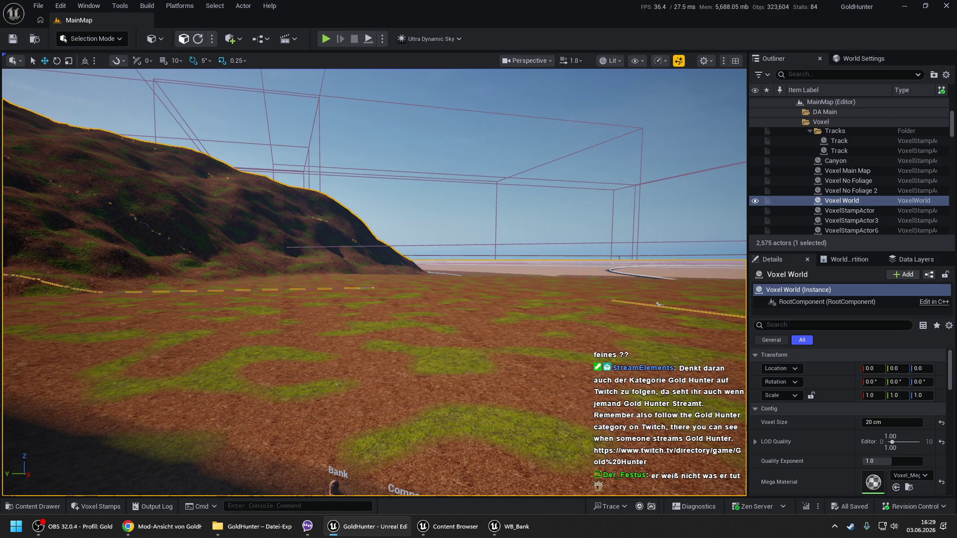
right_click(436, 147)
left_click(905, 6)
- Restore and maximize the editor window, then Play From Here beside the Bank and Company NPCs
left_click(361, 528)
left_click(360, 528)
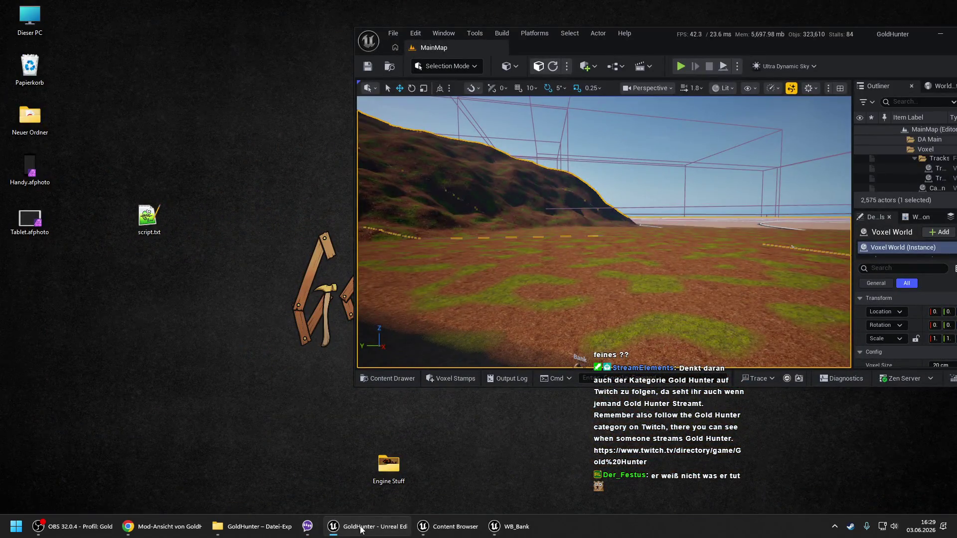
left_click(360, 529)
left_click(357, 527)
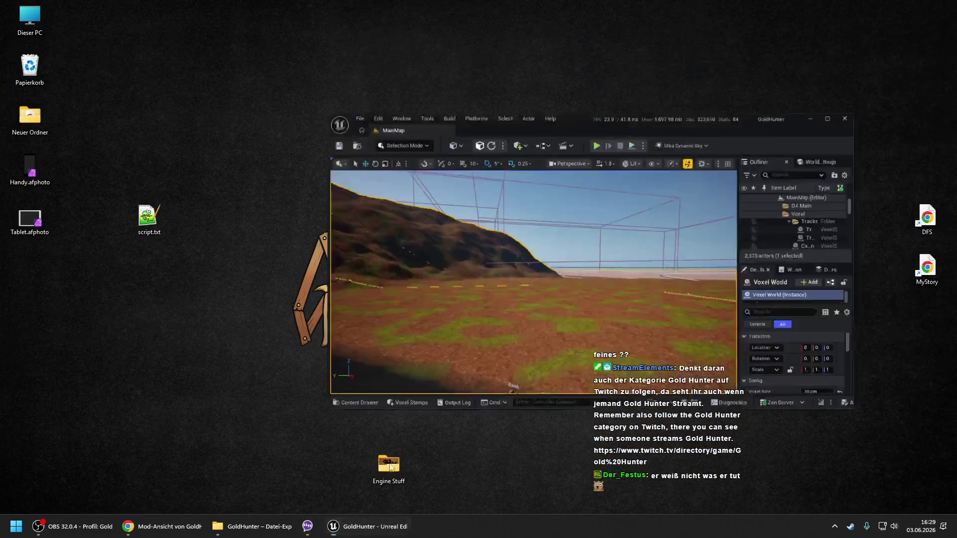
double_click(660, 37)
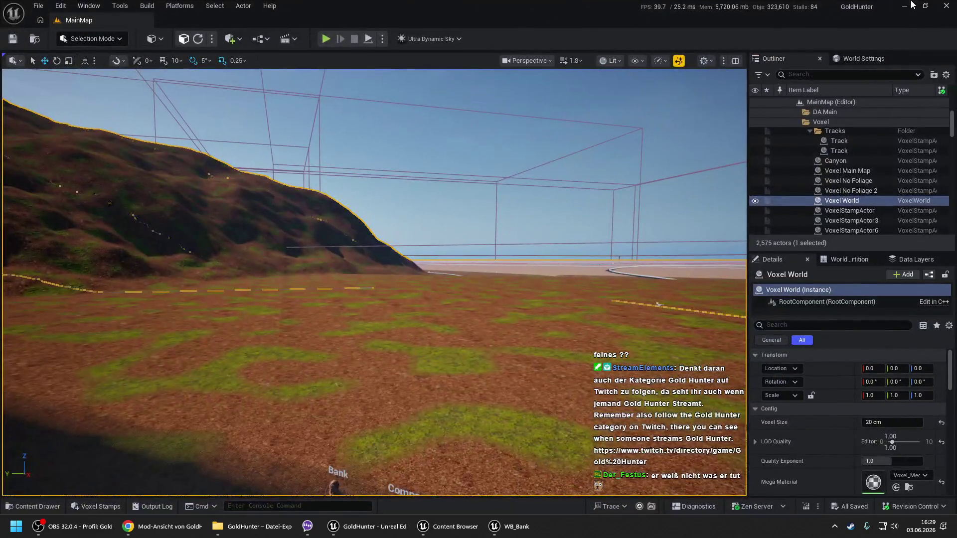
key("super+d")
left_click(374, 518)
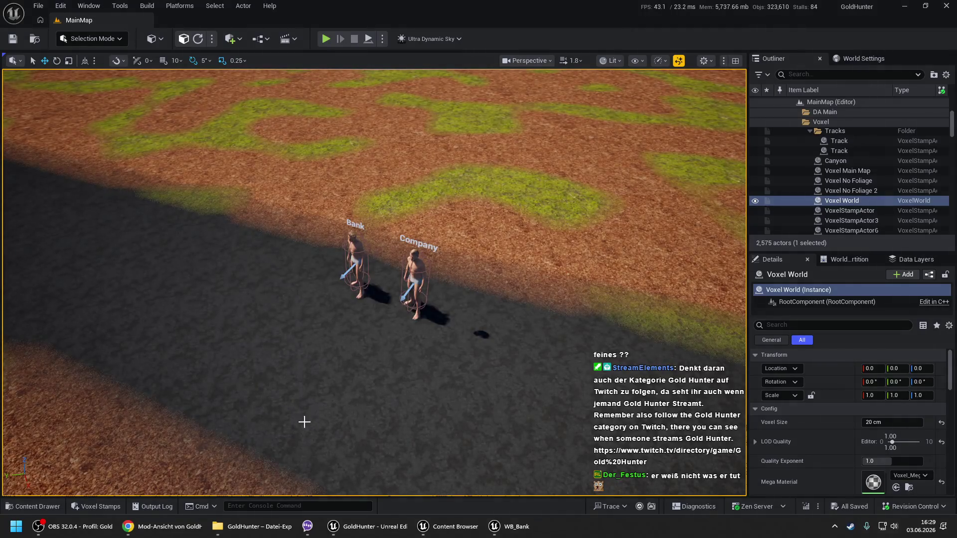
right_click(300, 442)
left_click(323, 431)
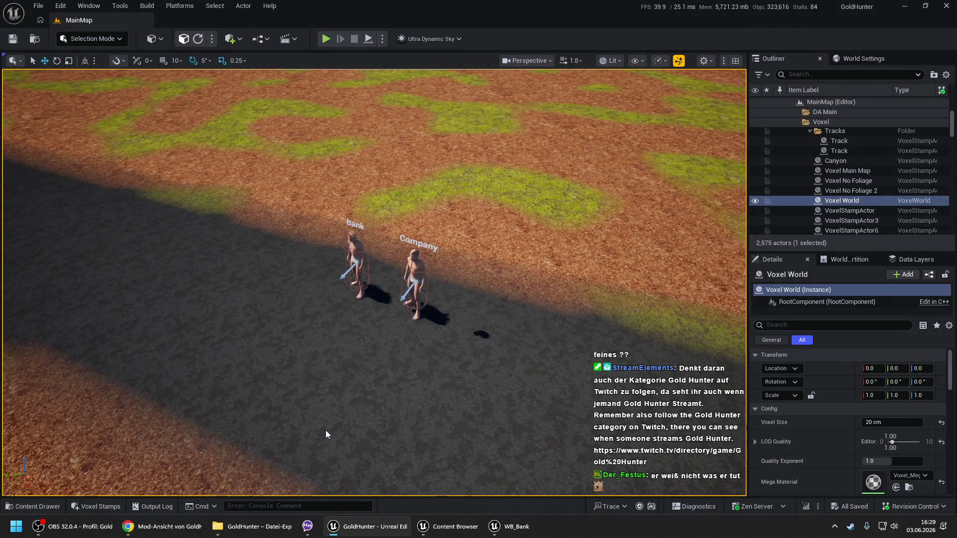
- Register a new company named 'sdfg' at the Company NPC
key("e")
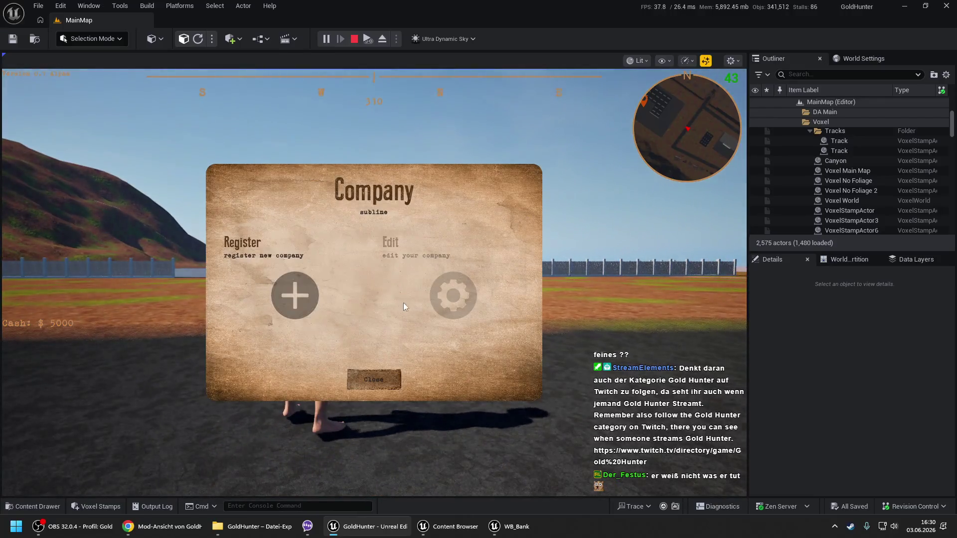
left_click(295, 281)
type("sdfg")
left_click(398, 385)
left_click(371, 381)
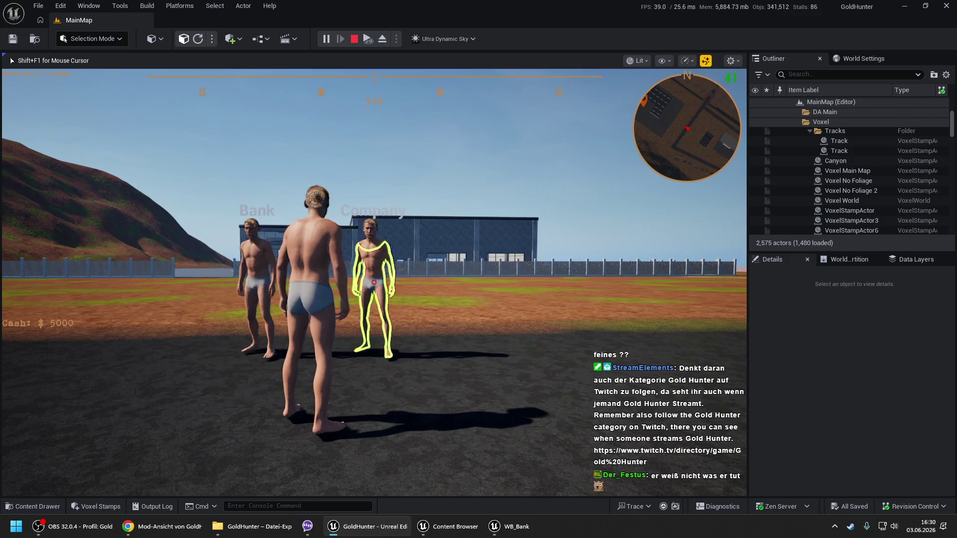
- At the Bank NPC, start adding an account with type sdfg, then back out to the overview
key("e")
left_click(421, 380)
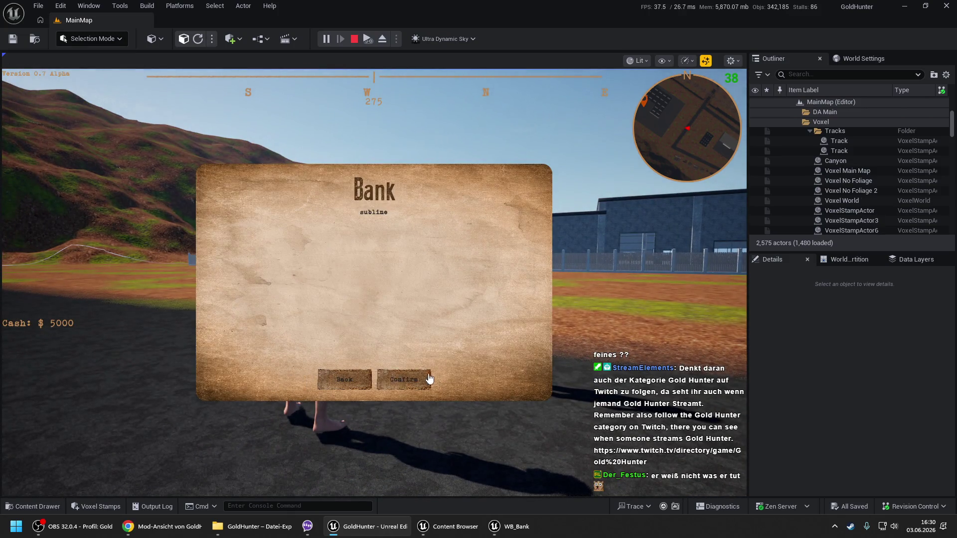
left_click(358, 290)
left_click(326, 327)
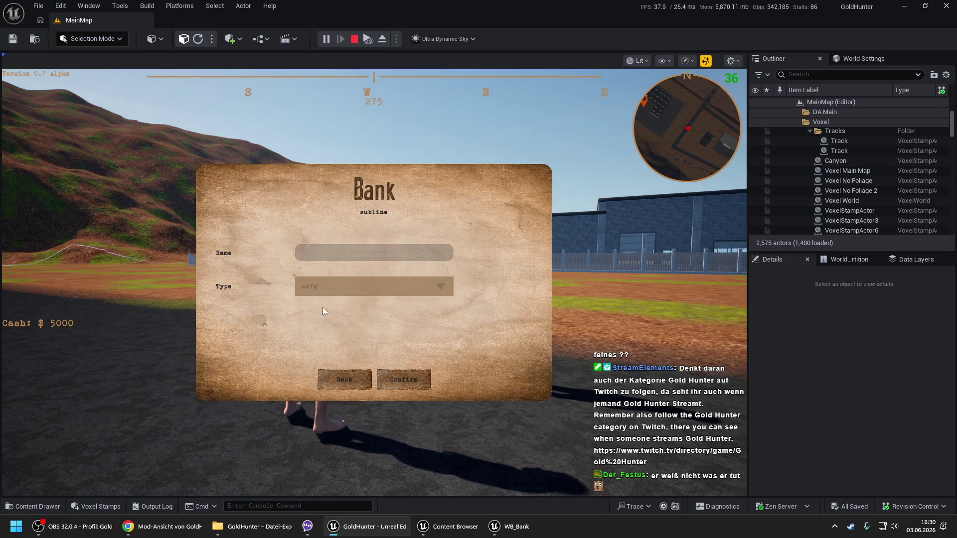
left_click(350, 373)
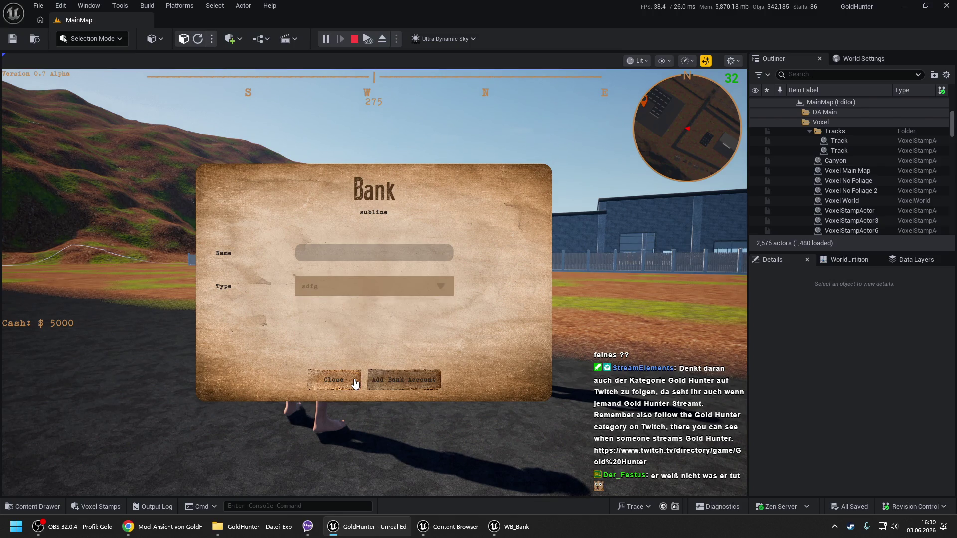
- Register bank account 'asdfghj' of type sdfg, close the Bank panel and open the debug panel
left_click(388, 383)
left_click(333, 285)
left_click(320, 326)
left_click(345, 258)
type("asdfghj")
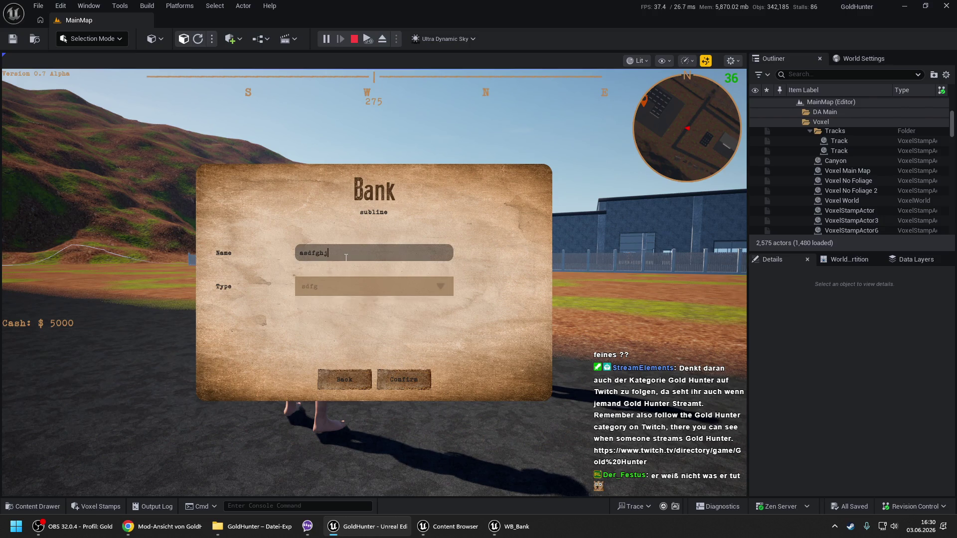
left_click(398, 381)
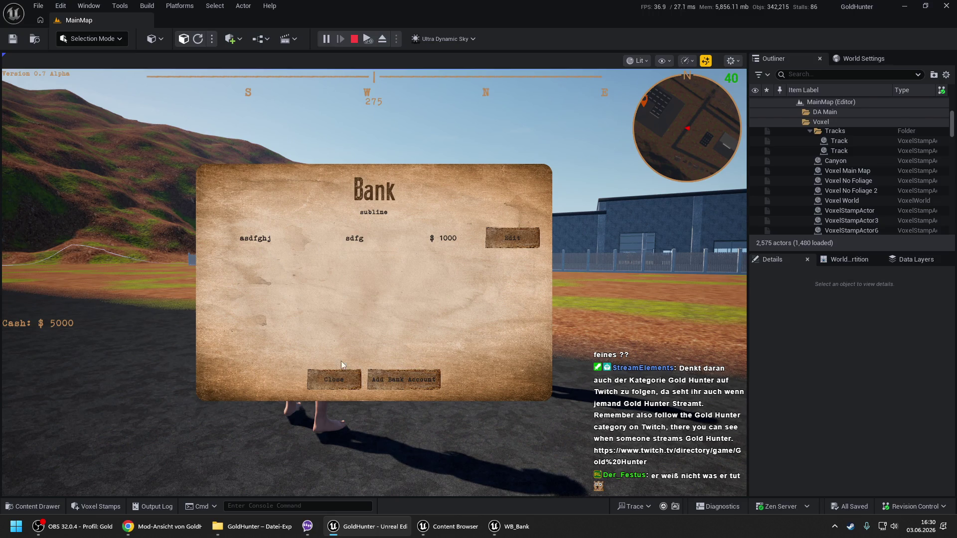
left_click(336, 381)
key("Tab")
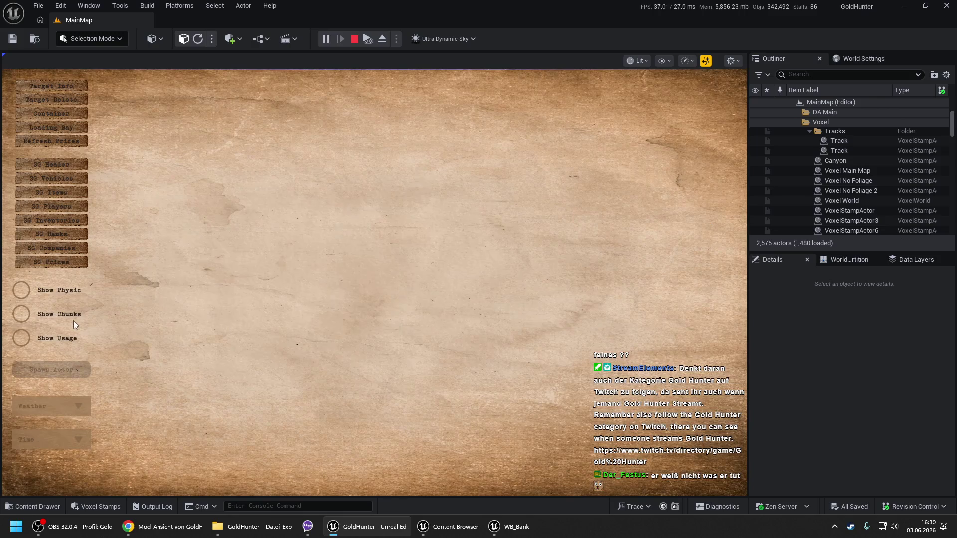
- Check SG Prices, then SG Banks showing account asdfghj, type sdfg, $1000, and close the debug panel
left_click(42, 263)
left_click(55, 238)
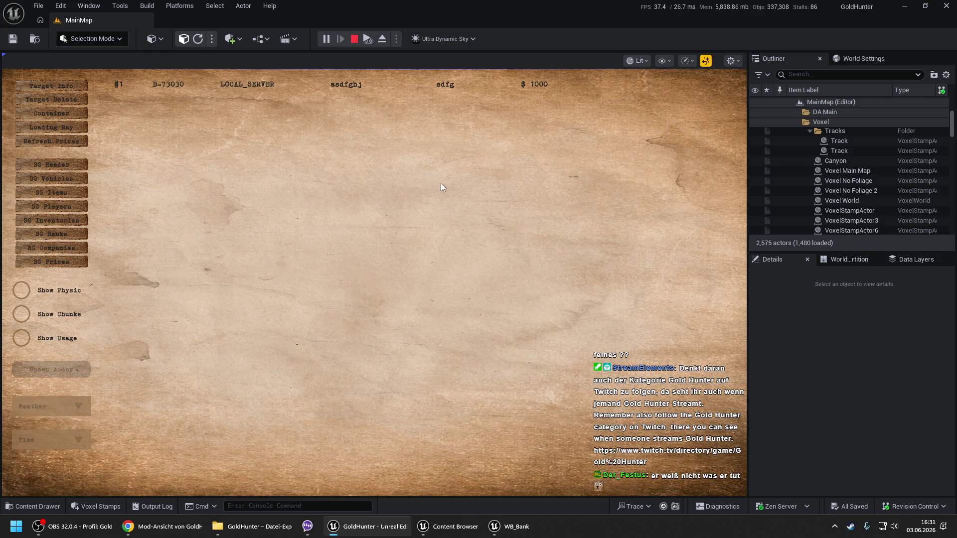
key("Escape")
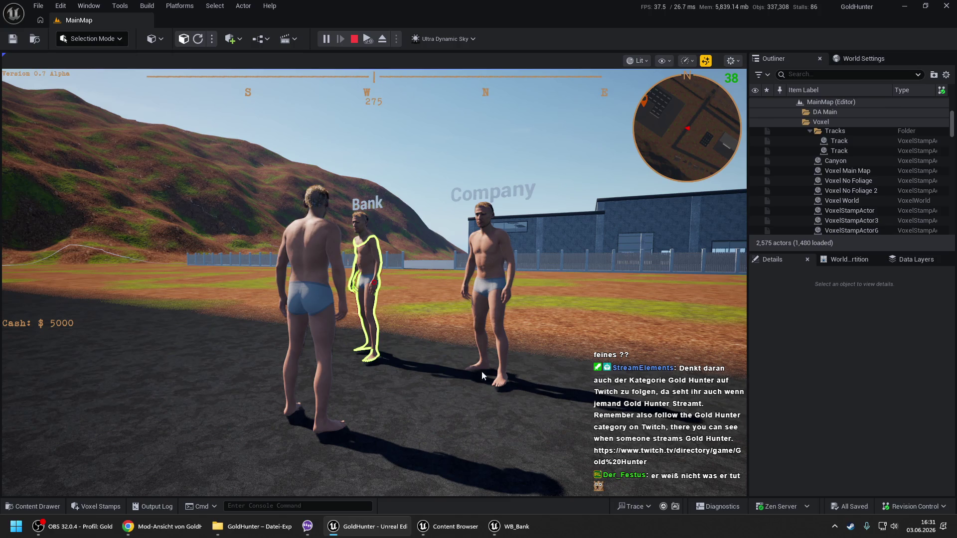
- Stop the game and pan across WB_Bank's Prepare Dropdown Types graph to review its nodes
key("Escape")
left_click_drag(573, 149, 365, 136)
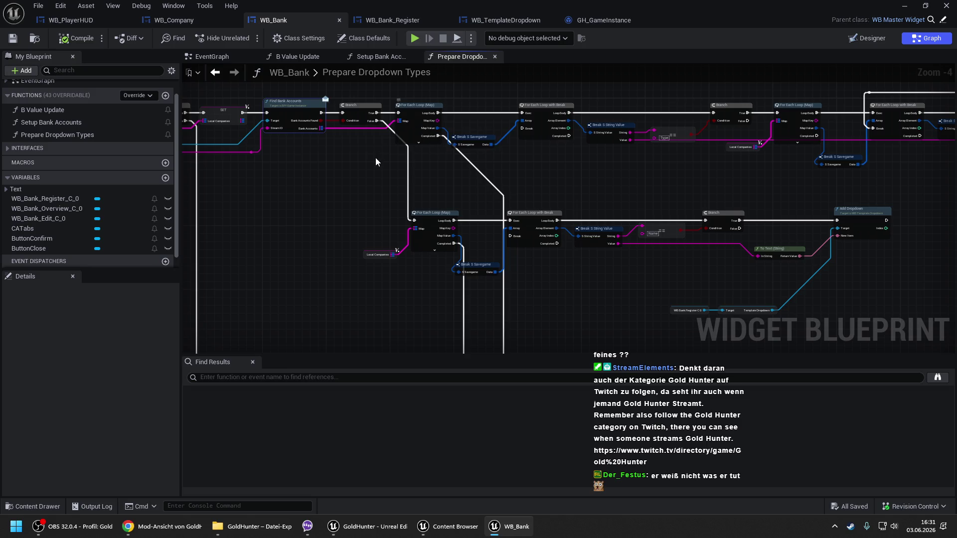
mouse_move(607, 173)
left_mouse_down()
mouse_move(296, 175)
mouse_move(522, 171)
left_mouse_up()
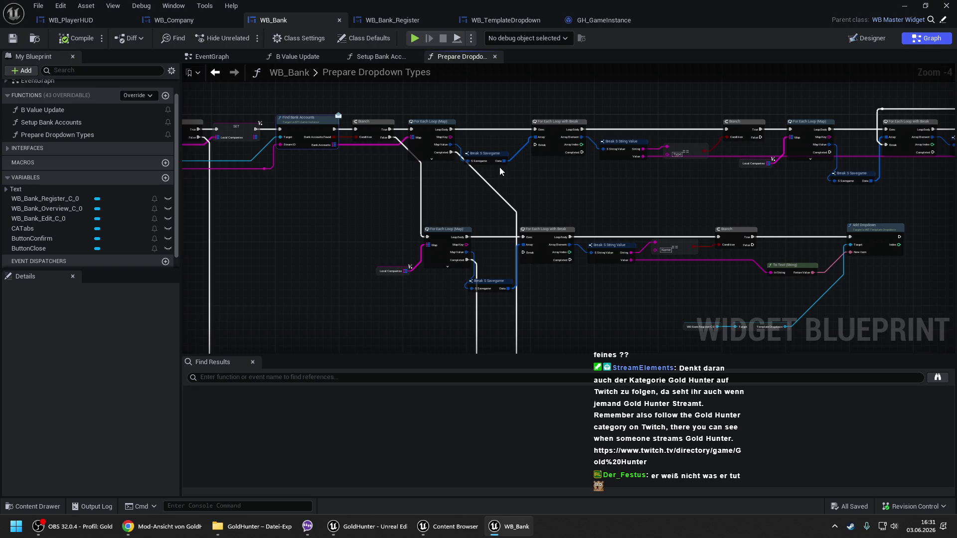
left_click_drag(500, 167, 602, 172)
mouse_move(493, 173)
left_mouse_down()
mouse_move(513, 167)
mouse_move(497, 156)
mouse_move(551, 154)
left_mouse_up()
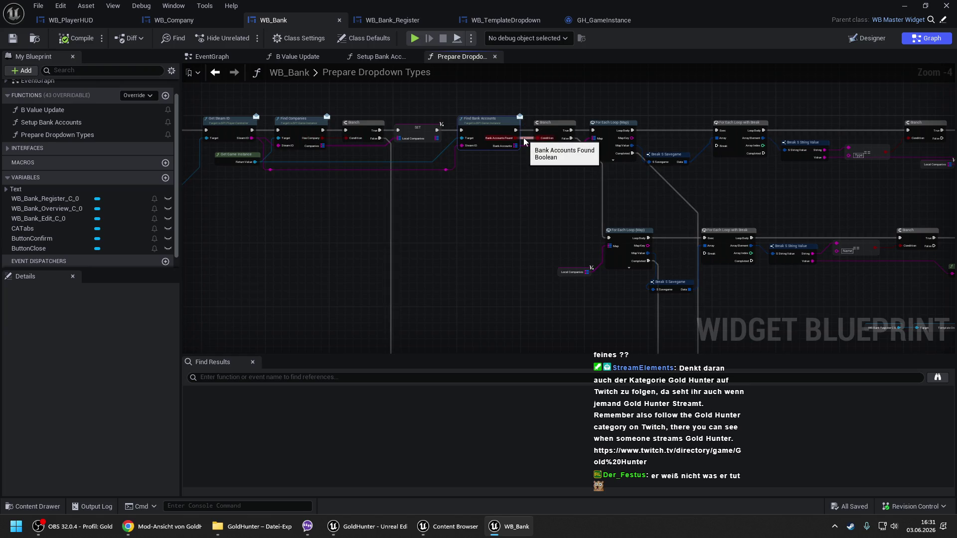
left_click_drag(516, 176, 248, 180)
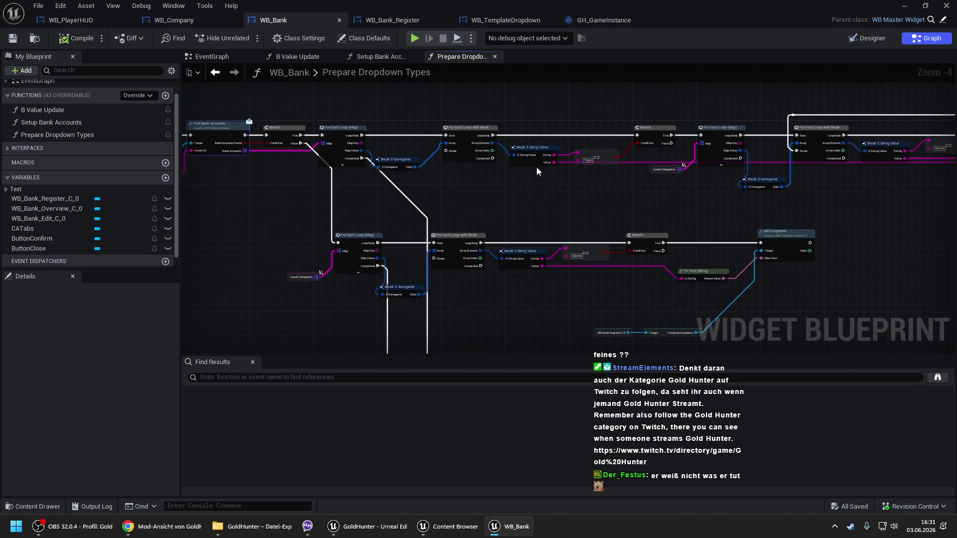
left_click_drag(397, 168, 540, 173)
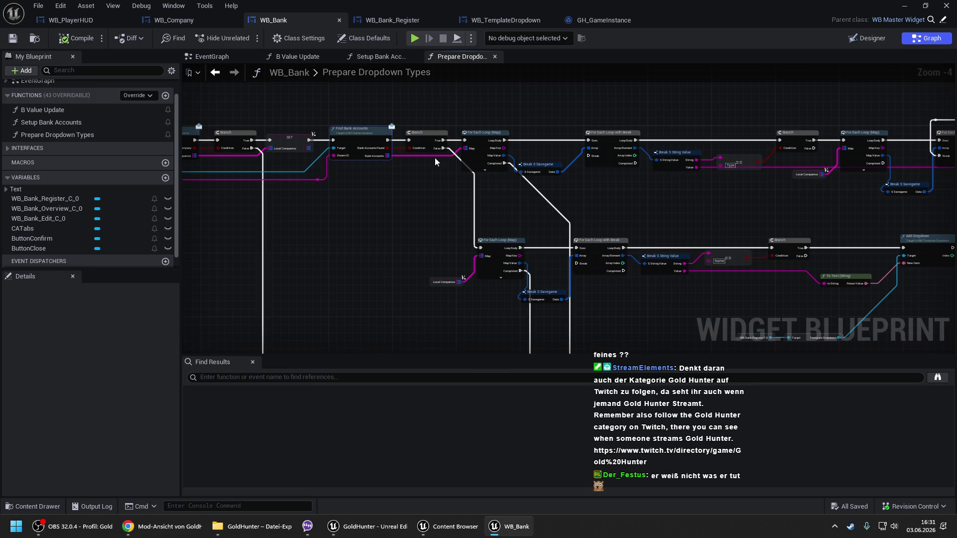
left_click_drag(798, 165, 476, 168)
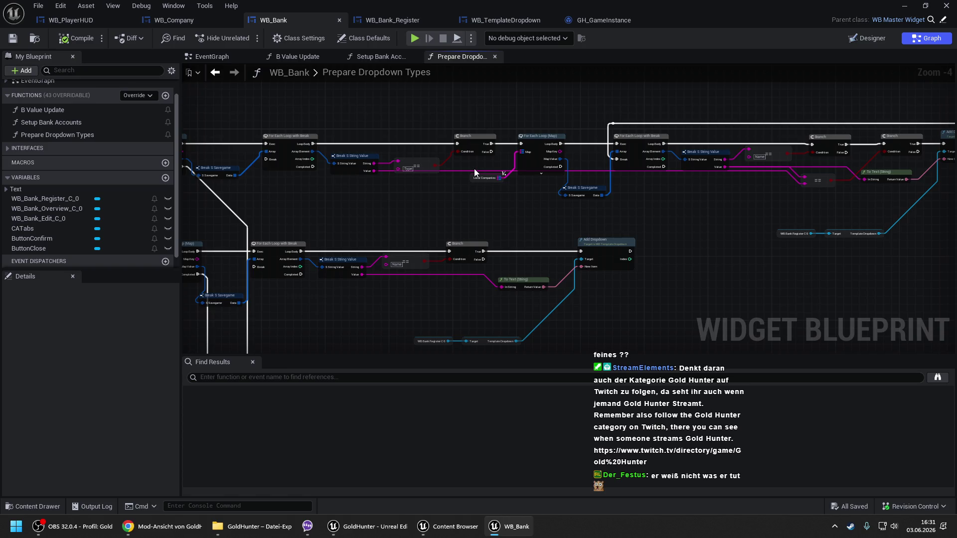
left_click_drag(474, 168, 573, 169)
left_click_drag(566, 216, 596, 152)
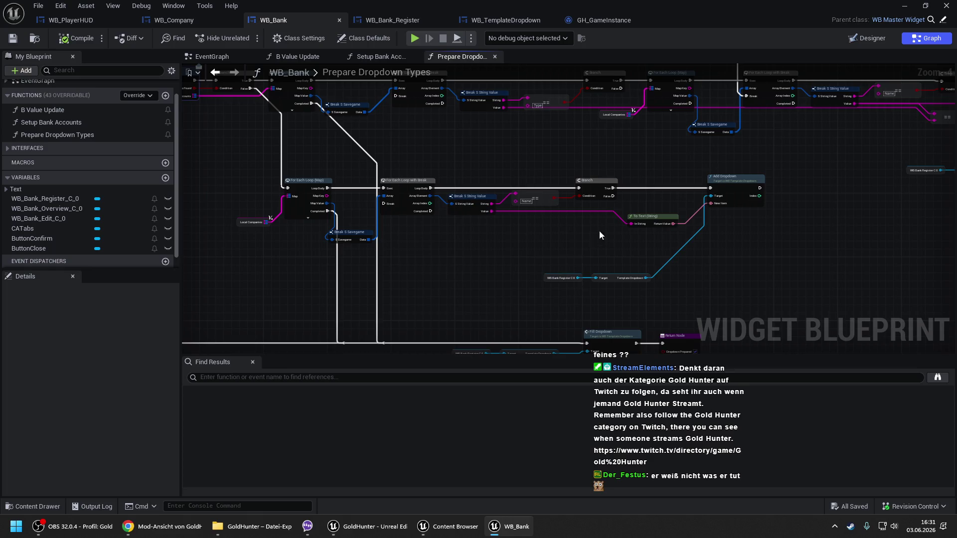
left_click_drag(508, 262, 600, 260)
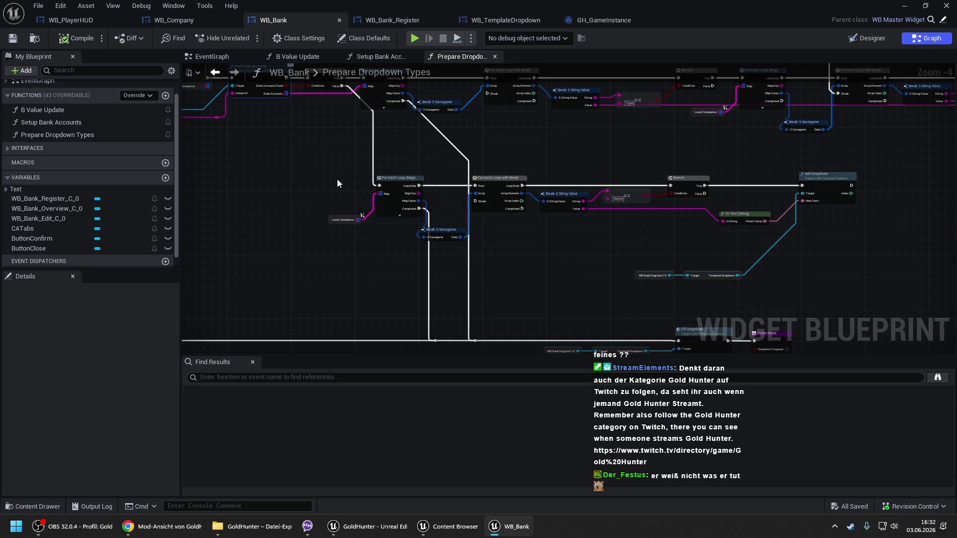
- Cut the wires around the lower For Each Loop toward Local Companies, then view the upper Add Dropdown
mouse_move(321, 165)
left_mouse_down()
mouse_move(494, 258)
mouse_move(466, 239)
mouse_move(439, 196)
left_mouse_up()
left_click_drag(640, 187, 327, 228)
left_click_drag(540, 137, 325, 180)
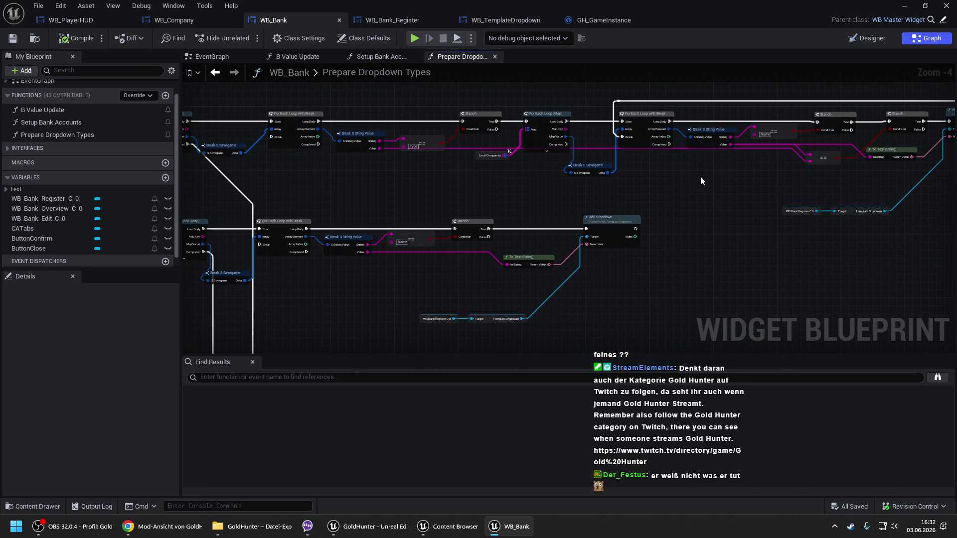
left_click_drag(700, 176, 421, 192)
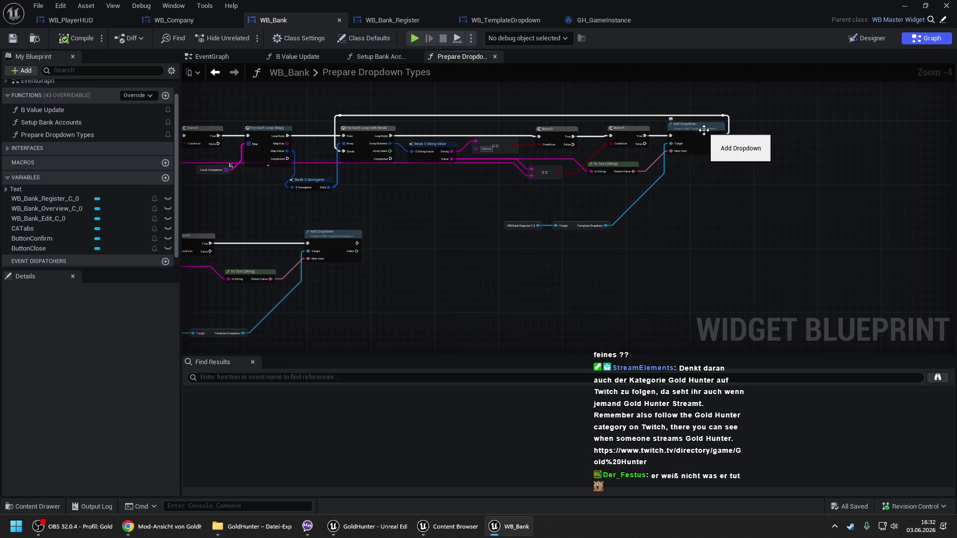
- Shift Add Dropdown and its WB Bank Register and Template Dropdown nodes to the right
mouse_move(375, 198)
left_mouse_down()
mouse_move(555, 203)
mouse_move(518, 186)
left_mouse_up()
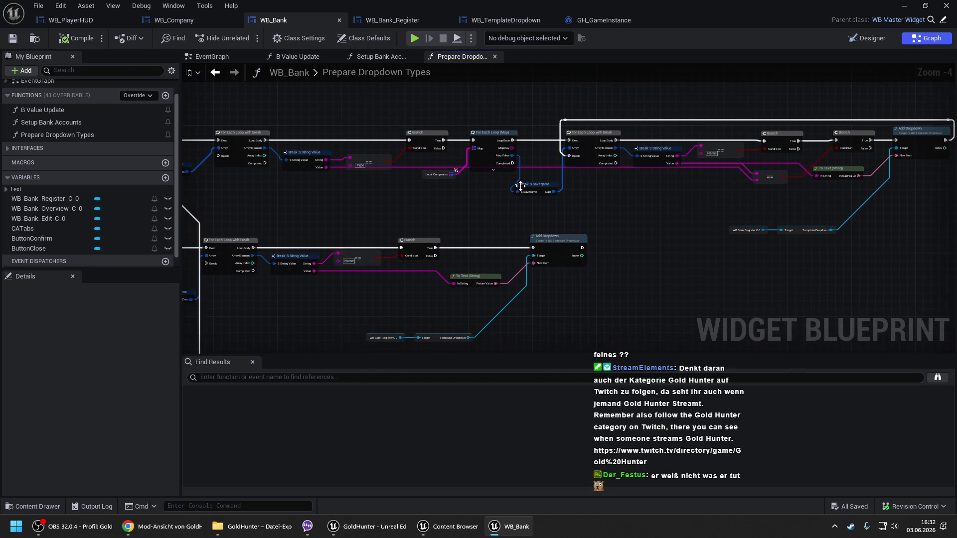
left_click_drag(453, 196, 574, 199)
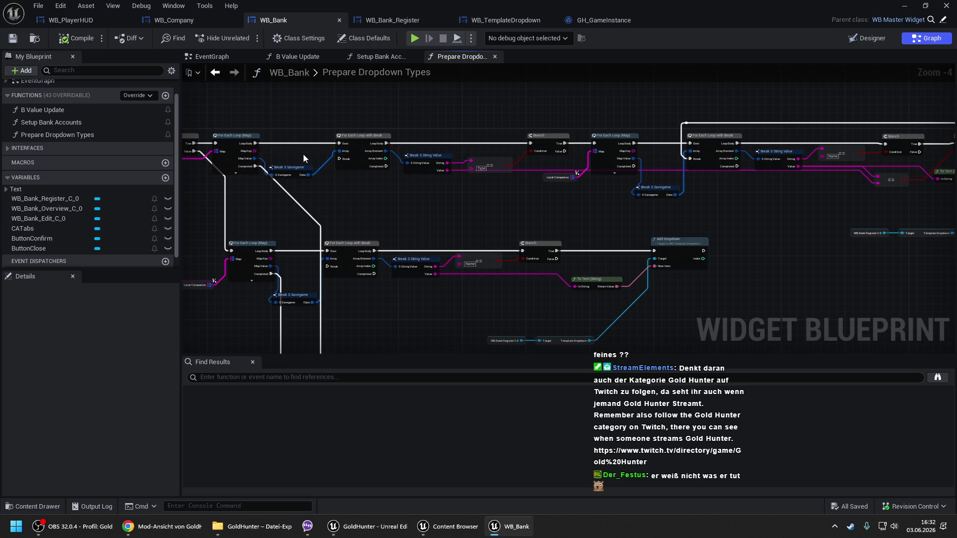
left_click_drag(483, 179, 220, 179)
left_click_drag(516, 173, 422, 179)
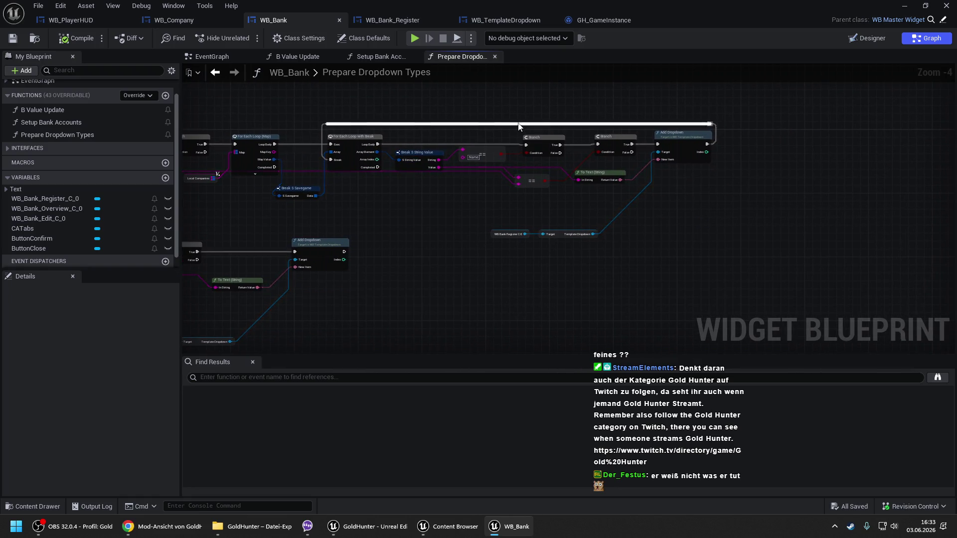
left_click_drag(596, 112, 473, 106)
left_click_drag(555, 135, 647, 134)
mouse_move(385, 210)
left_mouse_down()
mouse_move(456, 205)
mouse_move(530, 253)
left_mouse_up()
left_click_drag(498, 223, 581, 224)
- Place To Text (String) below the == node and feed it Break S String Value's Value
left_click_drag(541, 162, 513, 226)
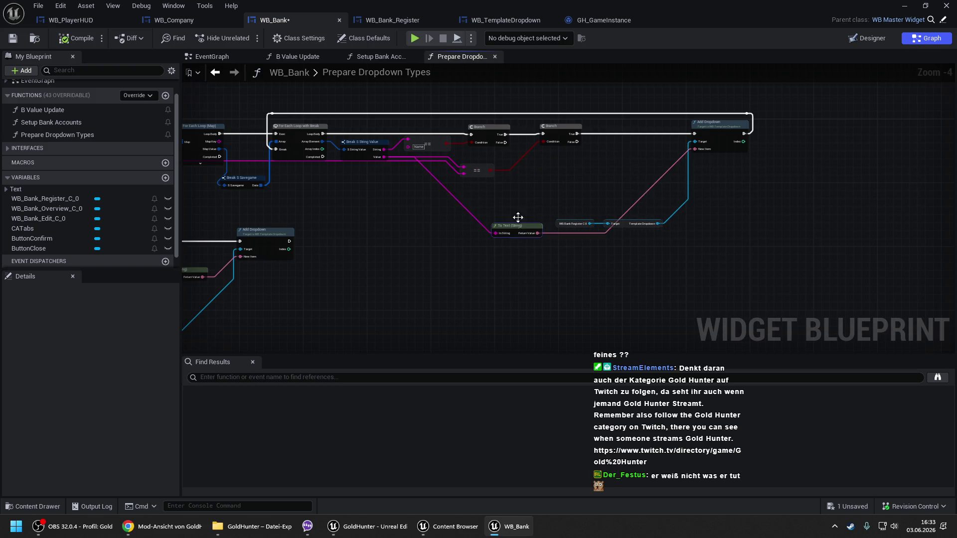
left_click_drag(509, 177, 617, 178)
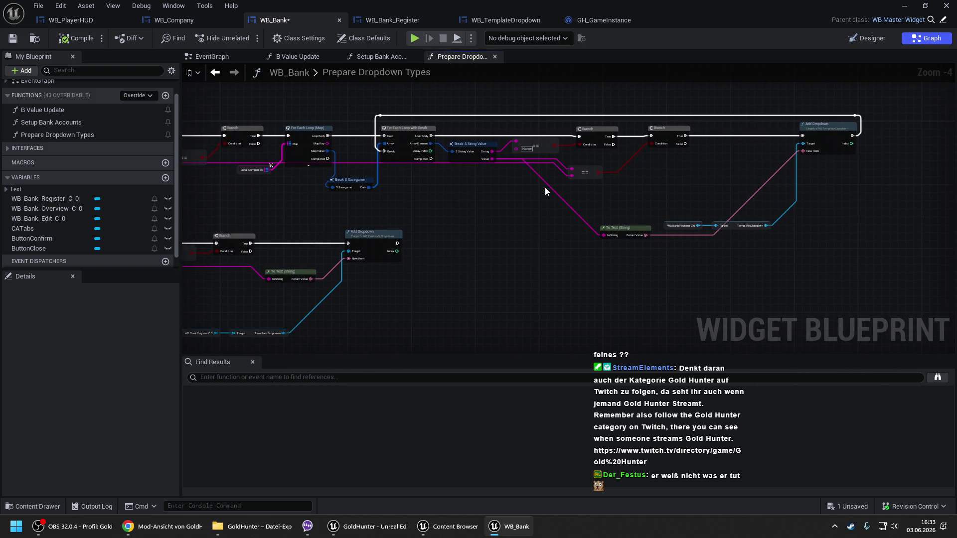
mouse_move(564, 183)
left_mouse_down()
mouse_move(668, 173)
mouse_move(625, 184)
left_mouse_up()
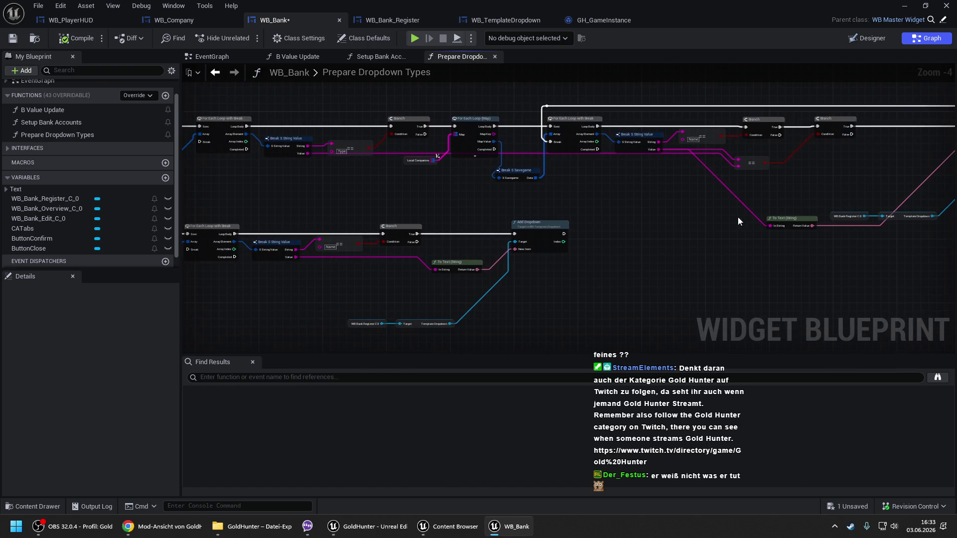
left_click(769, 223, "alt")
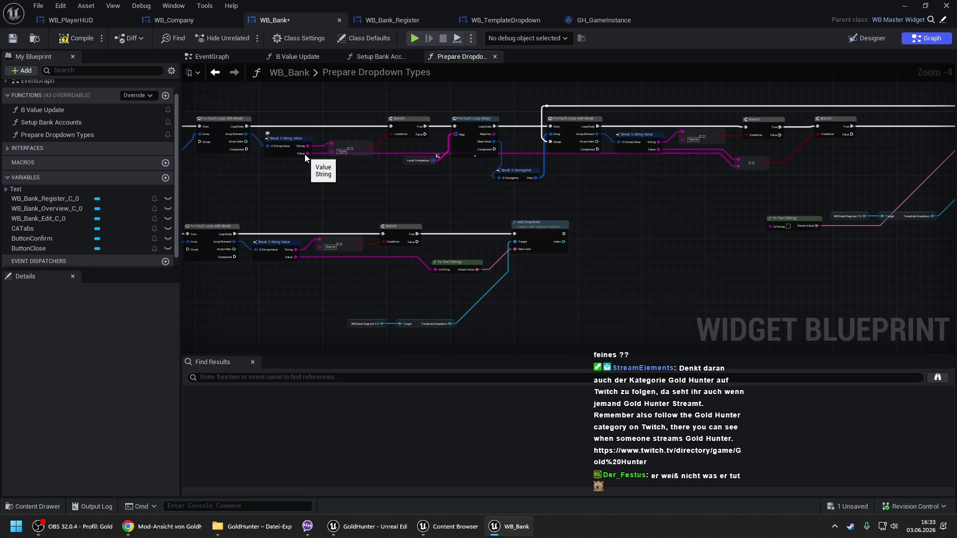
mouse_move(303, 155)
left_mouse_down()
mouse_move(730, 238)
mouse_move(772, 227)
mouse_move(628, 247)
left_mouse_up()
- Undo the stray reroute loop on the wire and review the loop and dropdown nodes
mouse_move(620, 208)
left_mouse_down()
mouse_move(670, 186)
mouse_move(295, 193)
mouse_move(309, 209)
mouse_move(299, 158)
left_mouse_up()
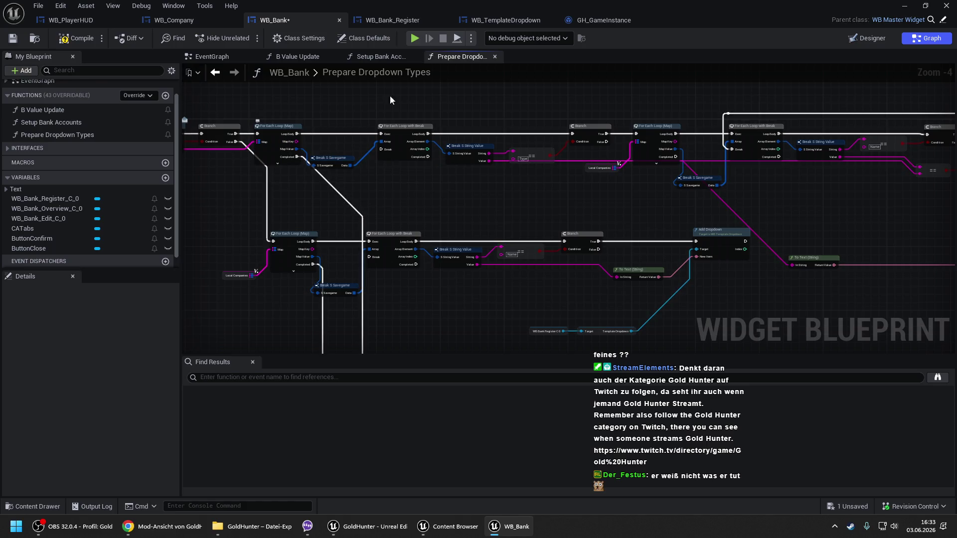
left_click_drag(641, 207, 535, 199)
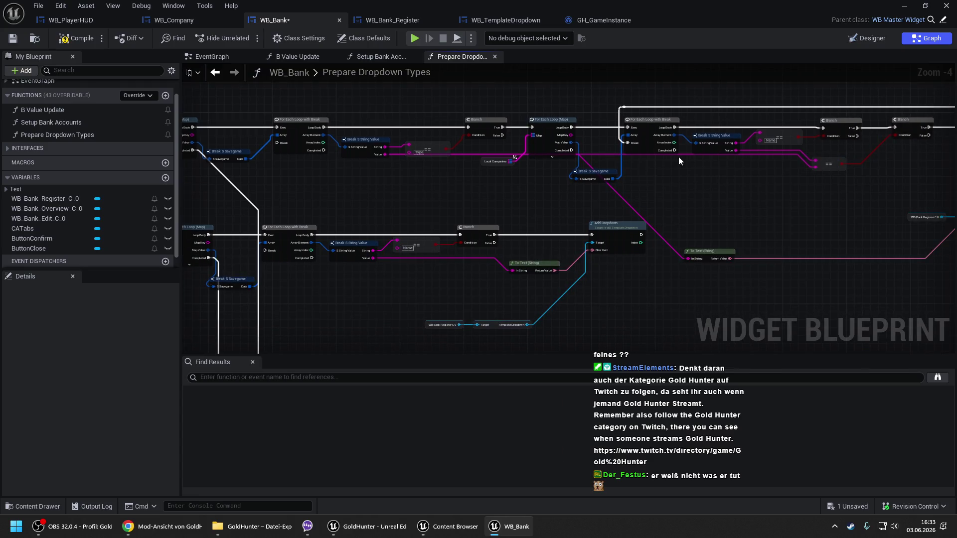
left_click_drag(645, 135, 546, 141)
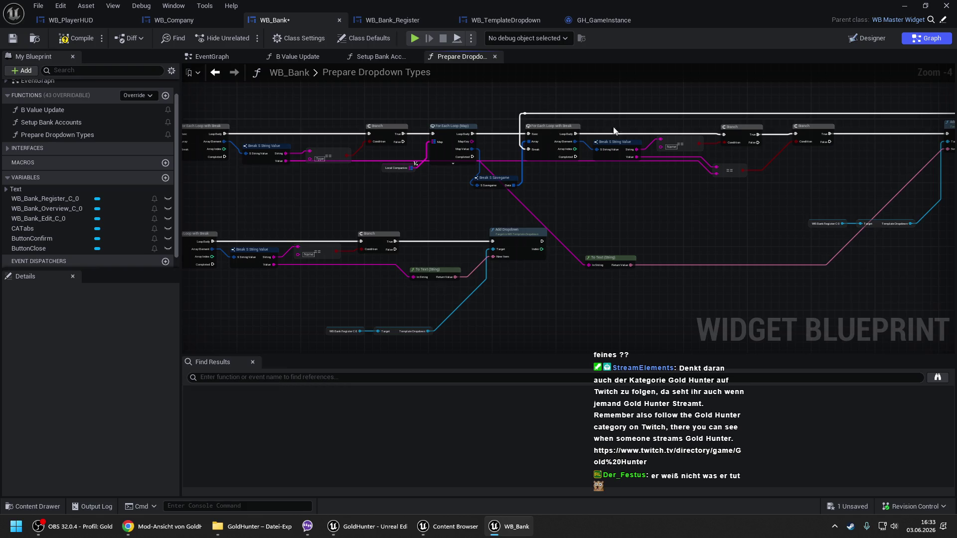
left_click_drag(650, 134, 452, 123)
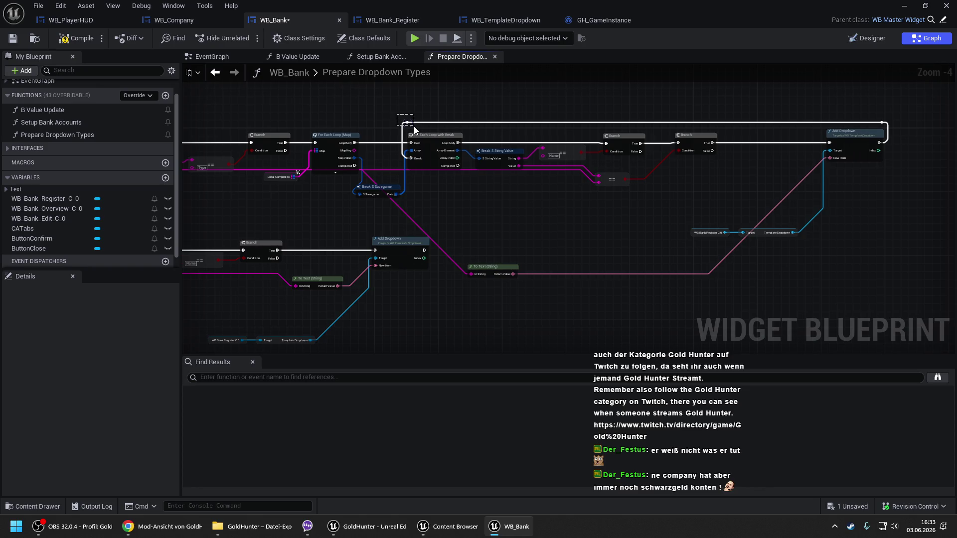
key("ctrl+z")
key("ctrl+z")
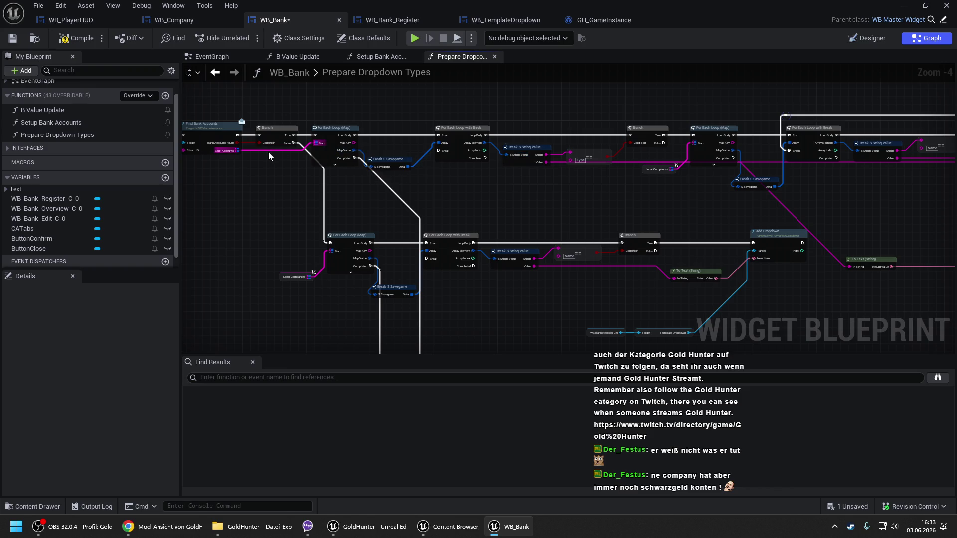
mouse_move(273, 172)
left_mouse_down()
mouse_move(442, 169)
mouse_move(284, 160)
mouse_move(314, 164)
left_mouse_up()
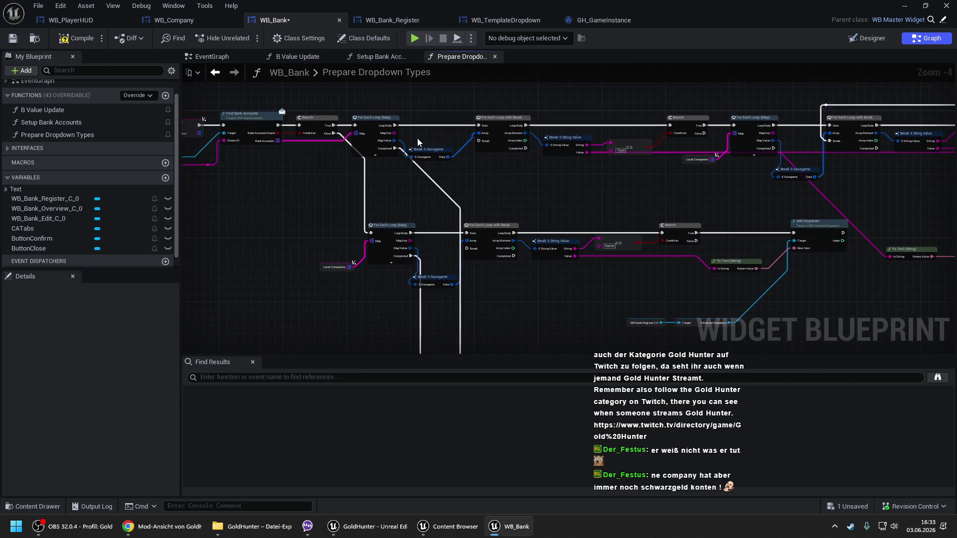
left_click_drag(633, 145, 518, 145)
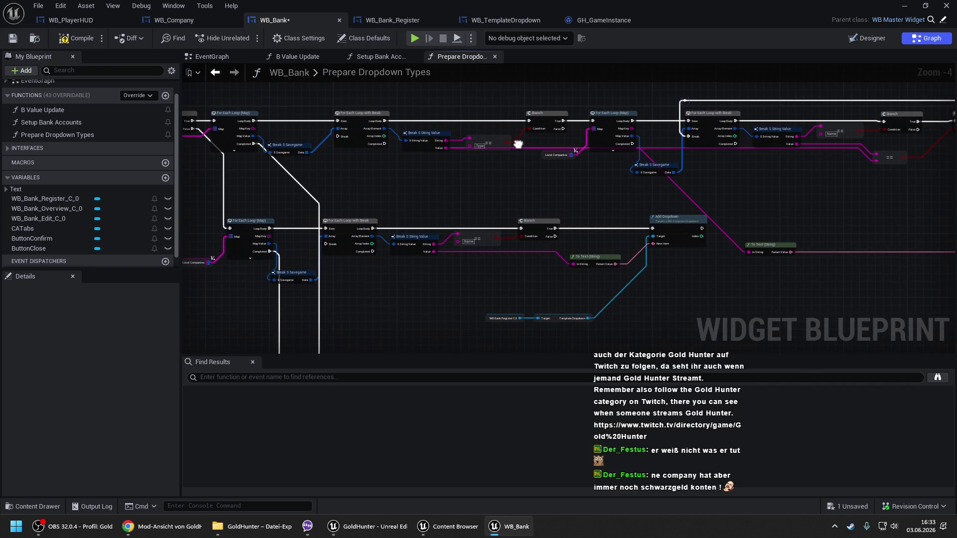
left_click_drag(650, 142, 525, 151)
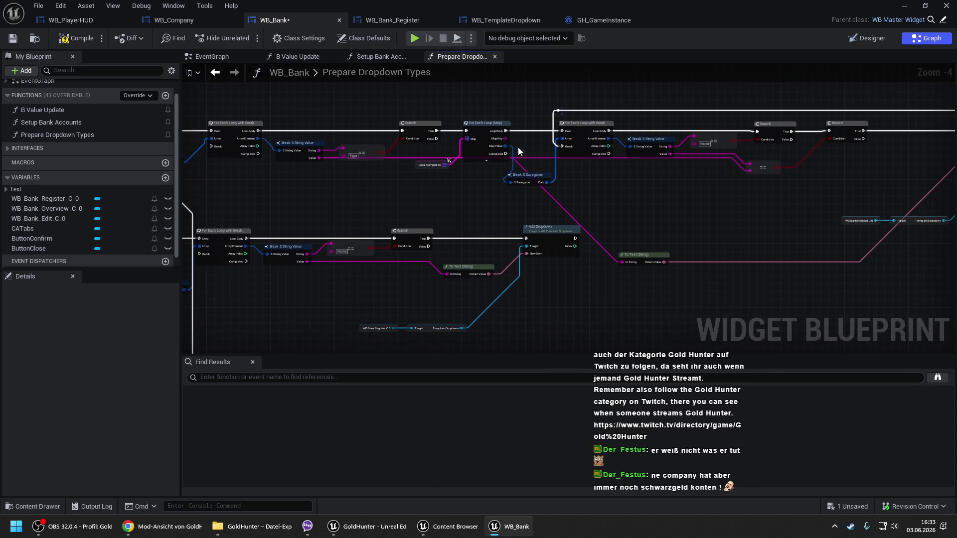
mouse_move(442, 171)
left_mouse_down()
mouse_move(479, 163)
mouse_move(464, 163)
left_mouse_up()
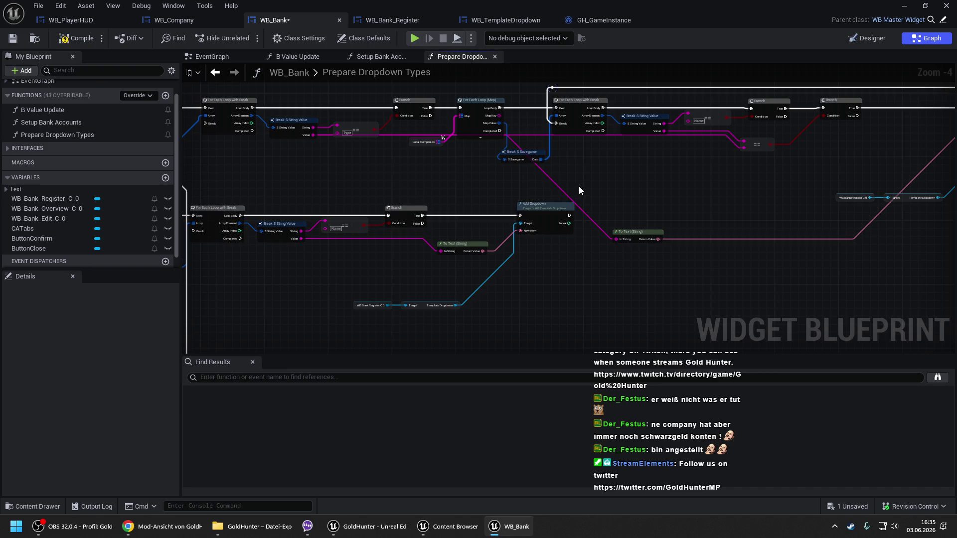
- Move the final Add Dropdown and its getters below the Branch chain, detaching it from the Branch
left_click_drag(579, 188, 528, 216)
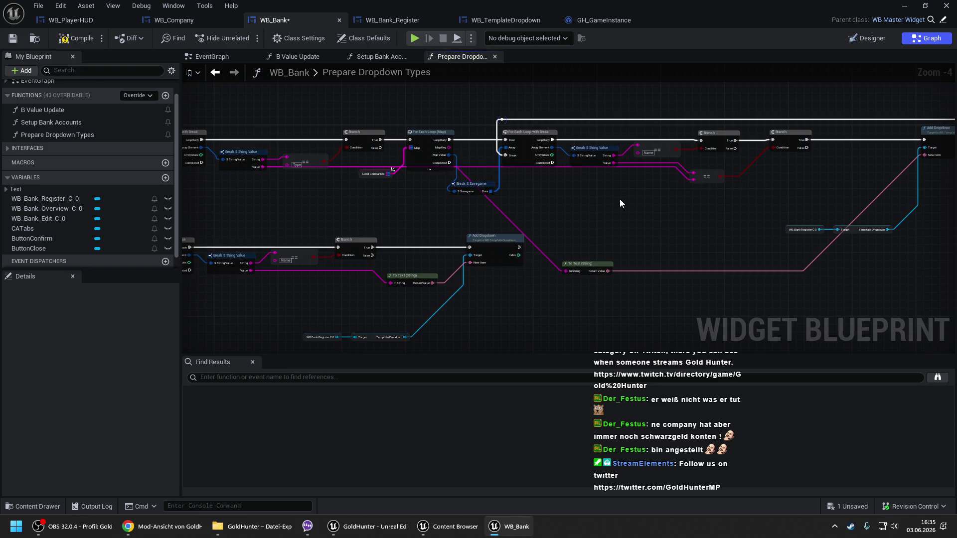
left_click_drag(620, 199, 669, 188)
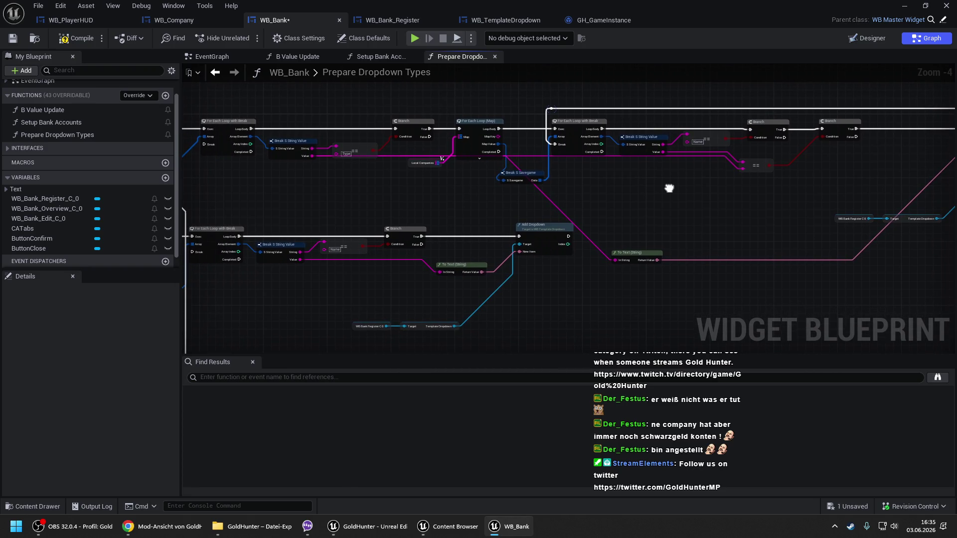
left_click_drag(536, 142, 481, 144)
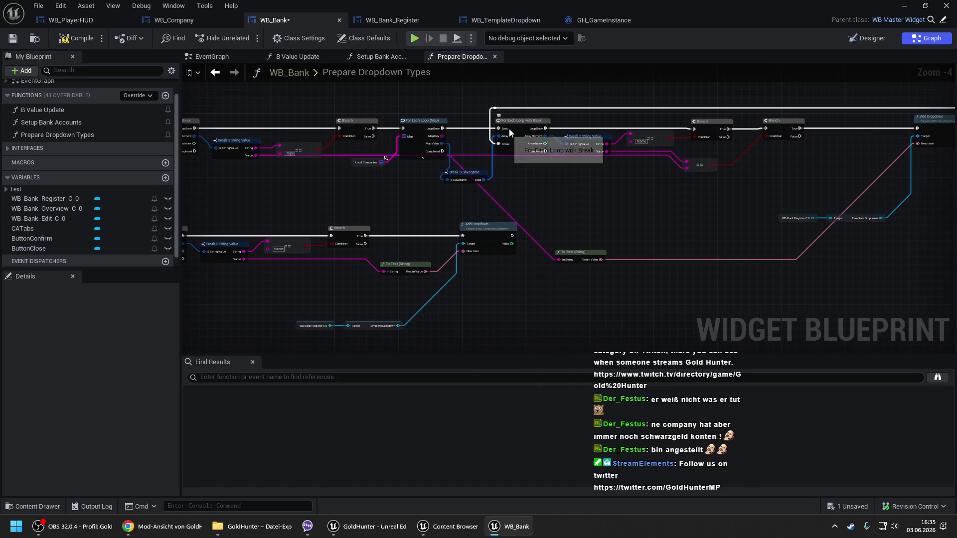
mouse_move(505, 114)
left_mouse_down()
mouse_move(473, 141)
mouse_move(688, 131)
left_mouse_up()
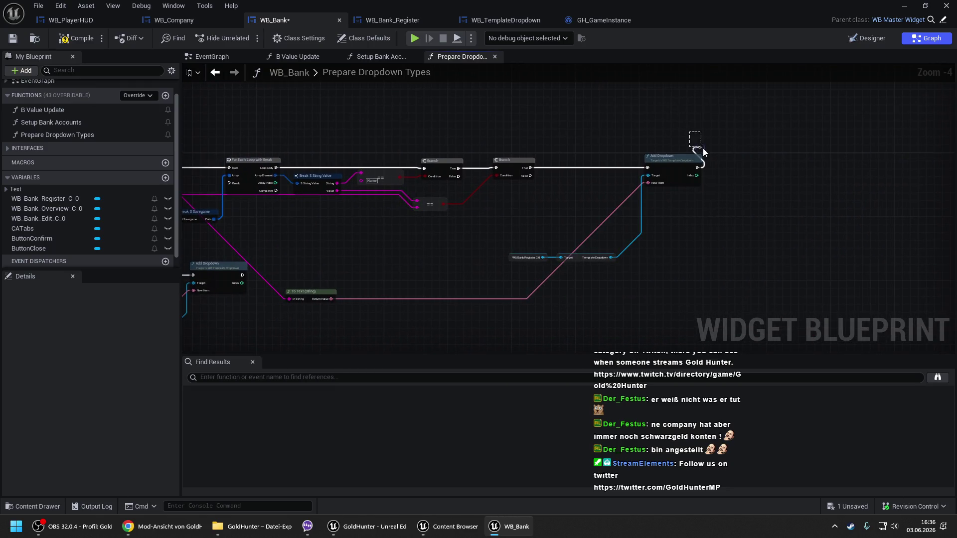
mouse_move(678, 163)
left_mouse_down()
mouse_move(666, 226)
mouse_move(539, 344)
mouse_move(531, 238)
left_mouse_up()
left_click(504, 250, "alt")
- Marquee-select the loop, comparison and dropdown nodes and shift them right
left_click_drag(406, 217, 662, 212)
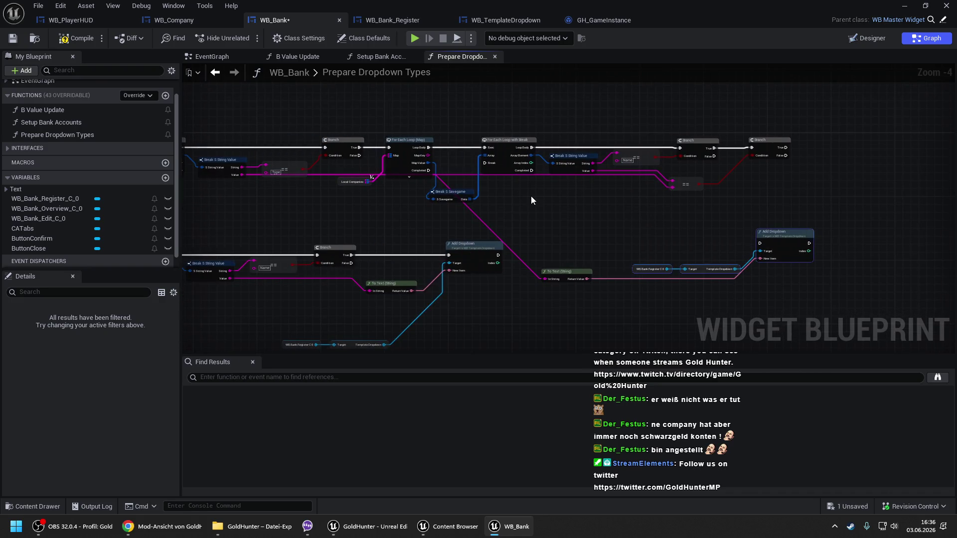
scroll(530, 200, "up", 1)
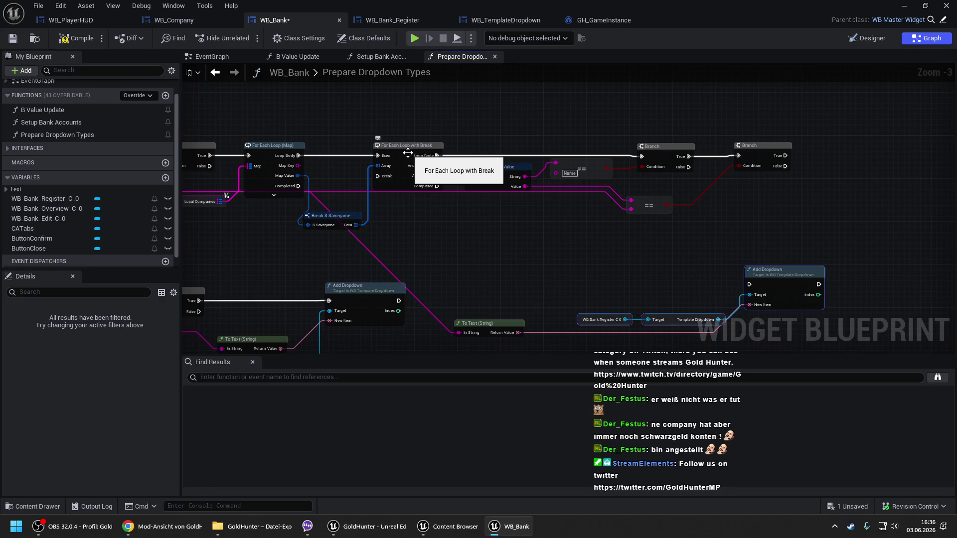
mouse_move(328, 136)
left_mouse_down()
mouse_move(522, 205)
mouse_move(769, 233)
left_mouse_up()
left_click_drag(565, 228, 582, 158)
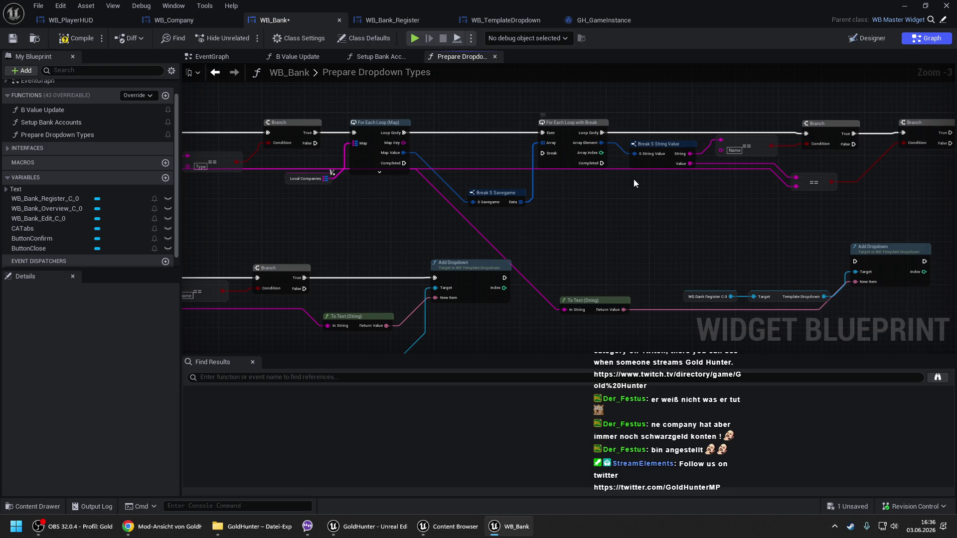
left_click_drag(601, 161, 534, 171)
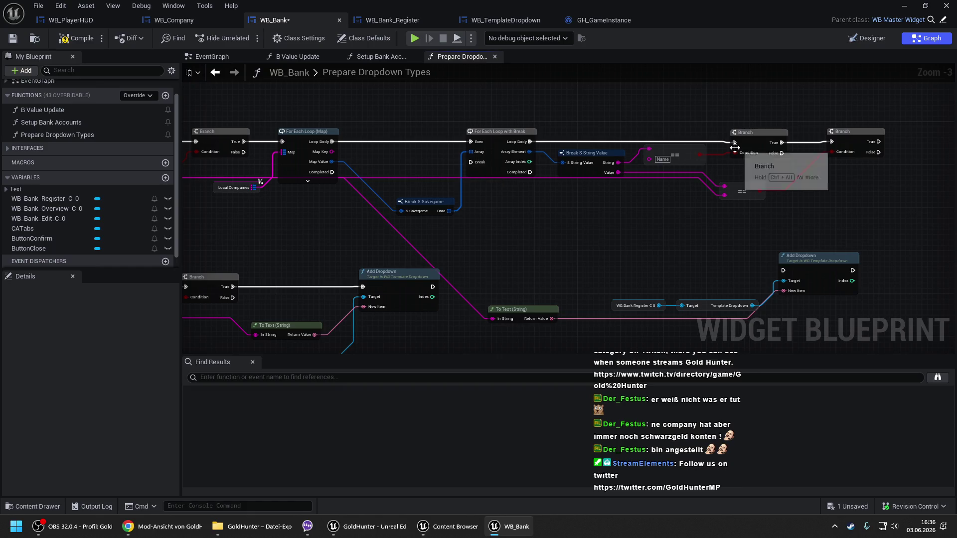
mouse_move(787, 170)
left_mouse_down()
mouse_move(640, 168)
mouse_move(694, 177)
left_mouse_up()
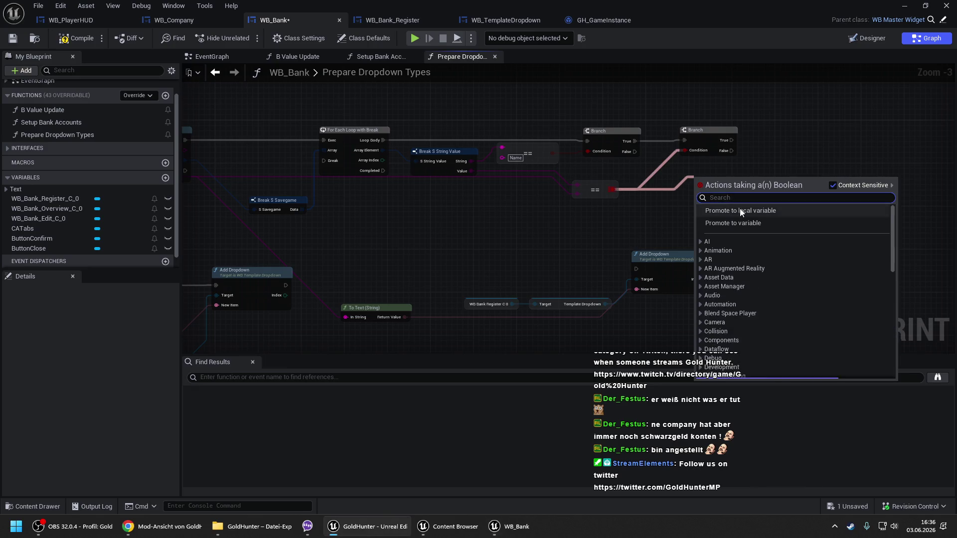
- Store the comparison in a new local Boolean, Local Company Has Bank Account, after the last Branch
left_click(740, 208)
type("Lo")
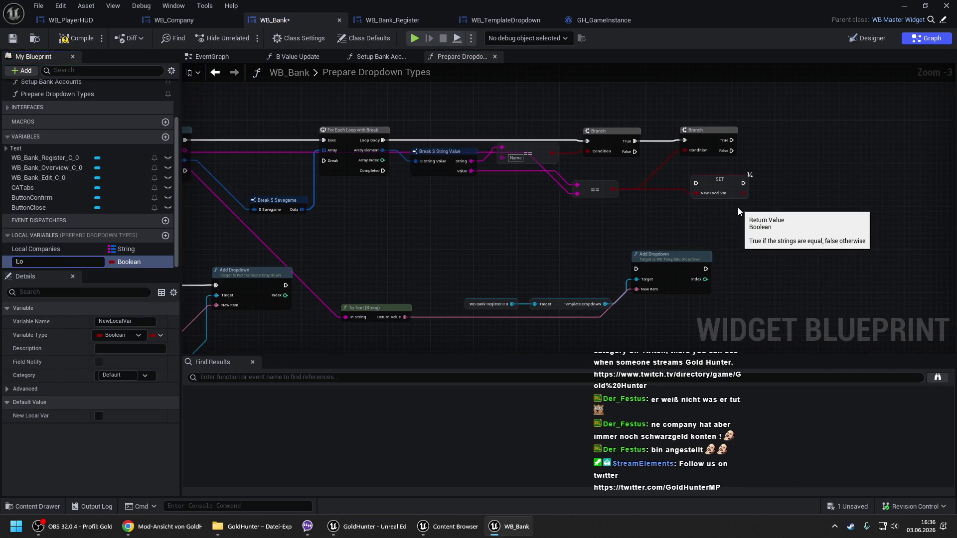
type("cal Company")
type(" Has Bank A")
type("ccount")
key("Return")
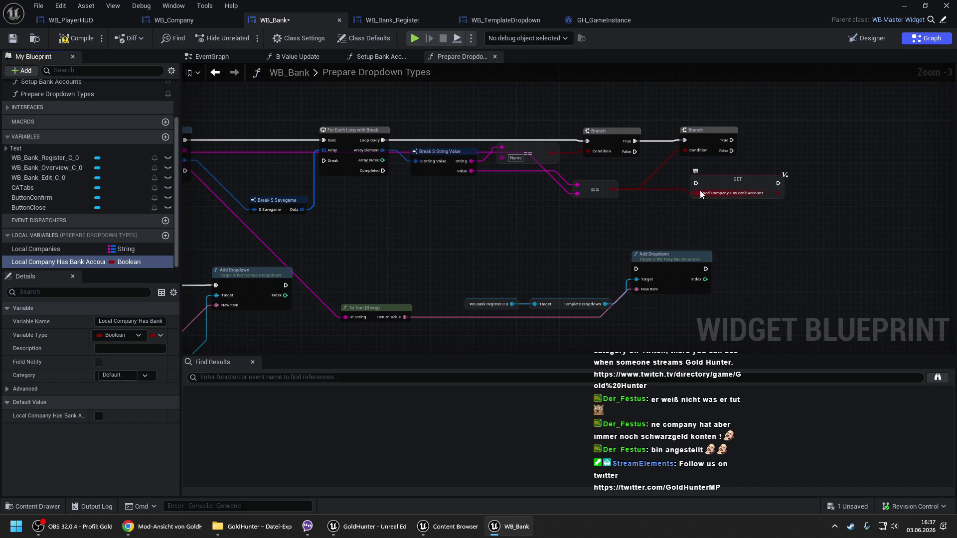
mouse_move(723, 180)
left_mouse_down()
mouse_move(786, 131)
mouse_move(734, 139)
left_mouse_up()
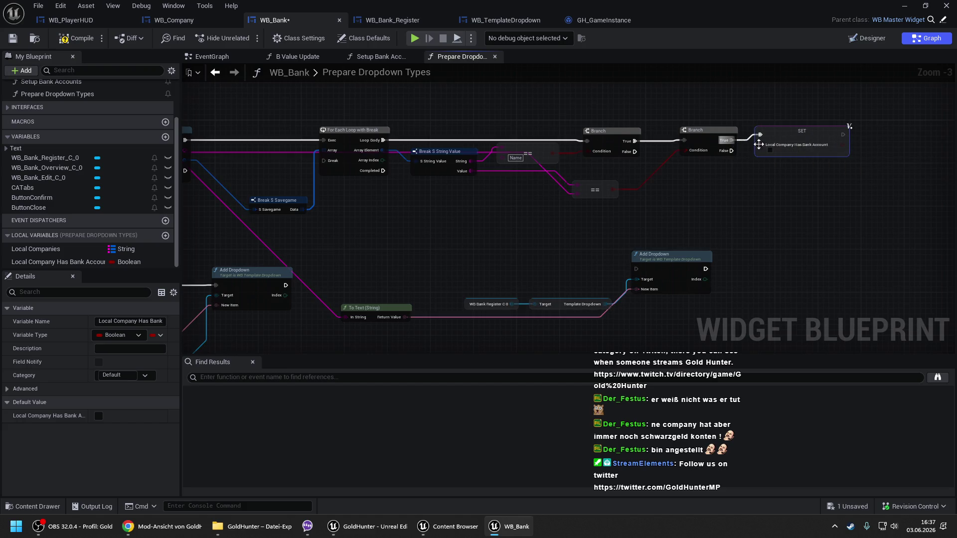
- Set the final SET to true and insert another Local Company Has Bank Account setter between the loops
left_click(770, 150)
left_click(730, 178)
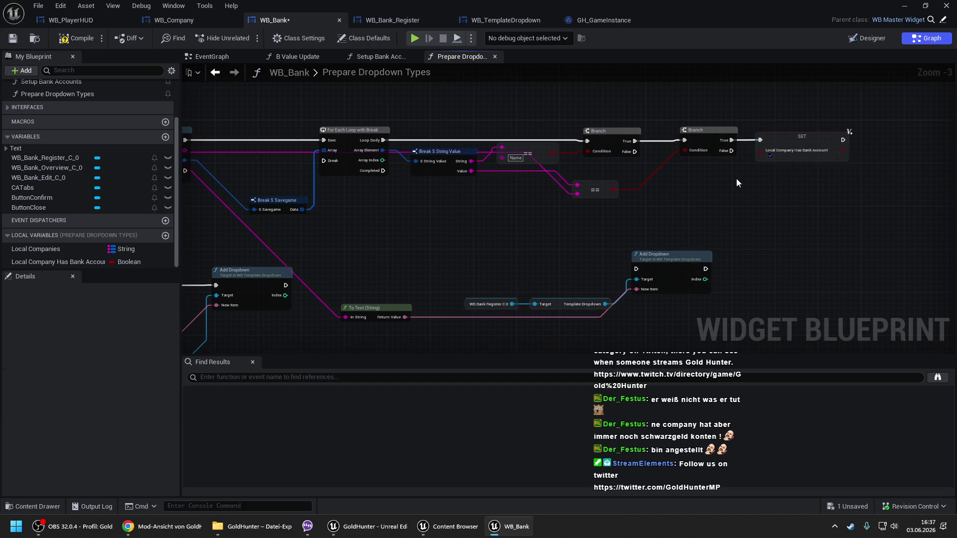
scroll(730, 178, "left", 5)
mouse_move(52, 262)
left_mouse_down()
mouse_move(338, 133)
mouse_move(324, 139)
left_mouse_up()
left_click(378, 155)
left_click_drag(427, 134, 460, 139)
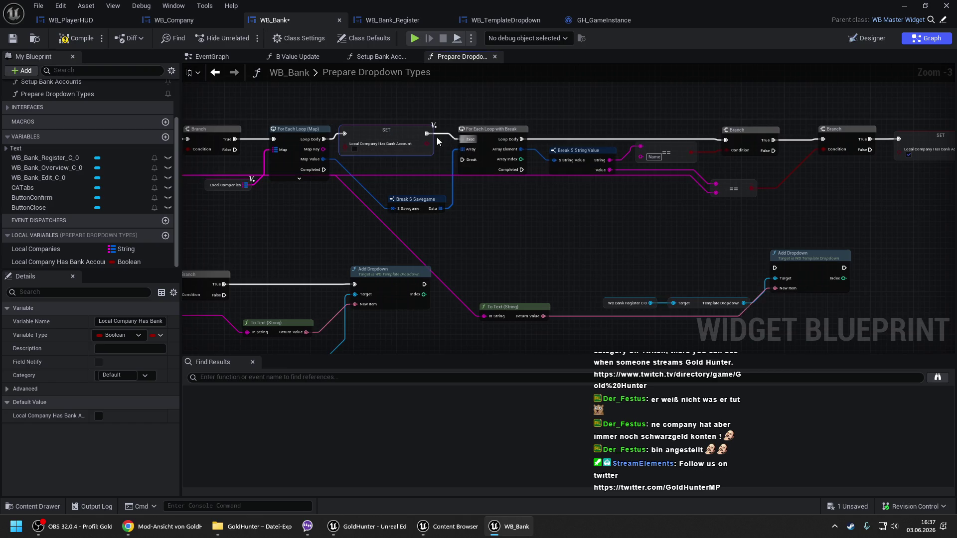
- Wire the last SET's exec back to the loop's Break pin via two aligned reroute points
left_click_drag(770, 141, 566, 141)
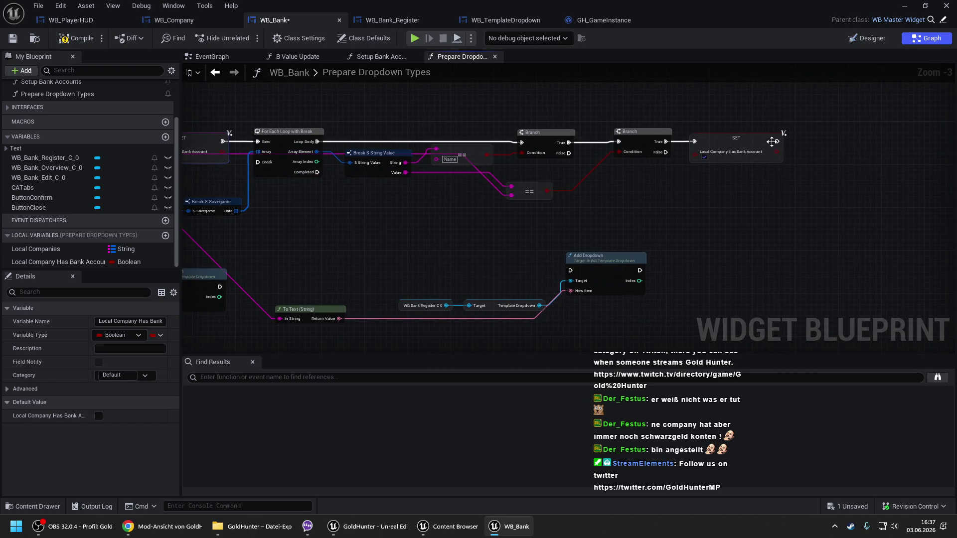
mouse_move(777, 142)
left_mouse_down()
mouse_move(340, 113)
mouse_move(258, 168)
left_mouse_up()
double_click(593, 162)
left_click_drag(593, 162, 597, 121)
key("Right")
key("Right")
key("Right")
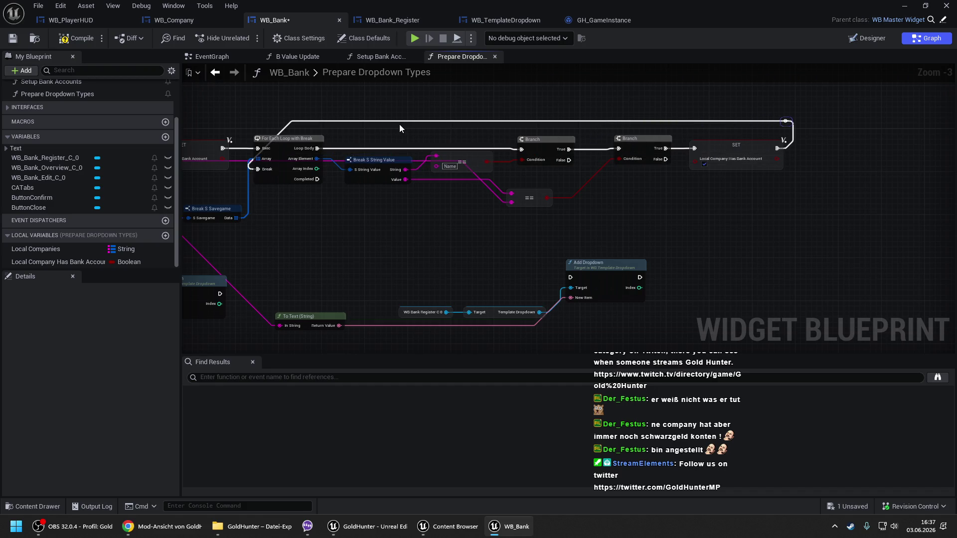
double_click(340, 120)
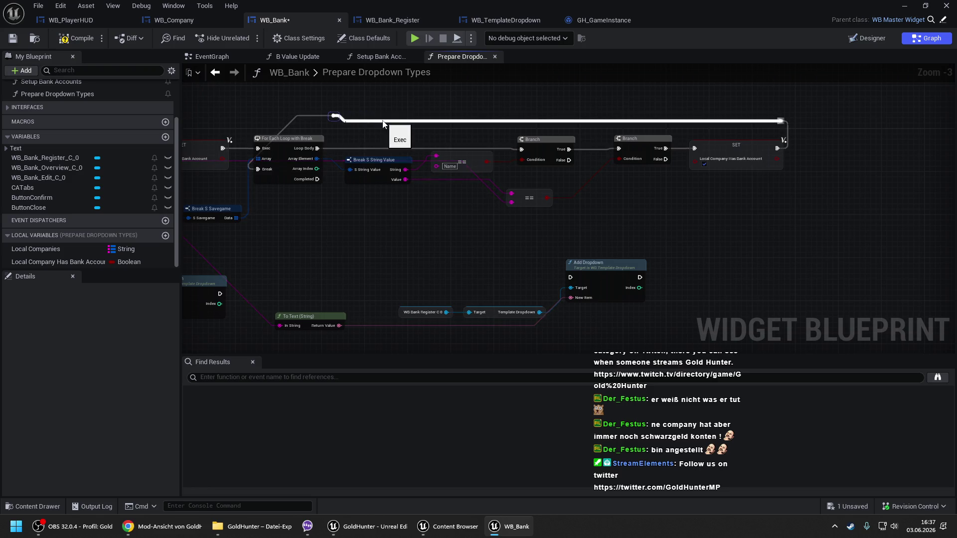
key("Left")
key("Left")
key("Left")
left_click(385, 109)
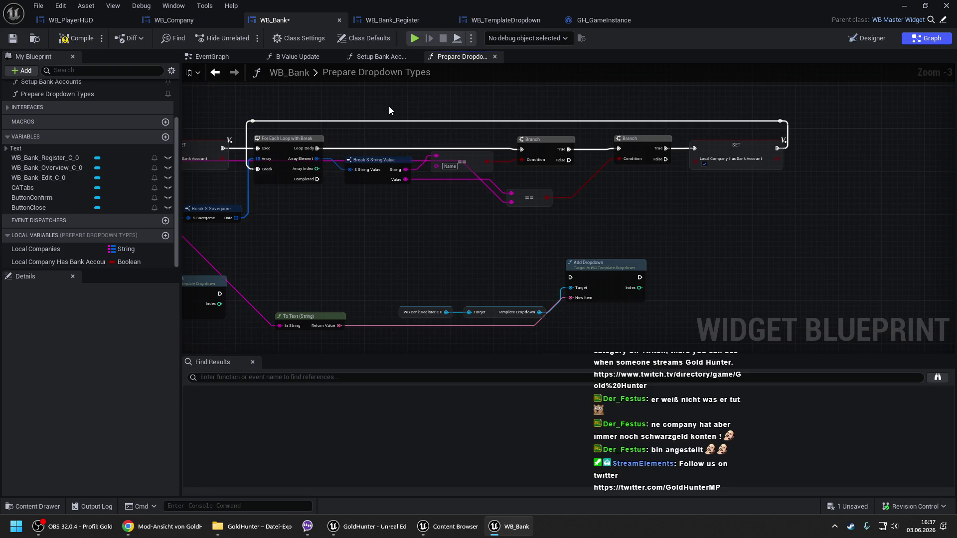
left_click_drag(384, 110, 570, 149)
left_click_drag(569, 184, 506, 157)
- Add a Branch on Local Company Has Bank Account whose False output runs Add Dropdown
left_click(150, 262)
mouse_move(146, 261)
left_mouse_down()
mouse_move(402, 187)
mouse_move(391, 188)
left_mouse_up()
left_click(395, 202)
left_click(485, 165)
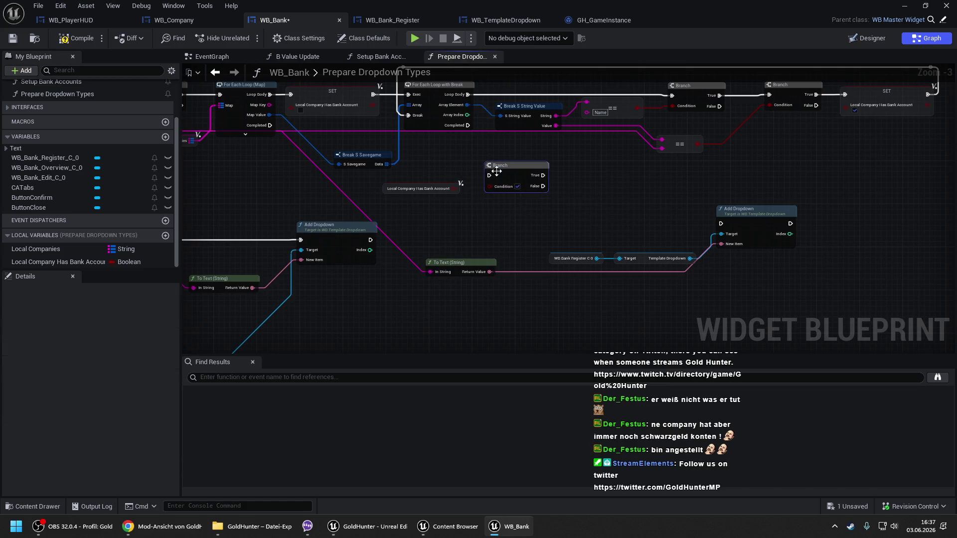
mouse_move(489, 186)
left_mouse_down()
mouse_move(453, 192)
mouse_move(476, 149)
mouse_move(468, 126)
left_mouse_up()
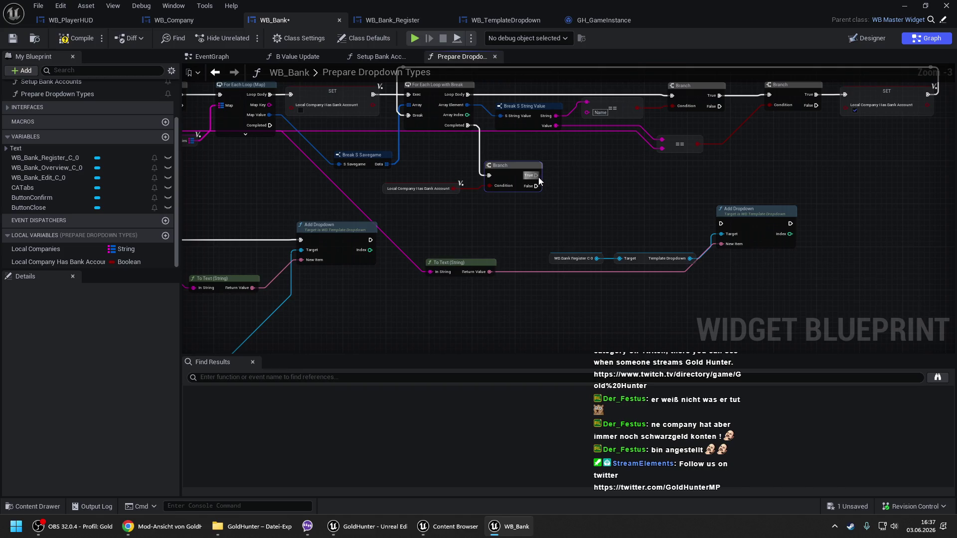
left_click_drag(536, 186, 725, 225)
left_click(641, 270)
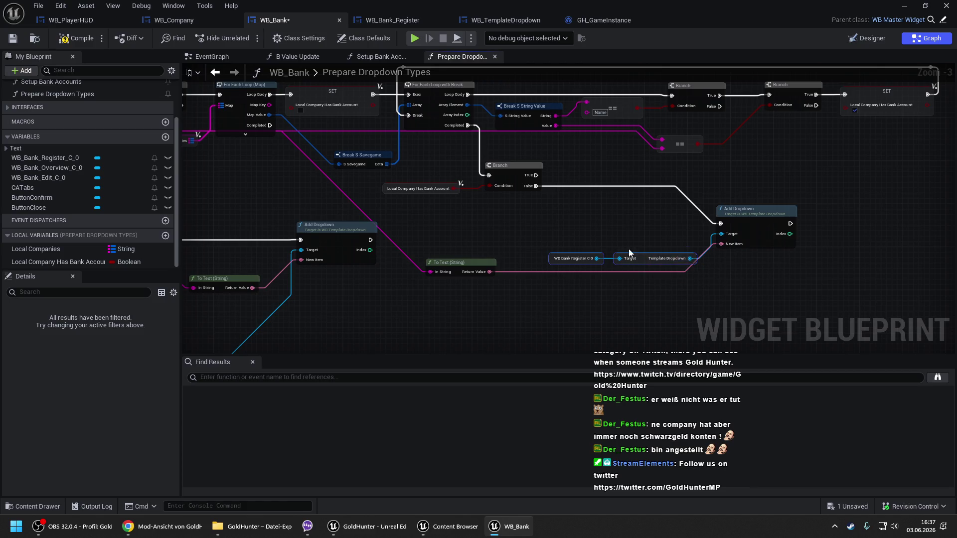
left_click_drag(637, 255, 554, 206)
left_click_drag(750, 215, 662, 182)
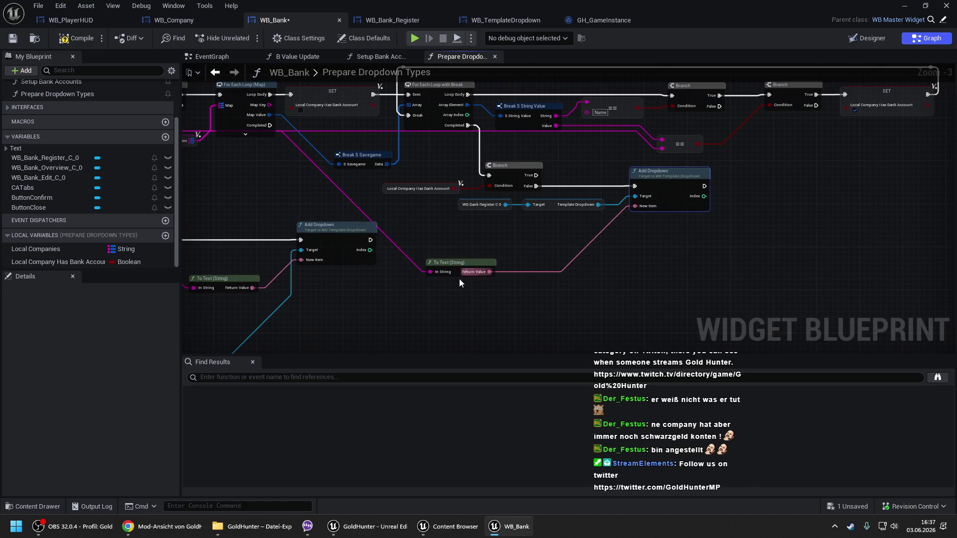
left_click(465, 245)
scroll(548, 236, "down", 2)
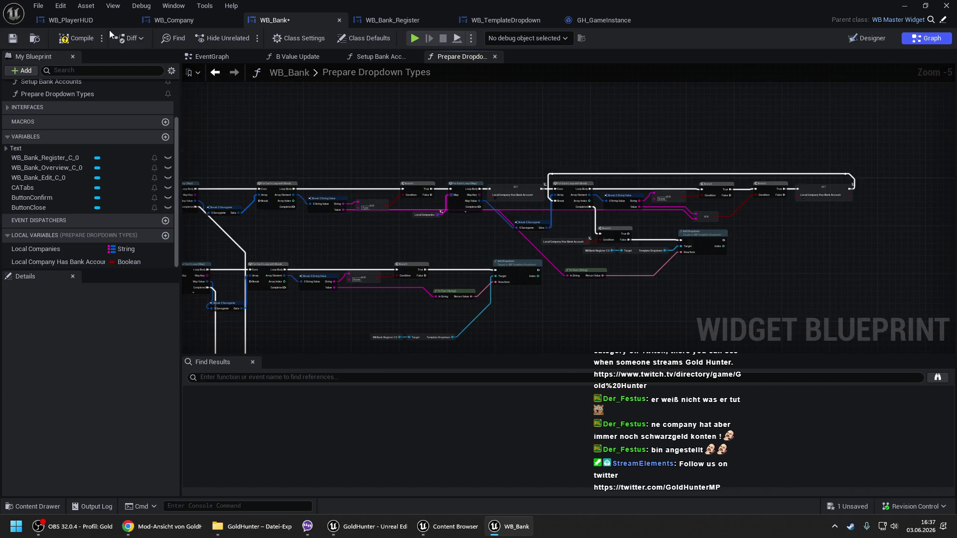
- Save the WB_Bank blueprint with Ctrl+S
key("ctrl+s")
mouse_move(362, 229)
left_mouse_down()
mouse_move(535, 227)
mouse_move(378, 209)
left_mouse_up()
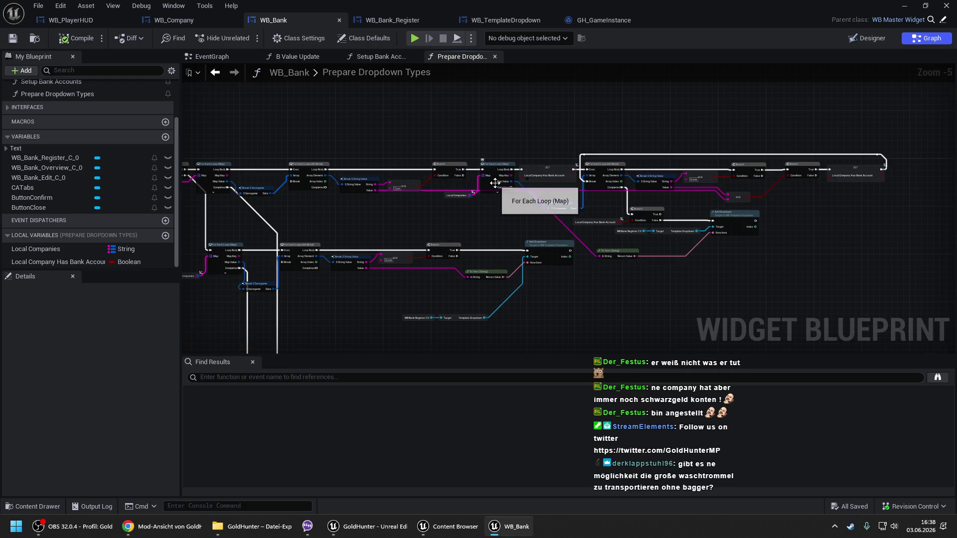
scroll(429, 181, "up", 2)
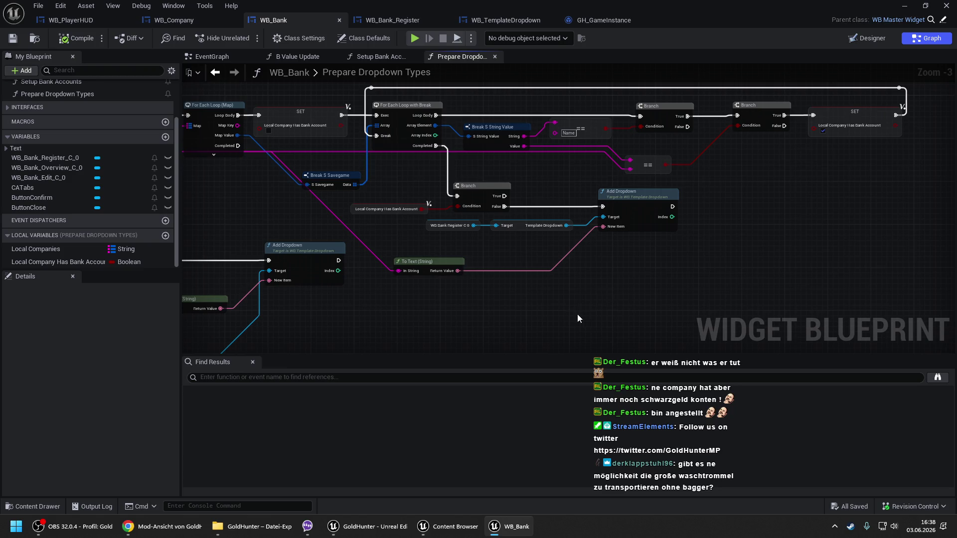
- Move the To Text (String) node right, beneath Add Dropdown
left_click_drag(438, 259, 540, 260)
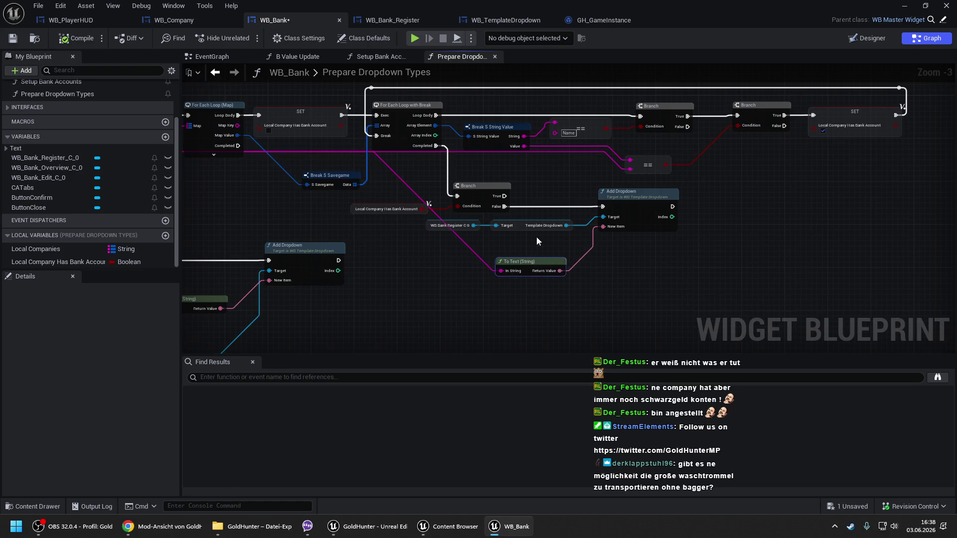
left_click_drag(542, 176, 541, 194)
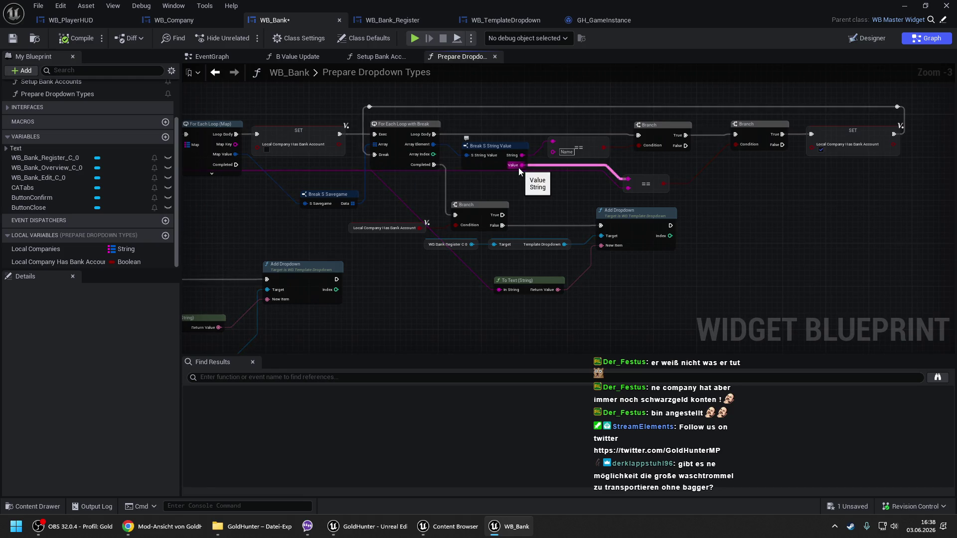
left_click_drag(518, 167, 443, 163)
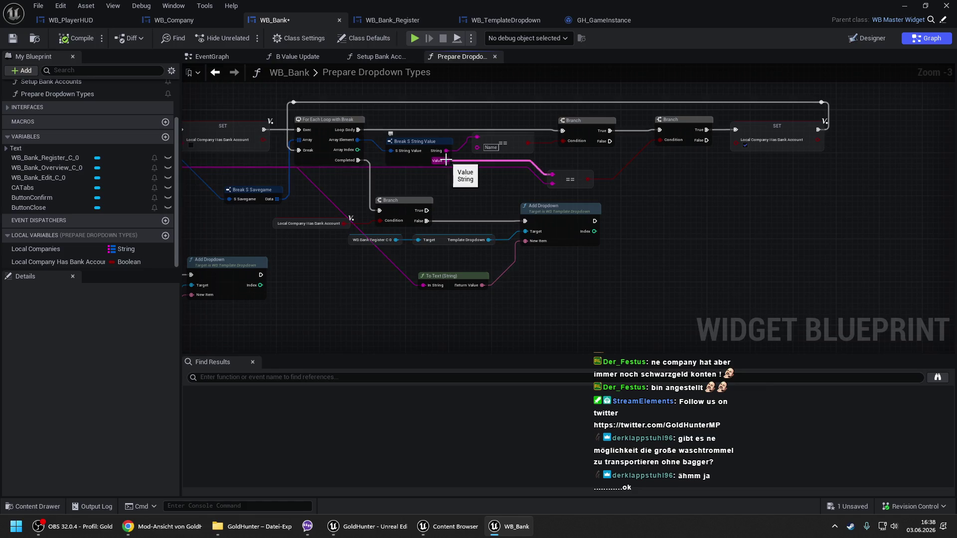
scroll(474, 175, "down", 1)
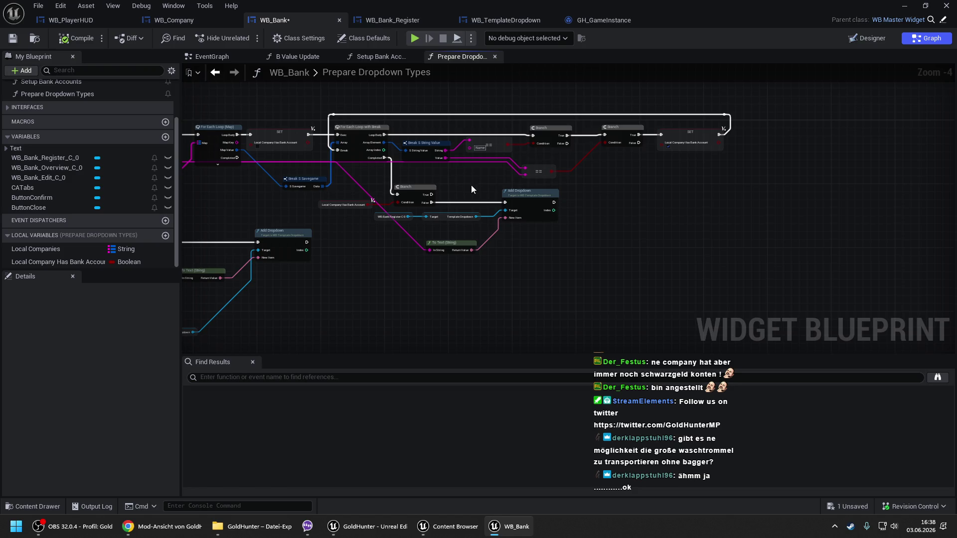
left_click_drag(471, 189, 489, 186)
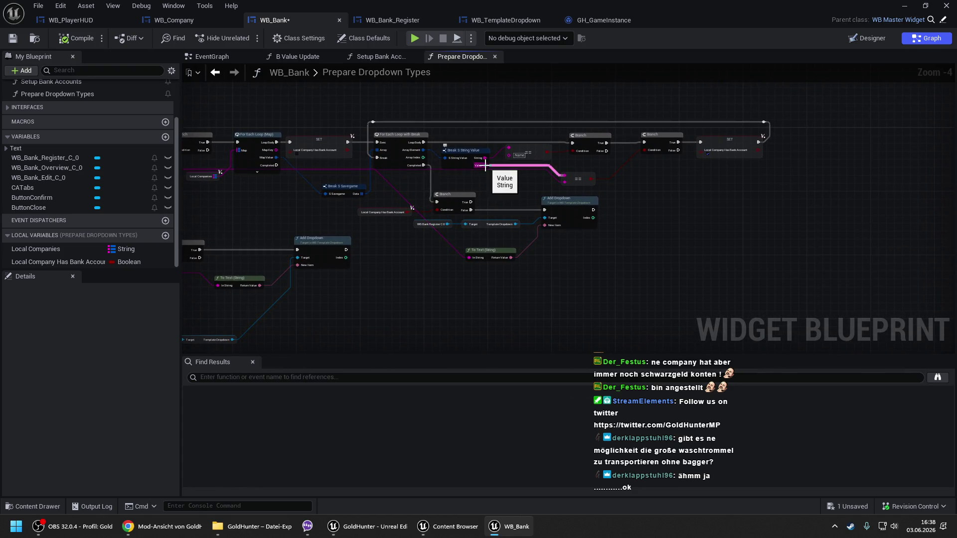
- Rename the variable to Local Company Bank Account and change its type to String
left_click(80, 261)
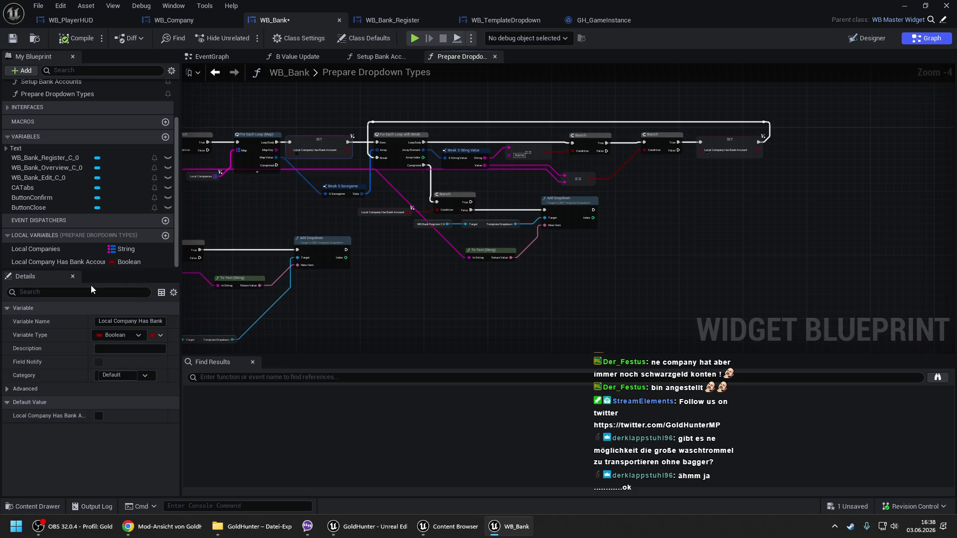
double_click(122, 321)
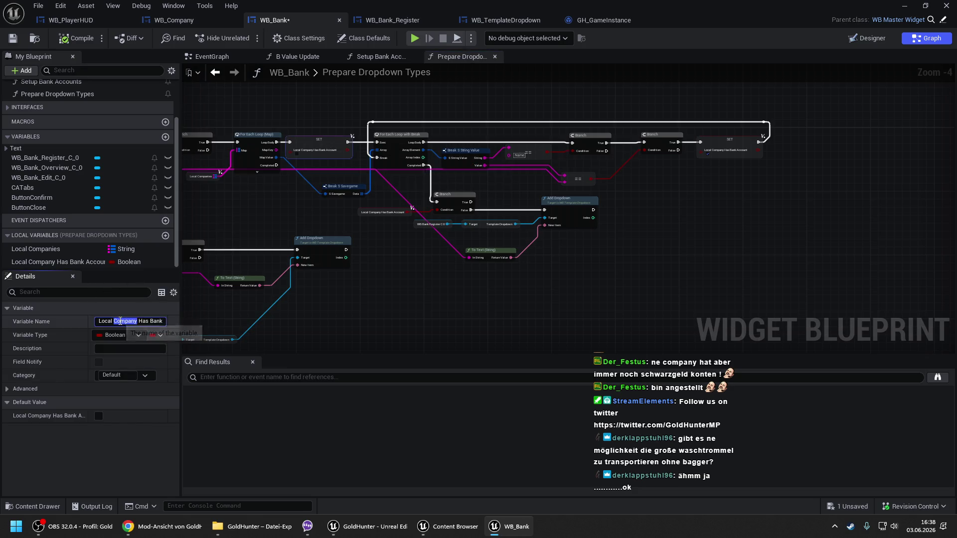
left_click(148, 321)
key("BackSpace")
key("BackSpace")
key("BackSpace")
key("Return")
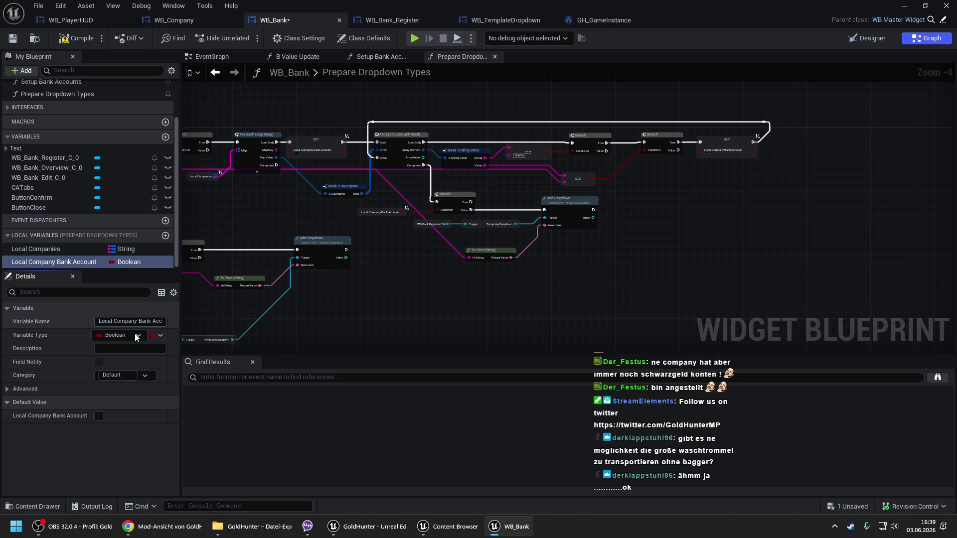
left_click(127, 337)
left_click(127, 206)
key("Return")
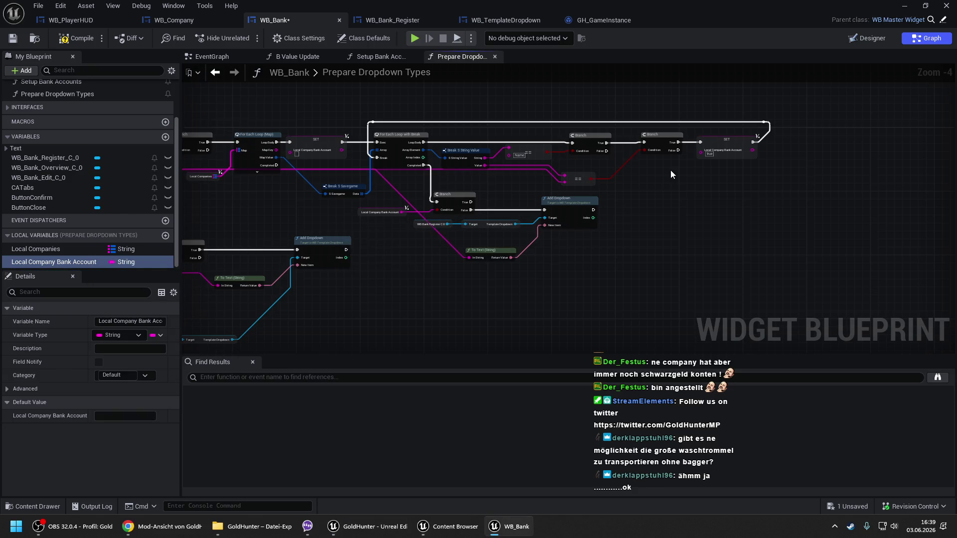
- Feed Break S String Value's Value into the final SET and delete the Branch before Add Dropdown
left_click_drag(700, 154, 480, 166)
scroll(399, 201, "up", 2)
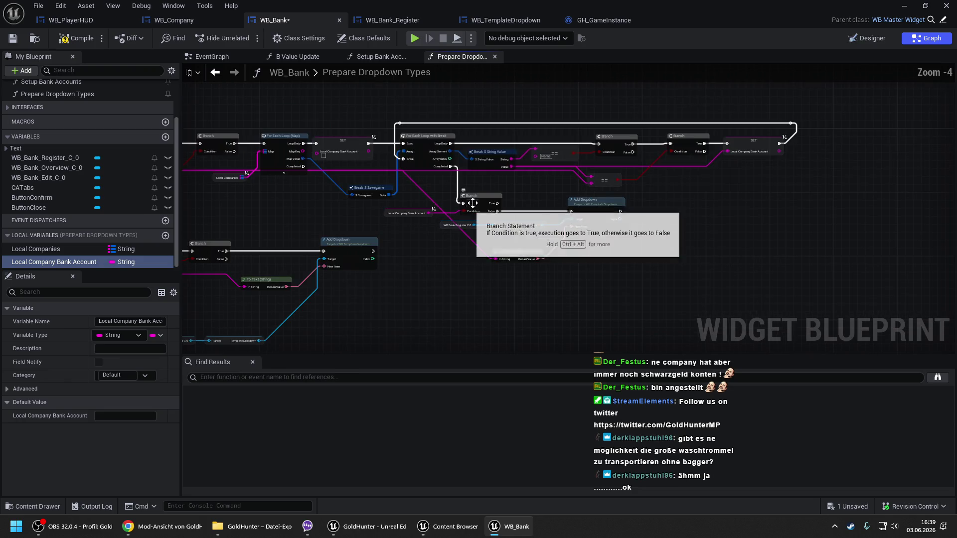
left_click(493, 208)
key("Delete")
left_click_drag(447, 212, 672, 307)
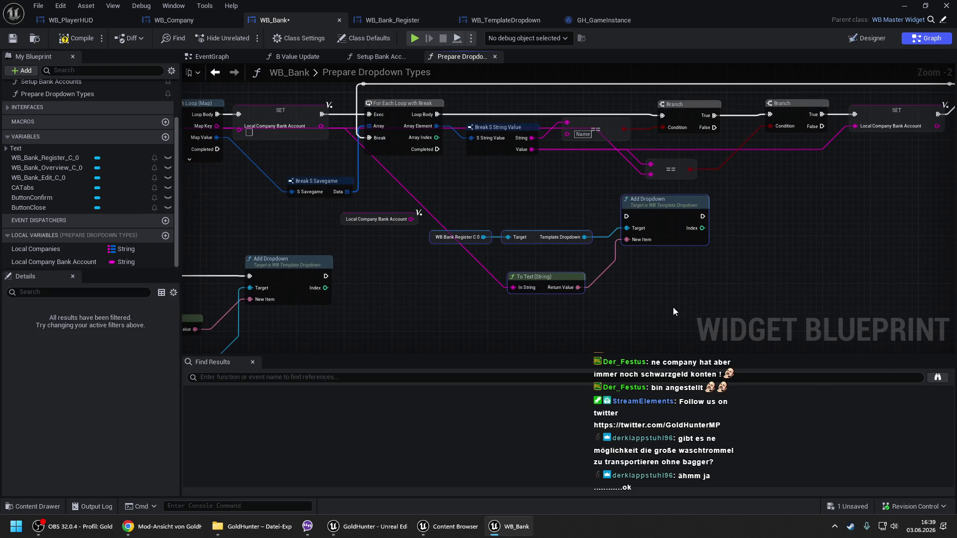
- Rearrange the register, To Text, Add Dropdown and Local Company Bank Account getter nodes
mouse_move(508, 277)
left_mouse_down()
mouse_move(586, 277)
mouse_move(580, 285)
mouse_move(384, 214)
mouse_move(410, 219)
left_mouse_up()
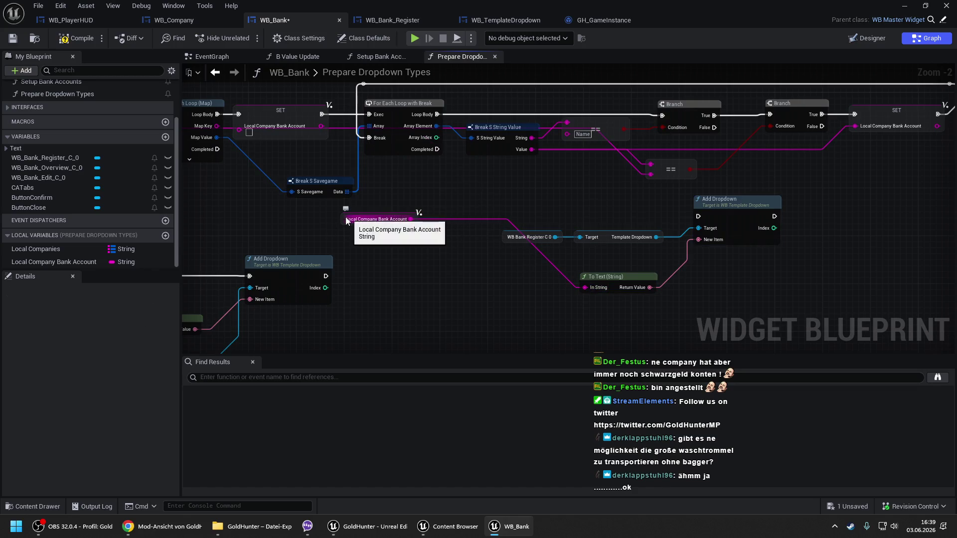
left_click_drag(349, 219, 460, 297)
mouse_move(433, 222)
left_mouse_down()
mouse_move(694, 295)
mouse_move(694, 275)
left_mouse_up()
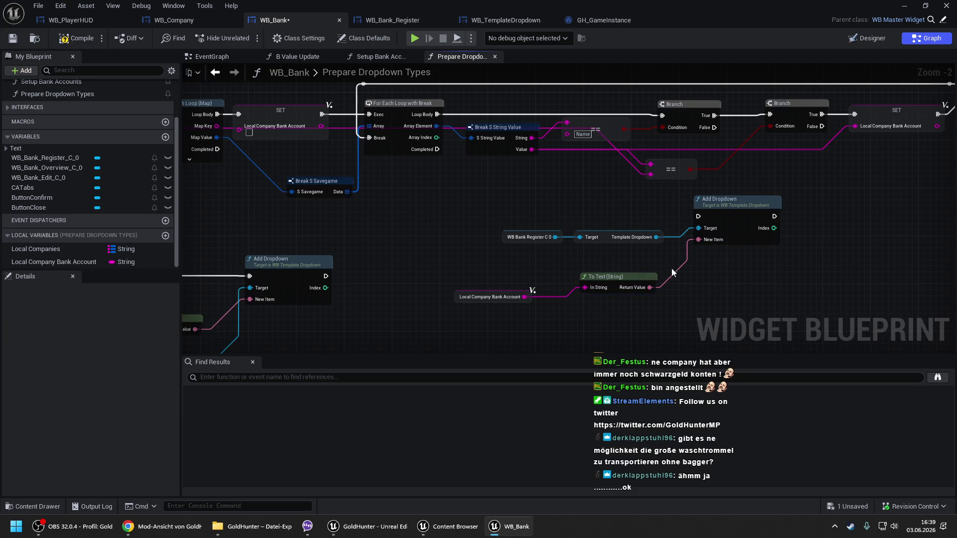
scroll(507, 210, "down", 1)
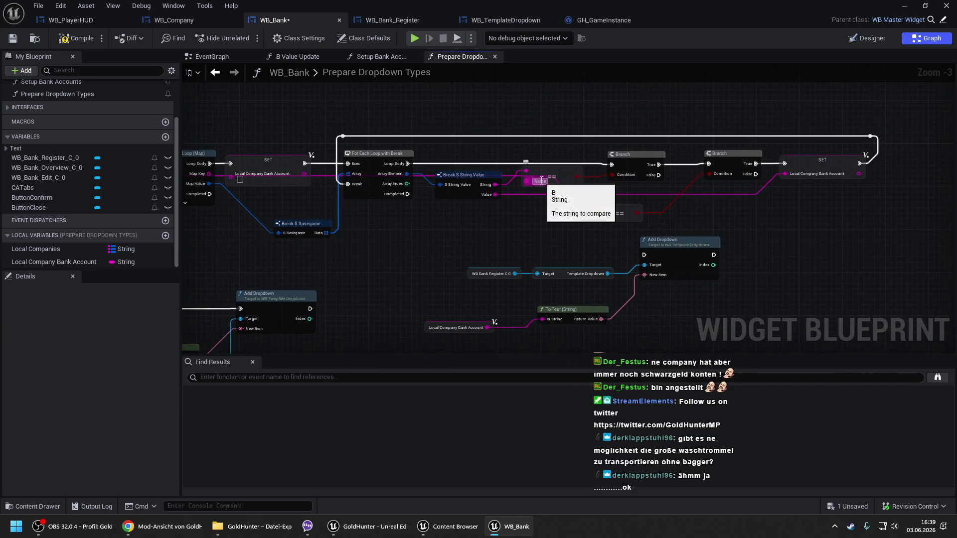
- On loop completion, branch on Is Empty of Local Company Bank Account to run Add Dropdown, then compile
left_click_drag(68, 260, 293, 256)
left_click(327, 274)
left_click_drag(357, 257, 396, 244)
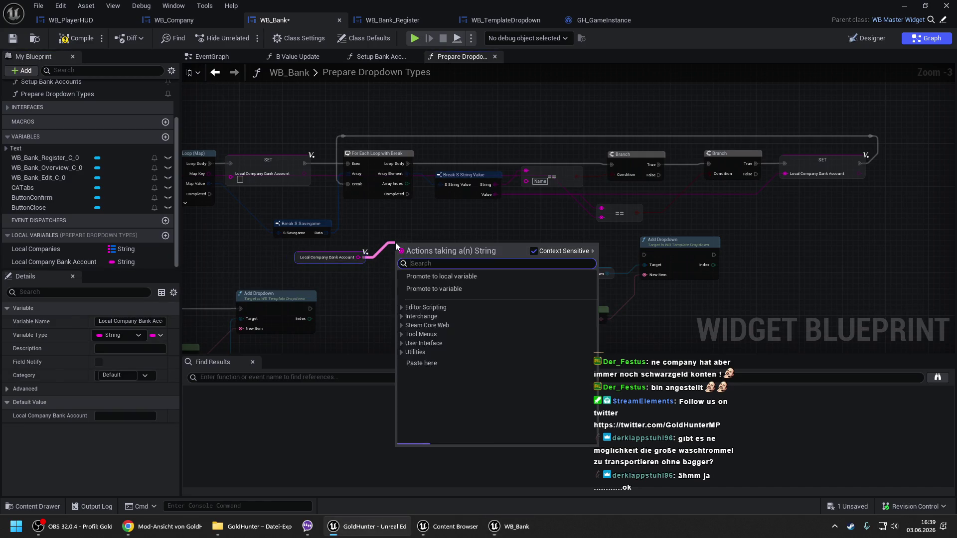
type("emp")
key("Return")
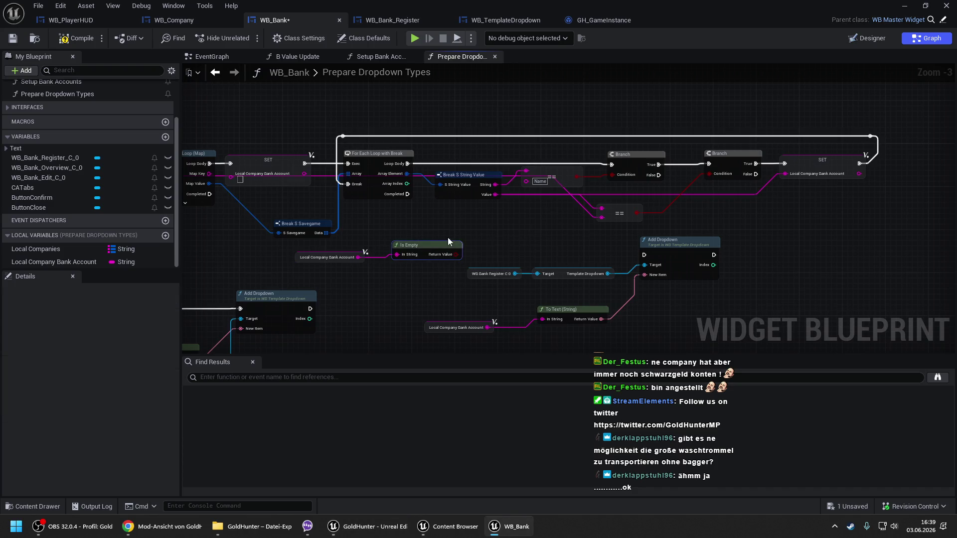
left_click(495, 232)
mouse_move(502, 257)
left_mouse_down()
mouse_move(449, 255)
mouse_move(461, 214)
mouse_move(406, 195)
left_mouse_up()
left_click_drag(443, 234, 538, 242)
left_click_drag(186, 178, 364, 183)
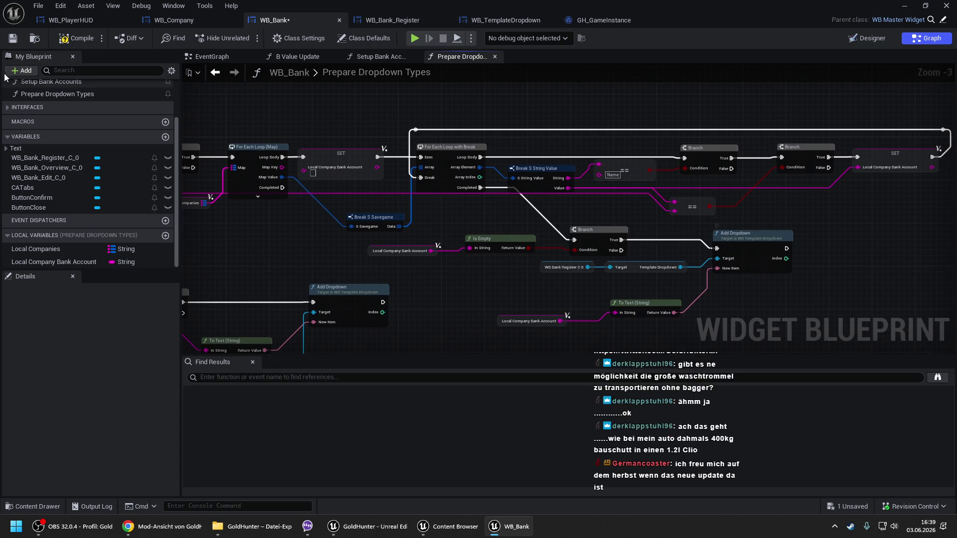
left_click(91, 38)
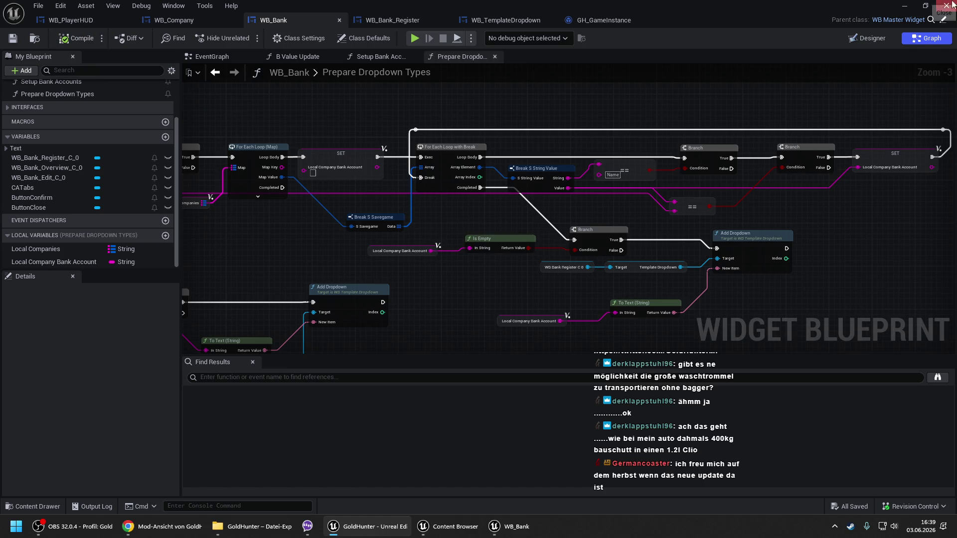
left_click(903, 5)
- Start the game with Play From Here on the ground in the level
left_click_drag(310, 336, 302, 368)
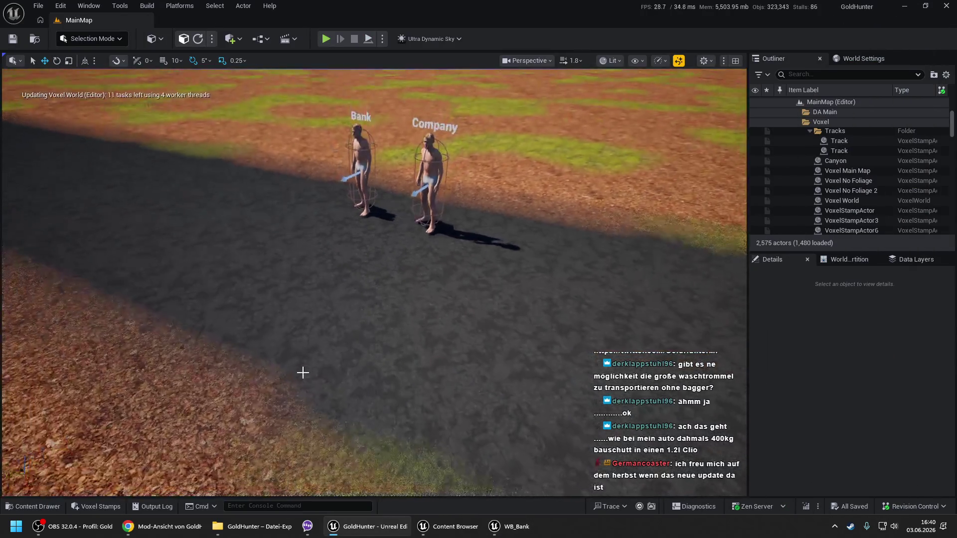
right_click(320, 387)
left_click(339, 380)
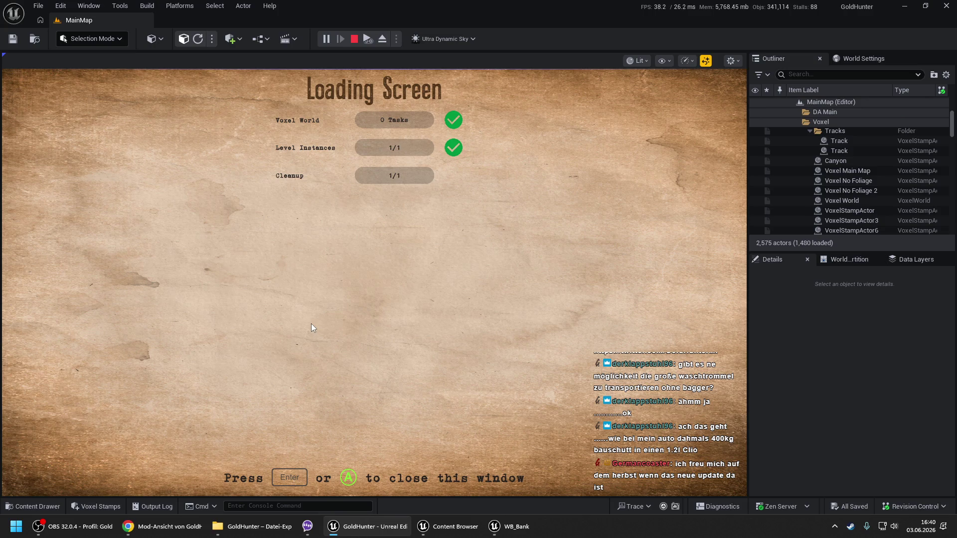
key("Return")
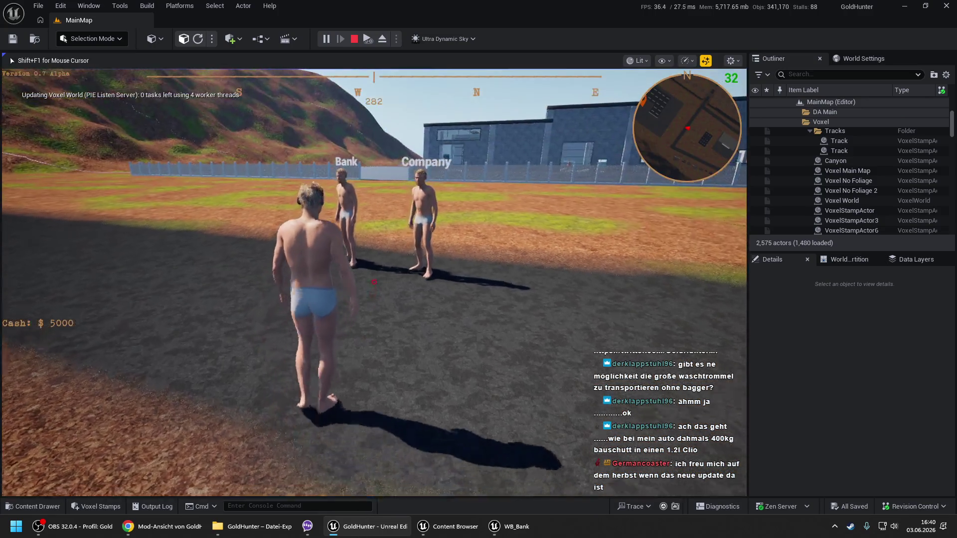
- Walk toward the Bank and Company NPCs, briefly checking the WB_Bank window
key("shift+F1")
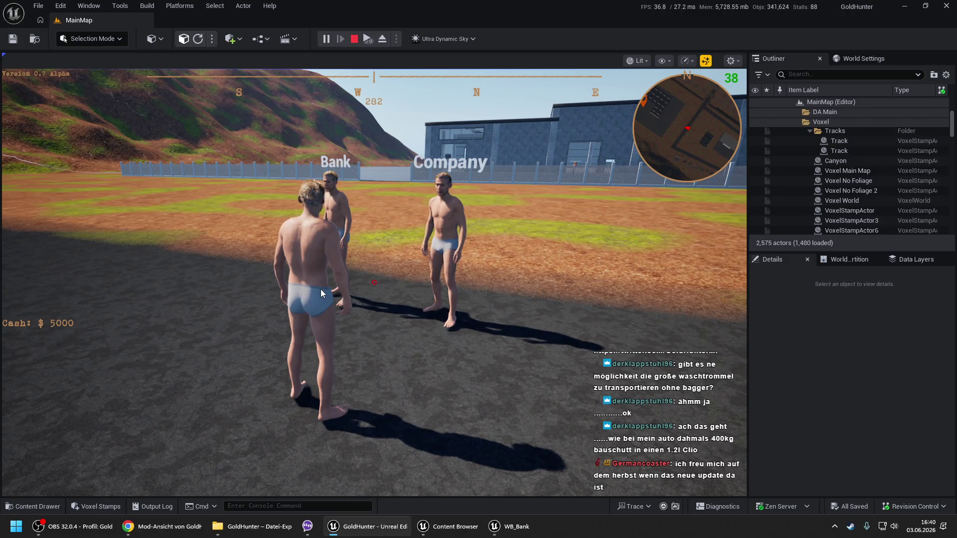
left_click(321, 289)
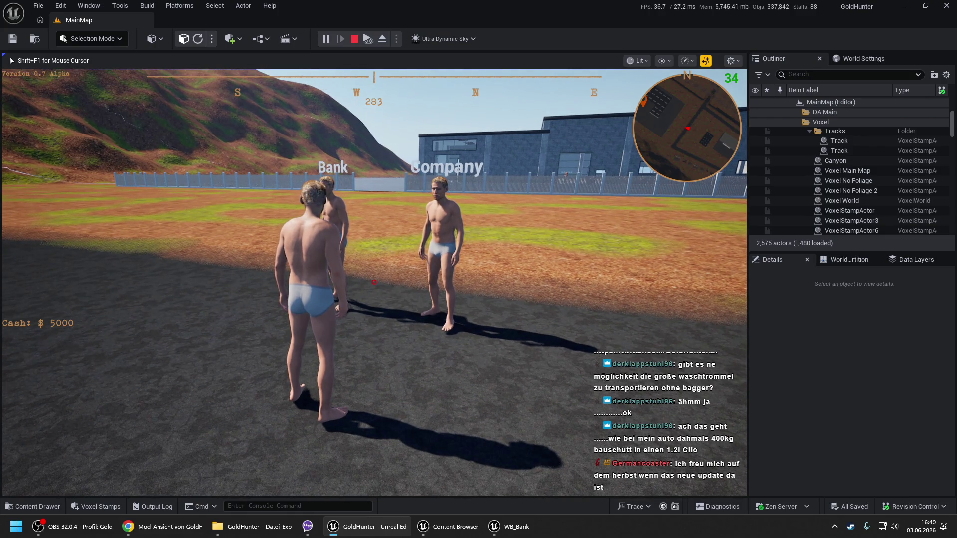
key("super")
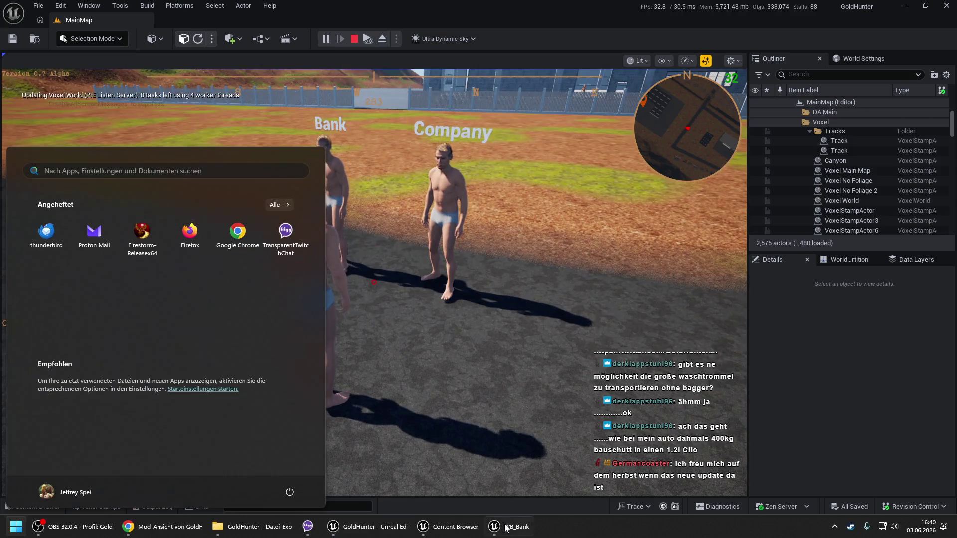
left_click(508, 526)
scroll(368, 211, "down", 2)
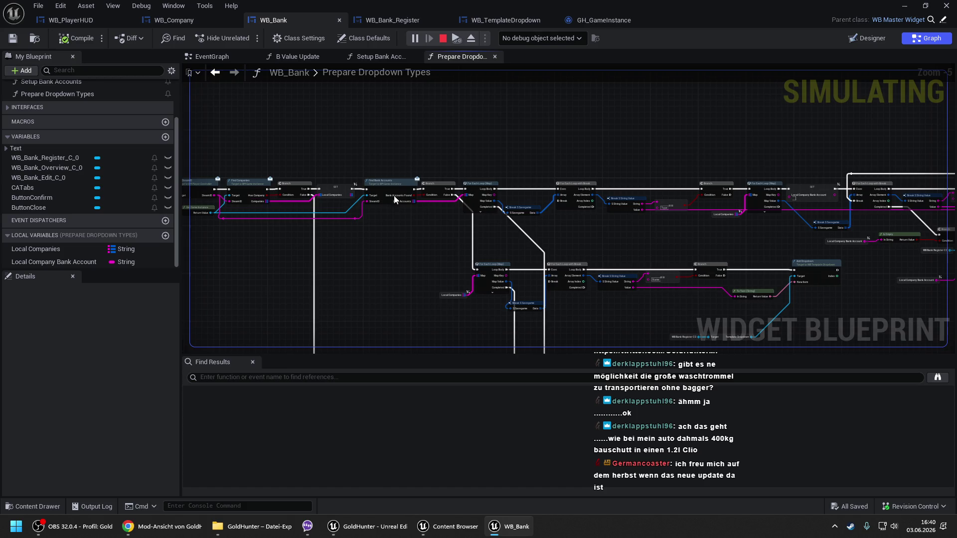
left_click(942, 5)
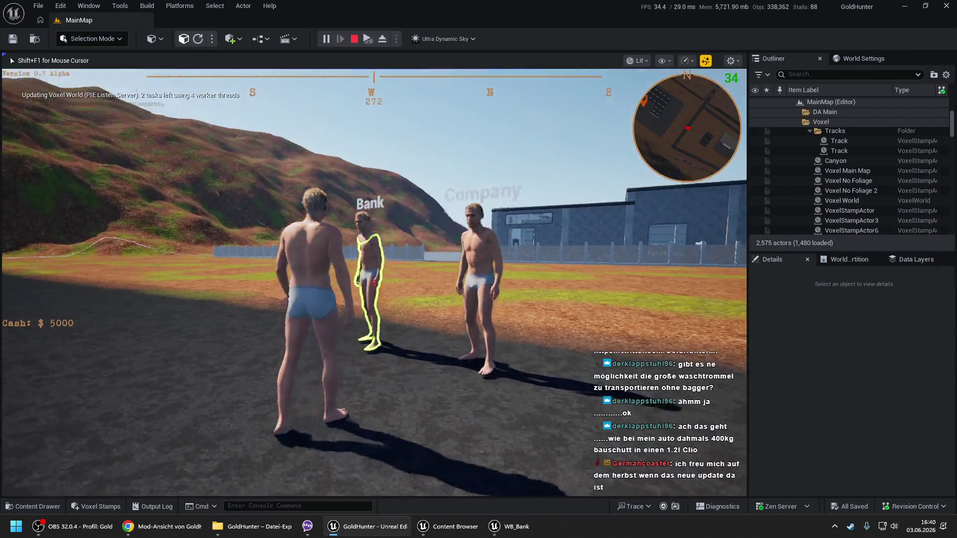
- Create a Private bank account named 'meins' at the Bank NPC
key("e")
left_click(361, 244)
type("meins")
left_click(366, 285)
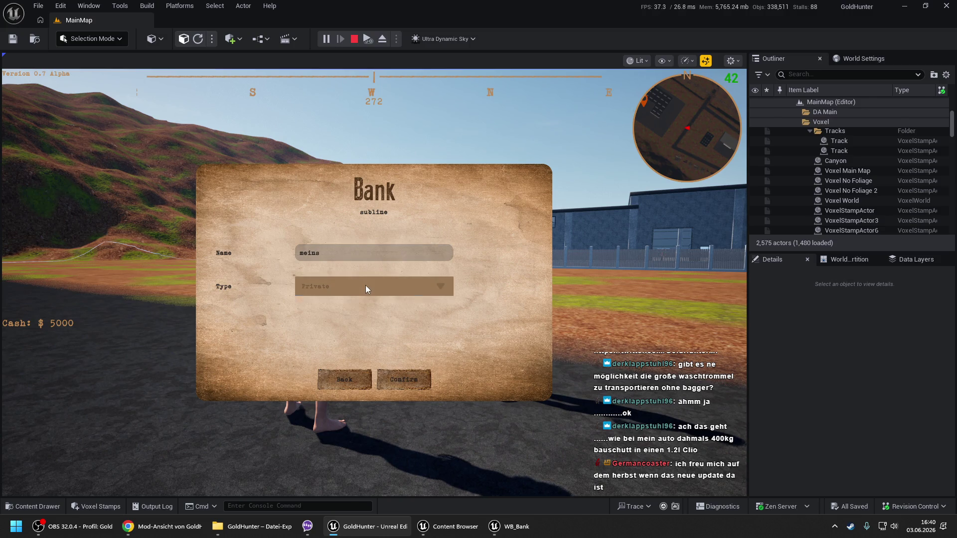
left_click(364, 307)
left_click(403, 379)
left_click(333, 381)
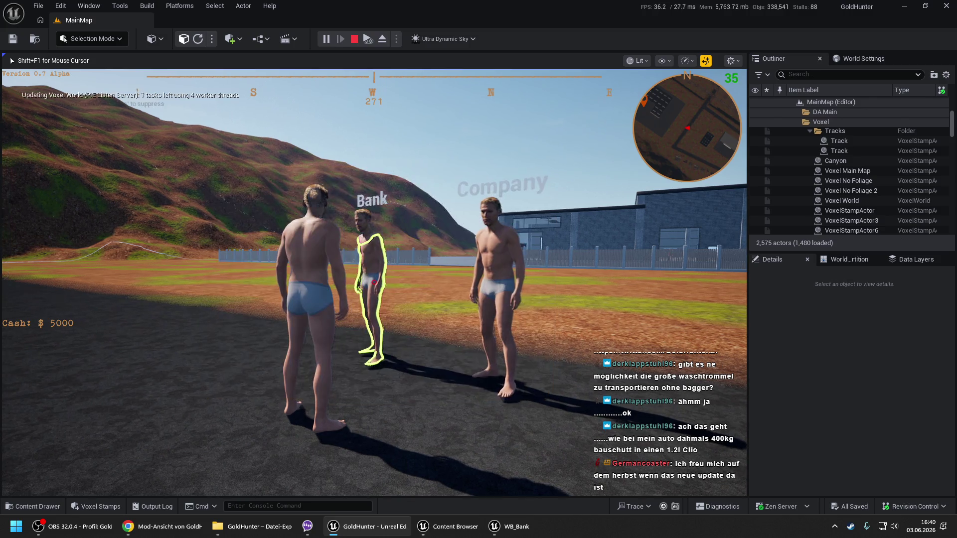
- Register a new company named 'ma123' with the Company NPC
key("e")
left_click(250, 277)
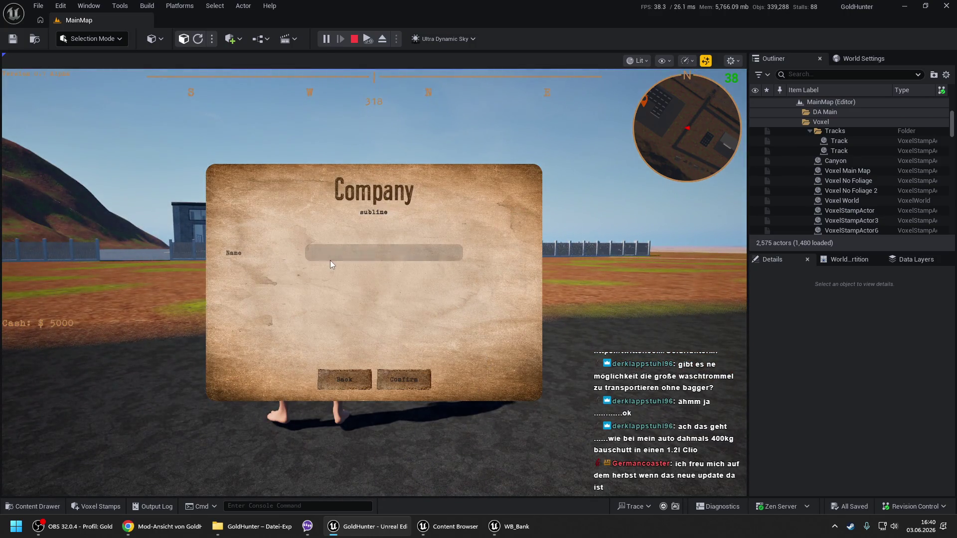
left_click(340, 257)
type("ma123")
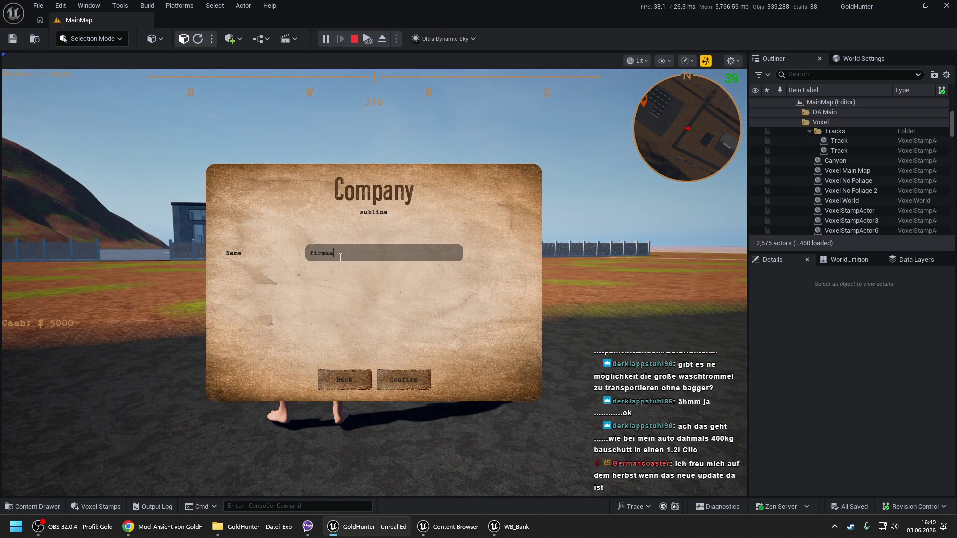
left_click(391, 387)
left_click(391, 387)
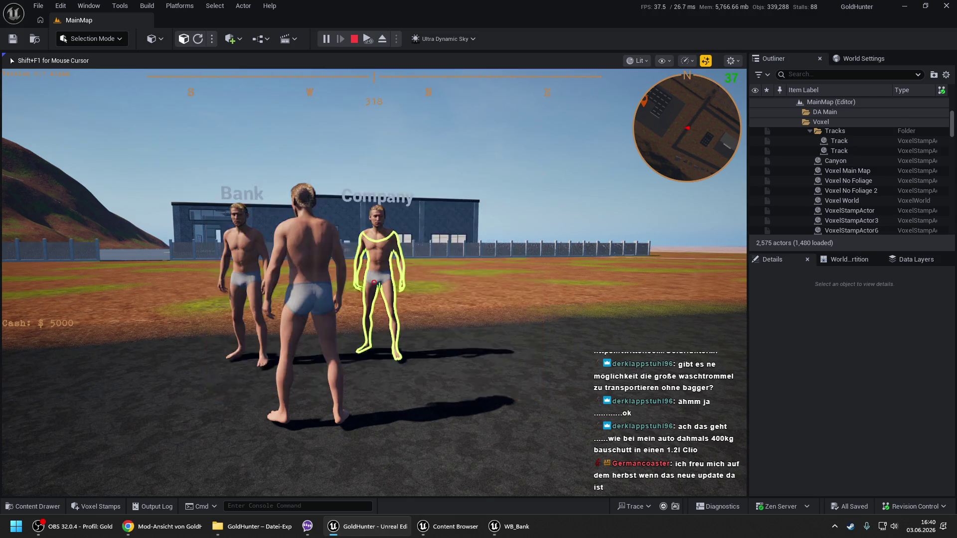
- Check the Bank's add-account type options, then return to the WB_Bank editor
key("e")
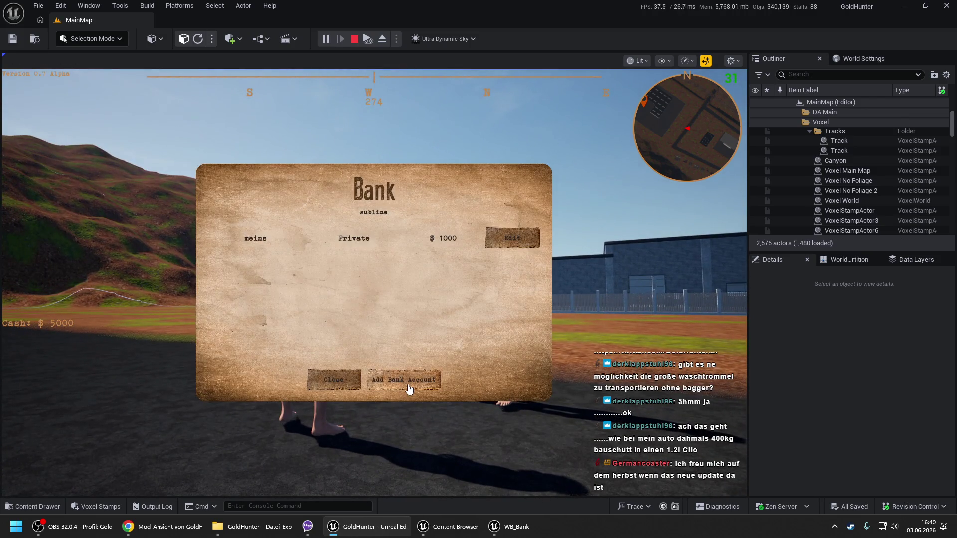
left_click(393, 380)
left_click(347, 291)
left_click(324, 329)
left_click(344, 380)
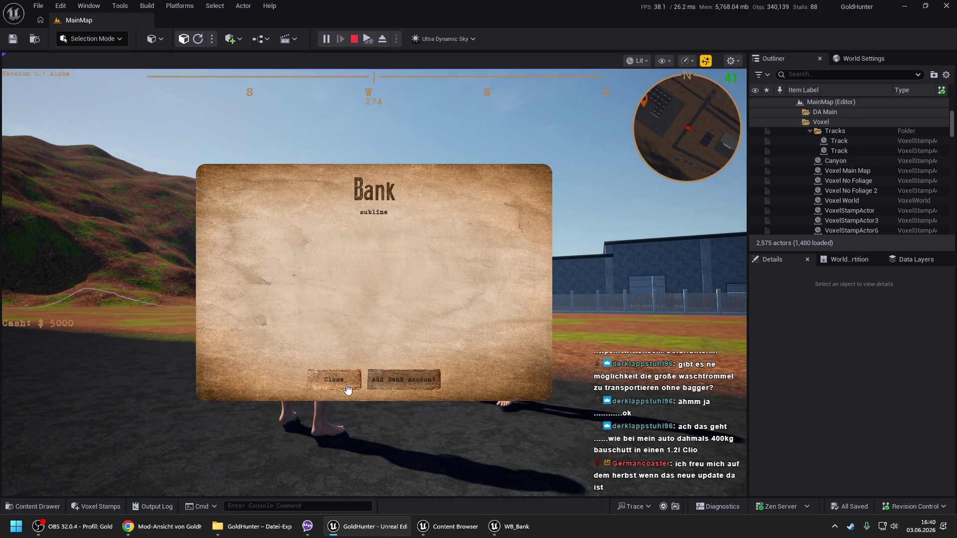
left_click(333, 380)
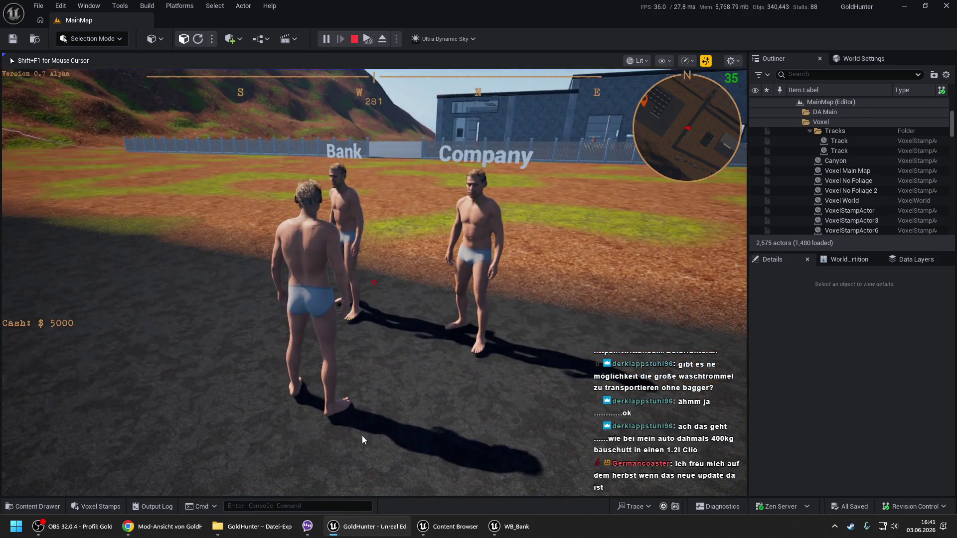
key("alt+Tab")
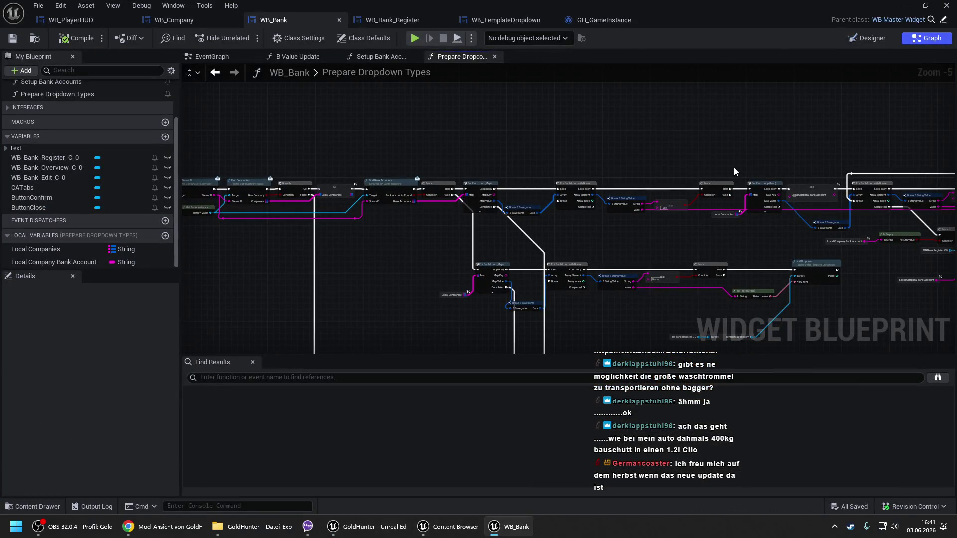
- Survey the Prepare Dropdown Types loop chain and inspect the Local Company Bank Account SET node
scroll(568, 210, "up", 2)
left_click_drag(454, 186, 322, 175)
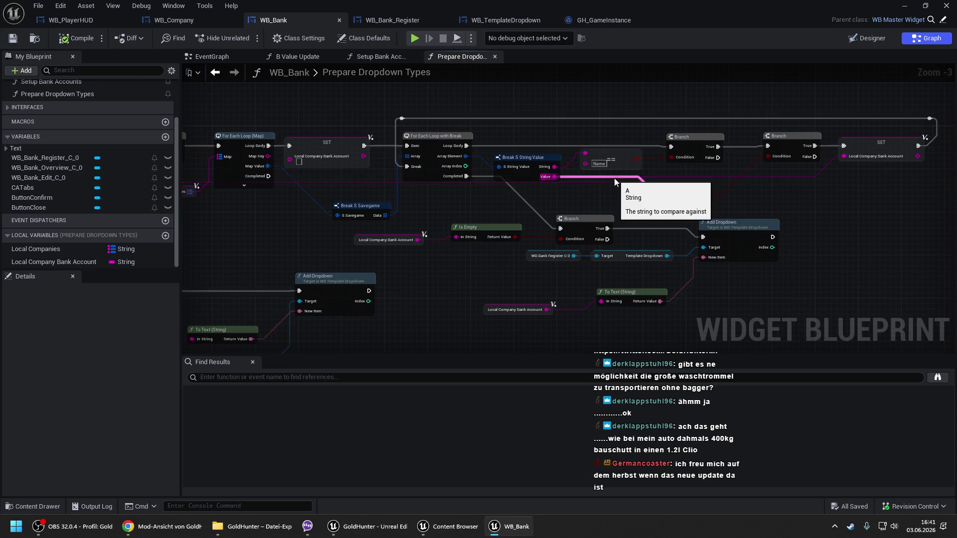
left_click_drag(352, 210, 465, 214)
left_click(493, 245)
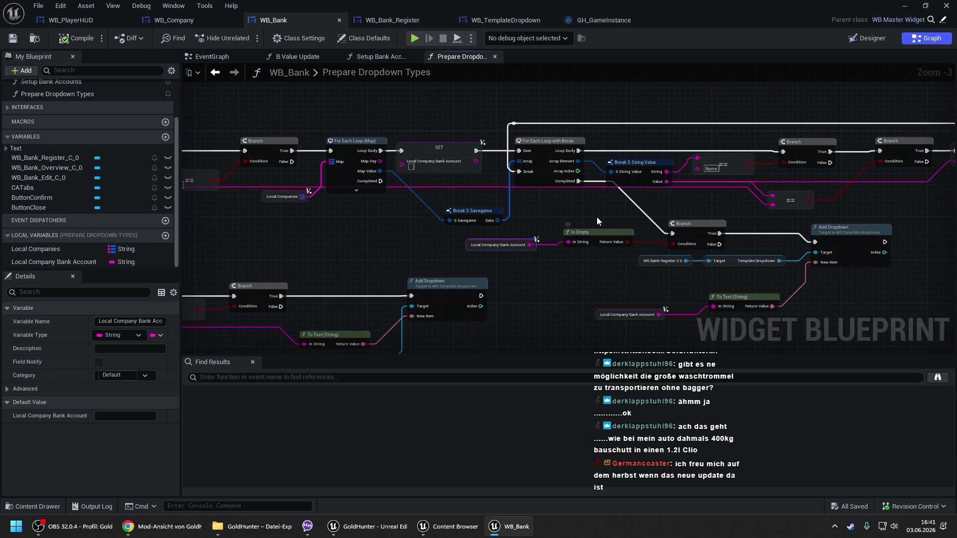
left_click_drag(597, 217, 519, 194)
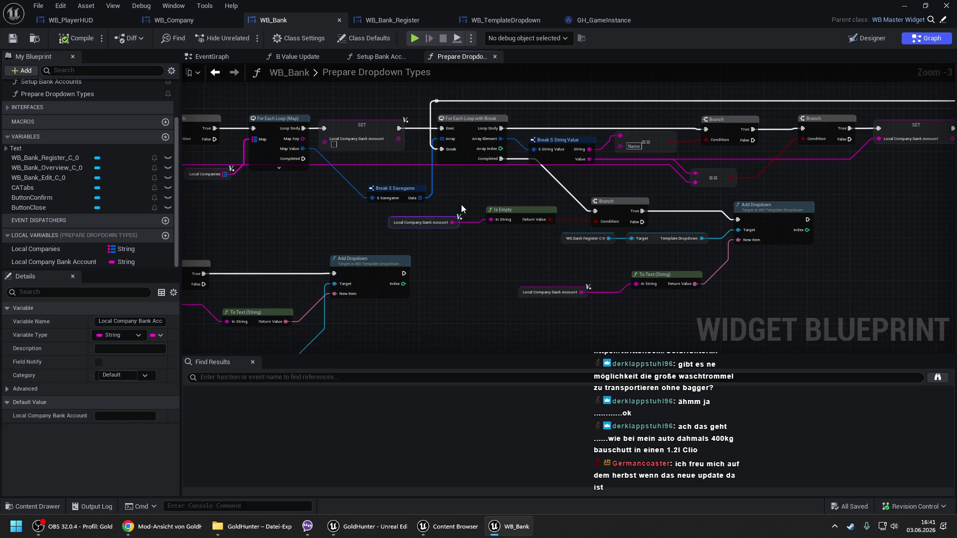
left_click_drag(461, 205, 407, 200)
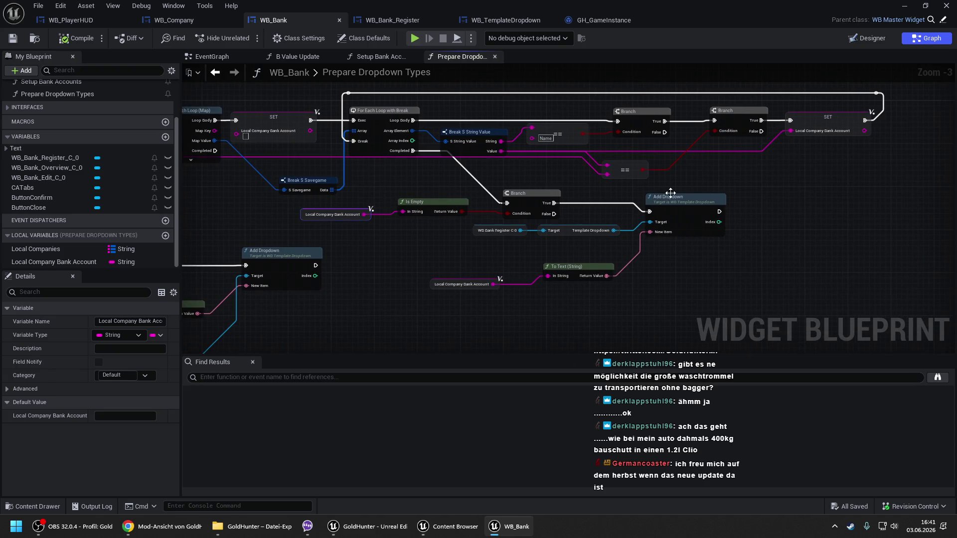
left_click_drag(683, 184, 696, 188)
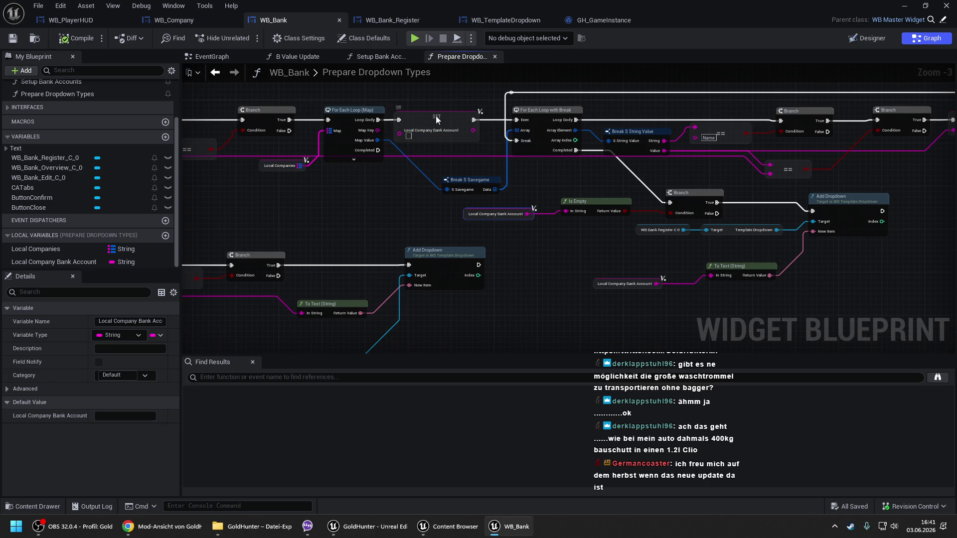
left_click(432, 131)
left_click(432, 131)
left_click(382, 190)
left_click_drag(381, 190, 433, 199)
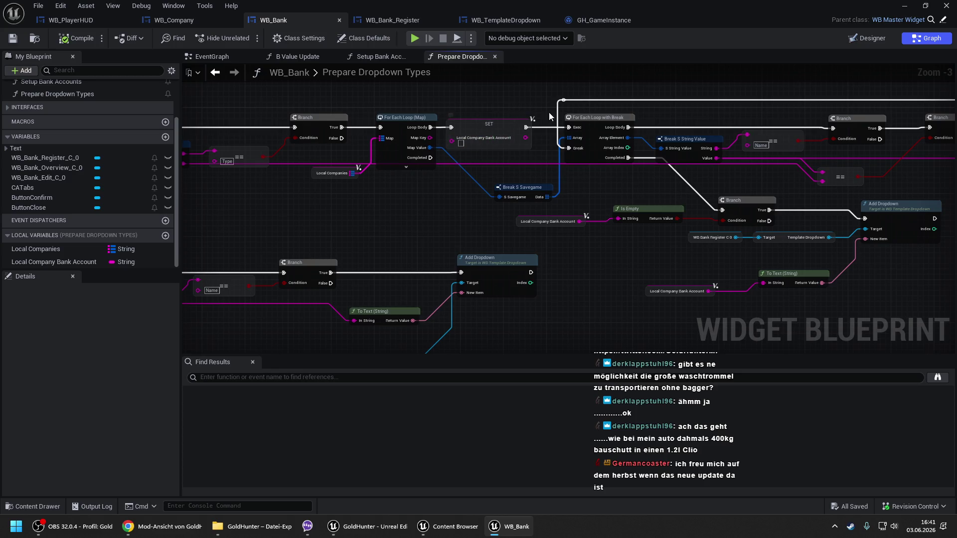
- Shift the final Branch and SET Local Company Bank Account nodes slightly to the right
left_click_drag(557, 111, 403, 122)
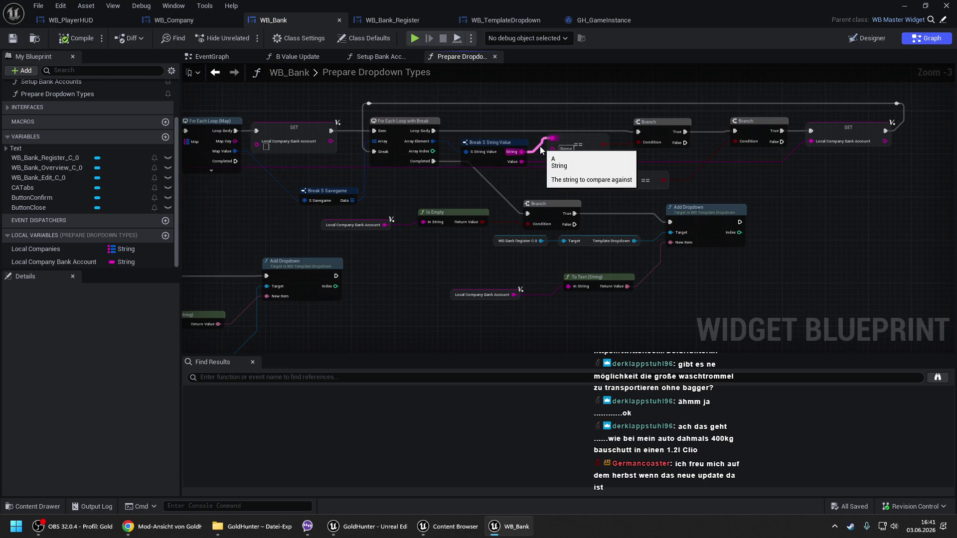
left_click_drag(526, 180, 676, 179)
scroll(676, 179, "up", 1)
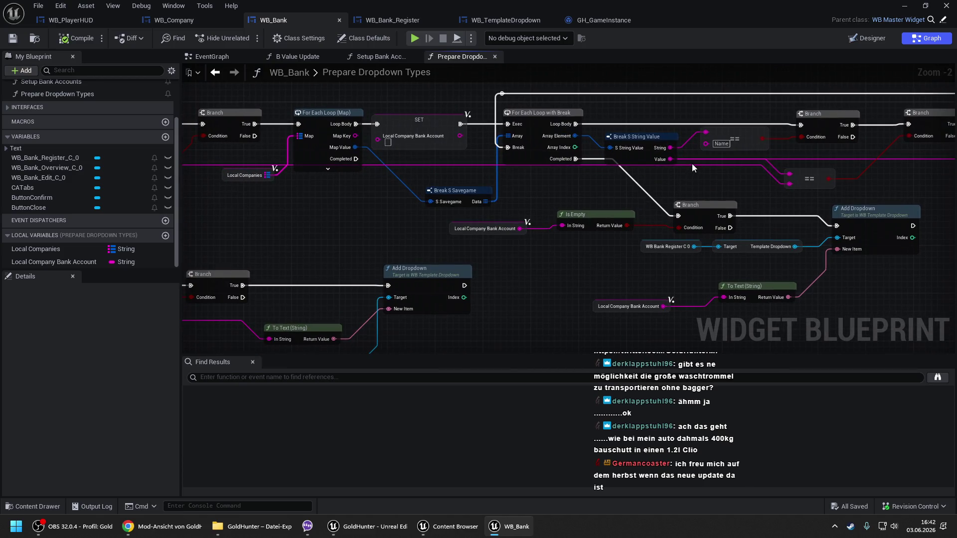
scroll(691, 164, "down", 1)
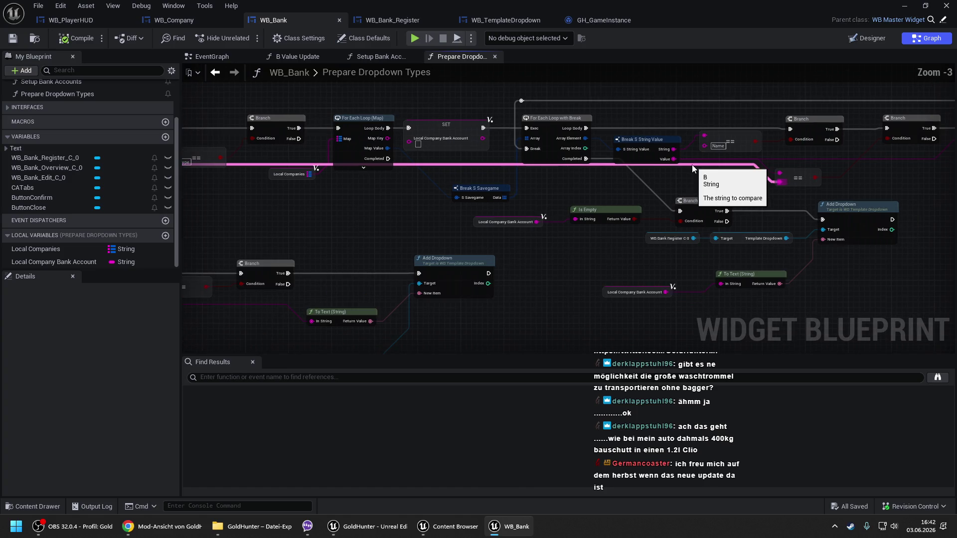
scroll(691, 165, "down", 1)
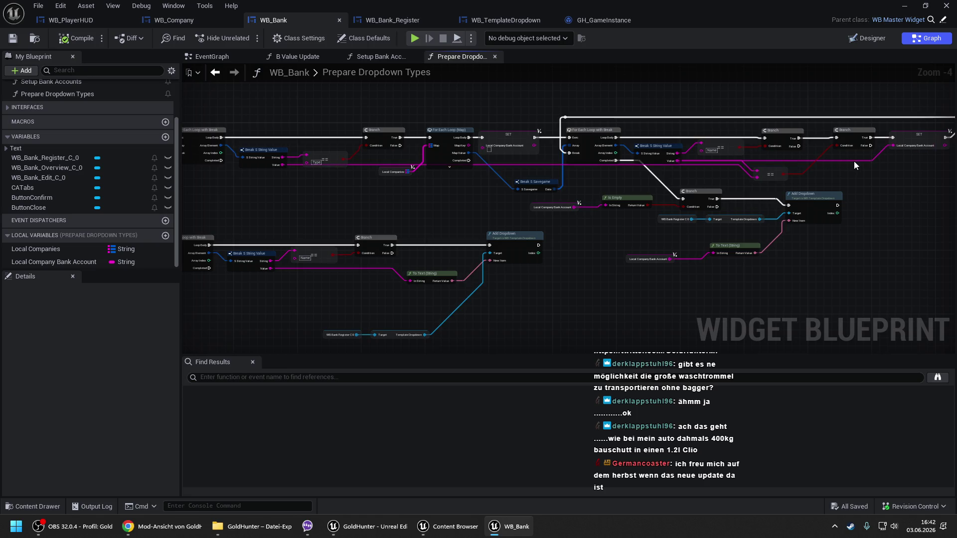
left_click_drag(817, 158, 647, 122)
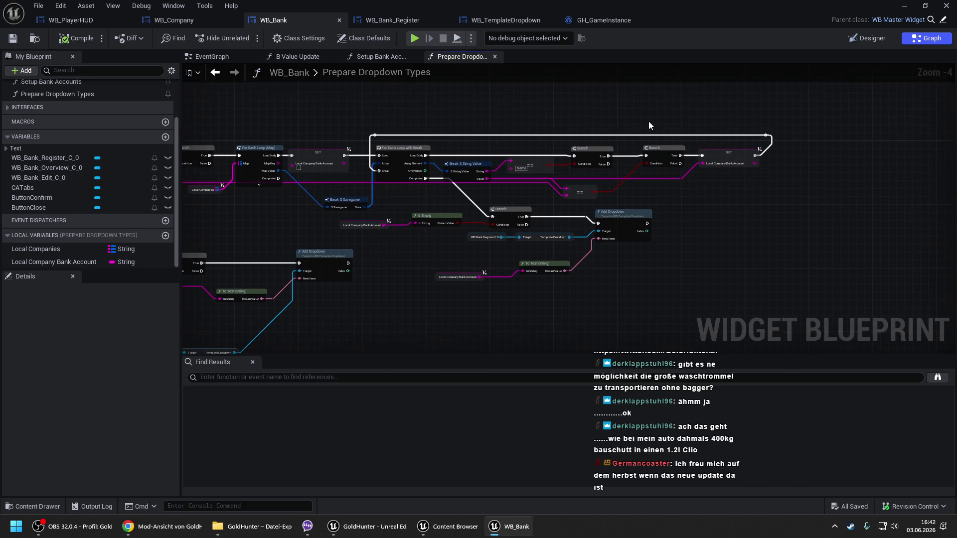
left_click_drag(714, 166, 773, 166)
left_click(700, 208)
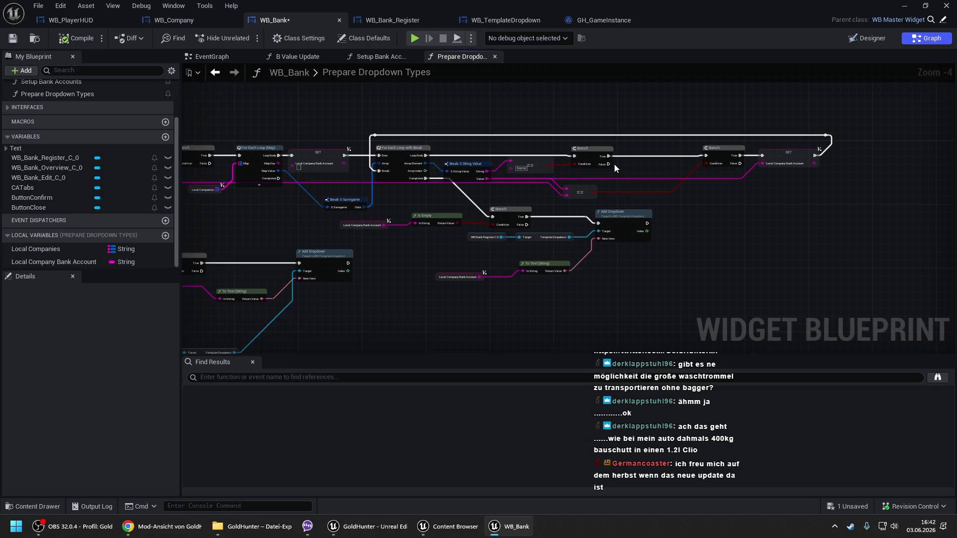
- Select the Local Company Bank Account SET node and centre the For Each Loop section
mouse_move(625, 176)
left_mouse_down()
mouse_move(734, 147)
mouse_move(711, 167)
left_mouse_up()
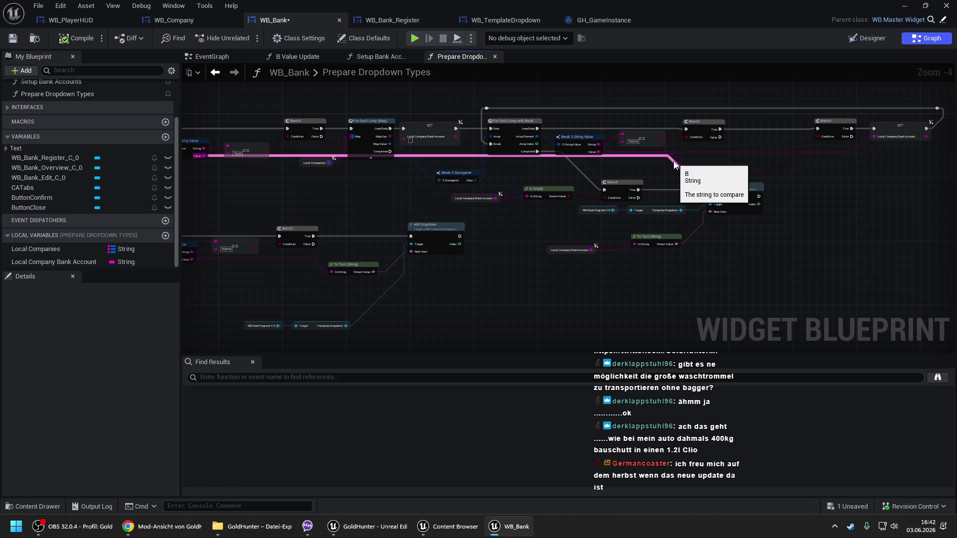
scroll(698, 151, "up", 1)
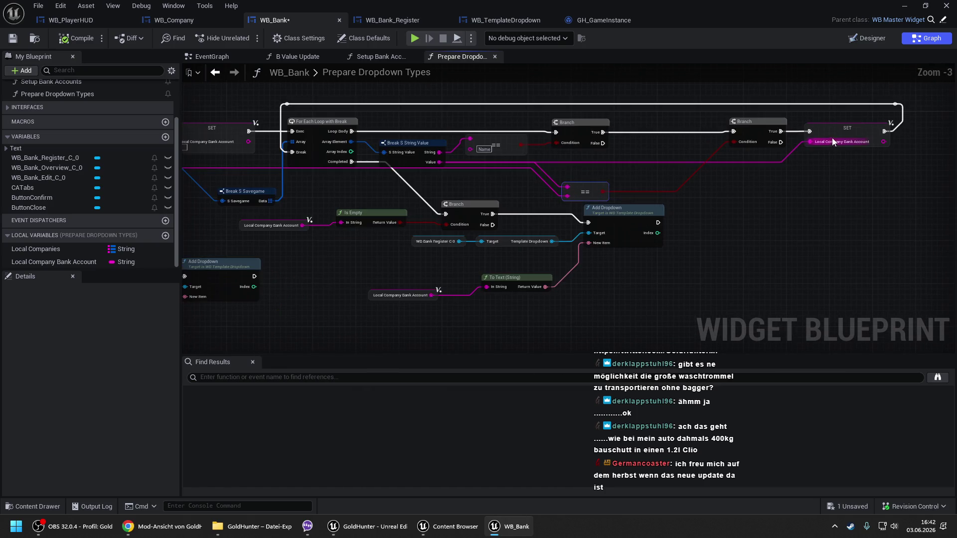
left_click(848, 130)
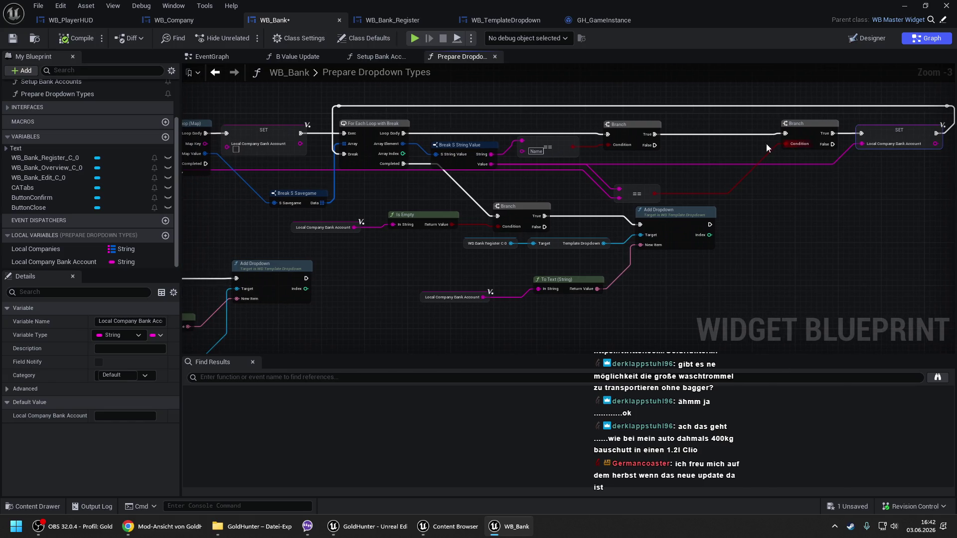
left_click_drag(652, 150, 576, 151)
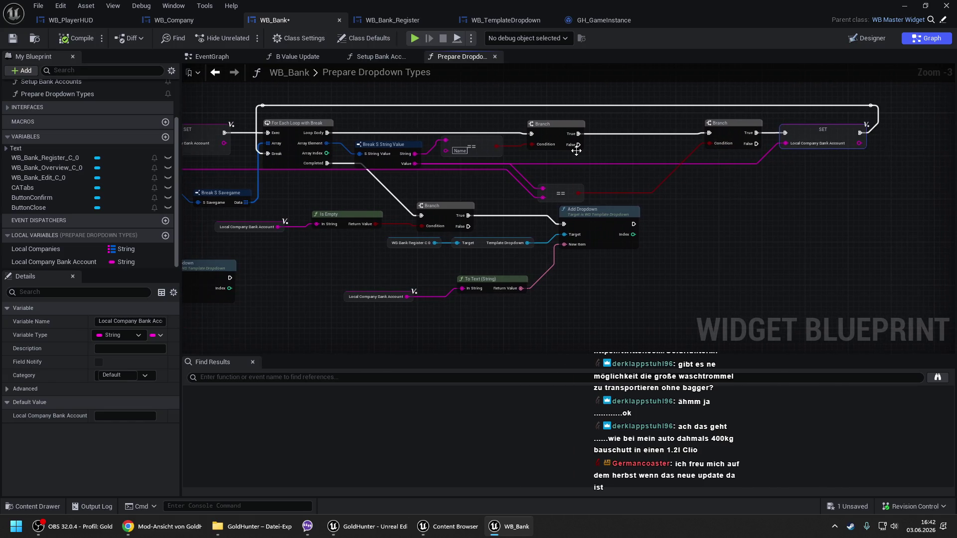
scroll(576, 150, "down", 1)
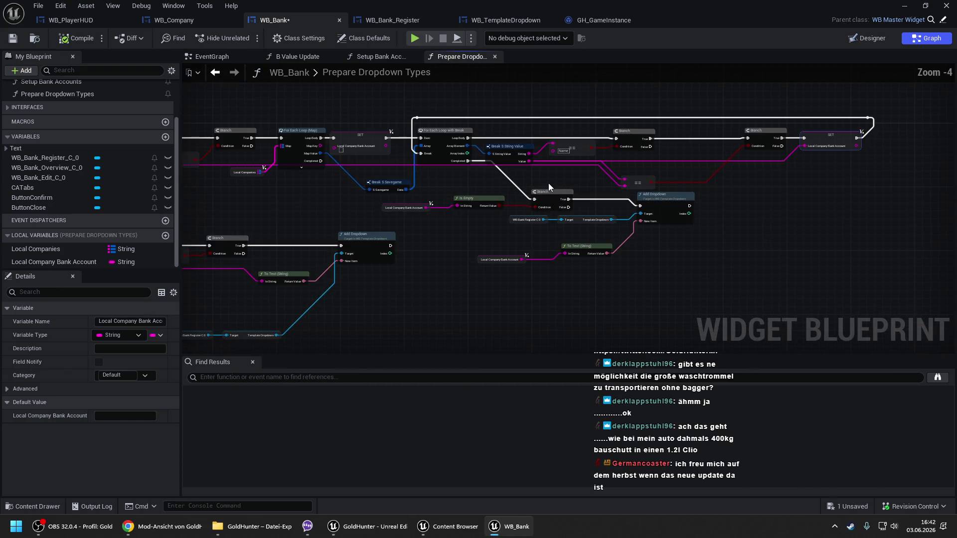
left_click_drag(707, 146, 700, 132)
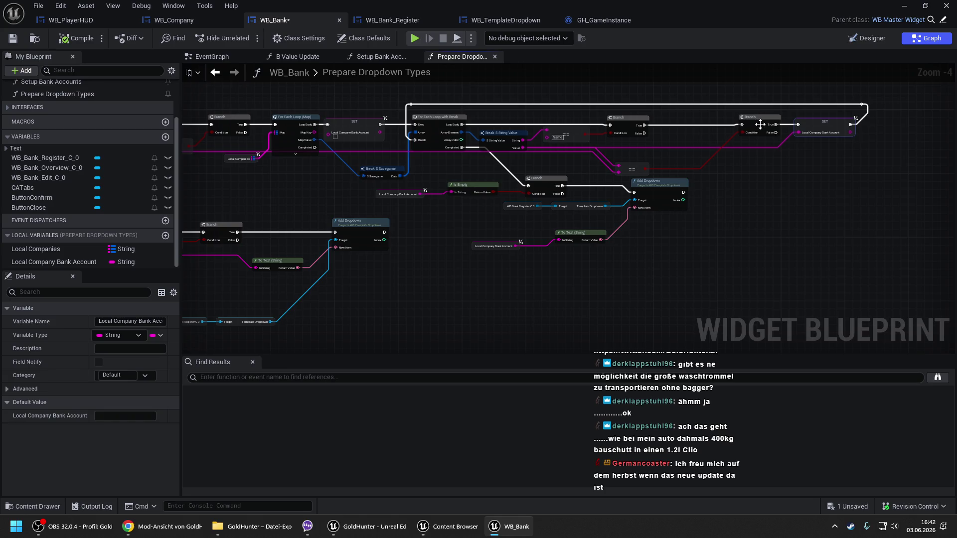
left_click_drag(695, 126, 608, 140)
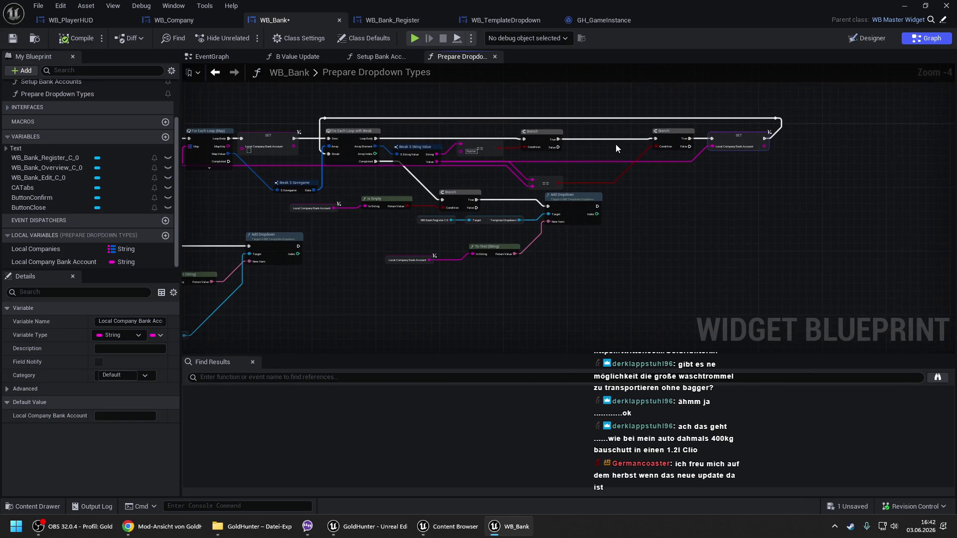
scroll(614, 145, "up", 1)
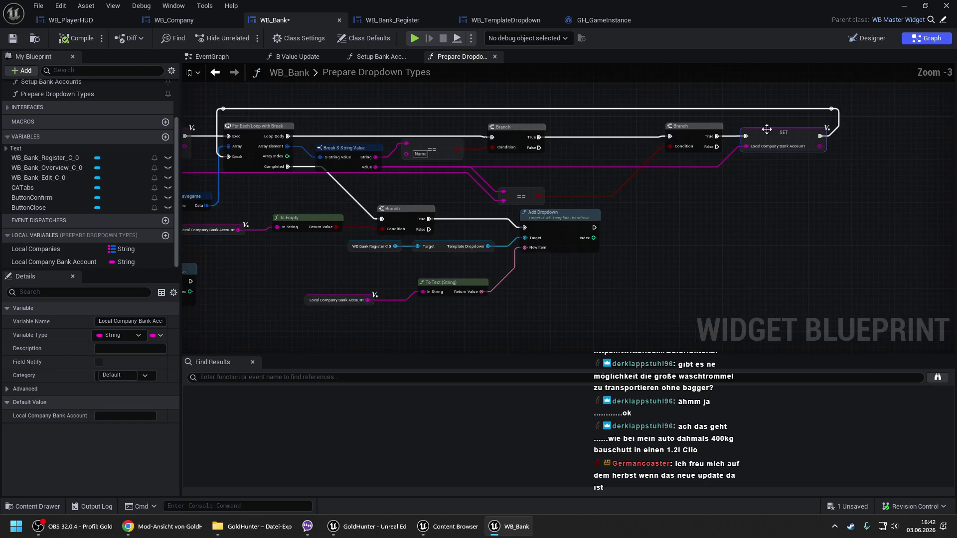
- Place the SET node after the first Branch, wiring its True into SET and SET into the second Branch
mouse_move(786, 132)
left_mouse_down()
mouse_move(587, 134)
mouse_move(618, 131)
left_mouse_up()
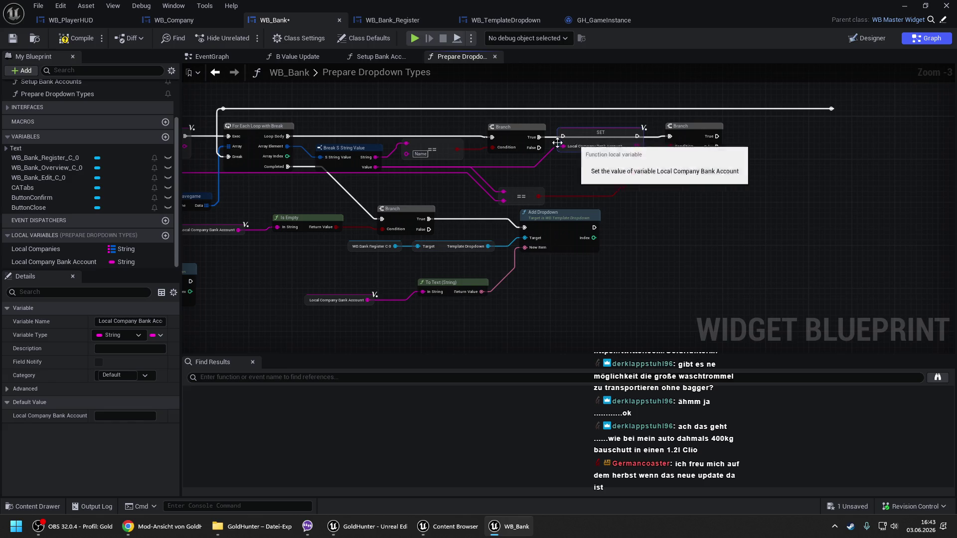
left_click_drag(539, 137, 562, 136)
left_click_drag(637, 136, 672, 136)
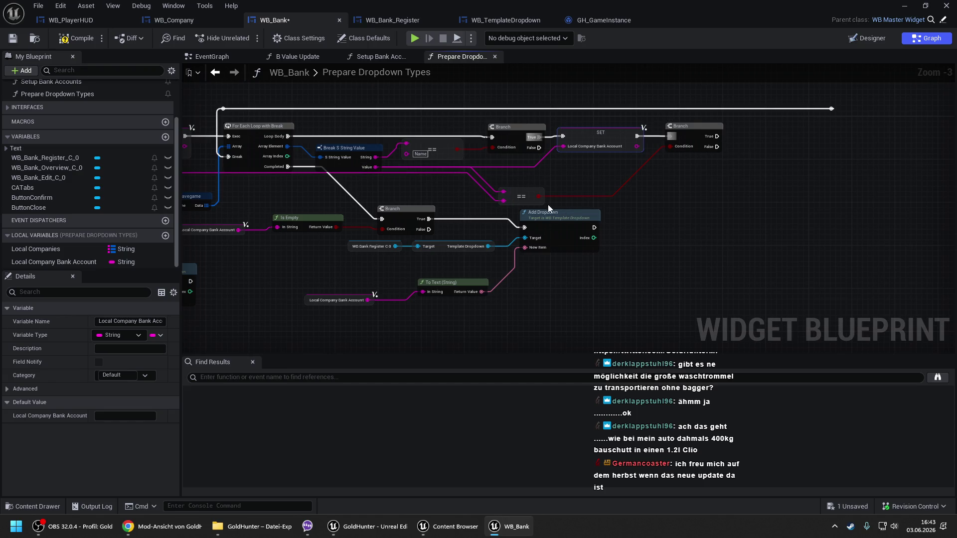
mouse_move(539, 197)
left_mouse_down()
mouse_move(743, 148)
mouse_move(776, 196)
left_mouse_up()
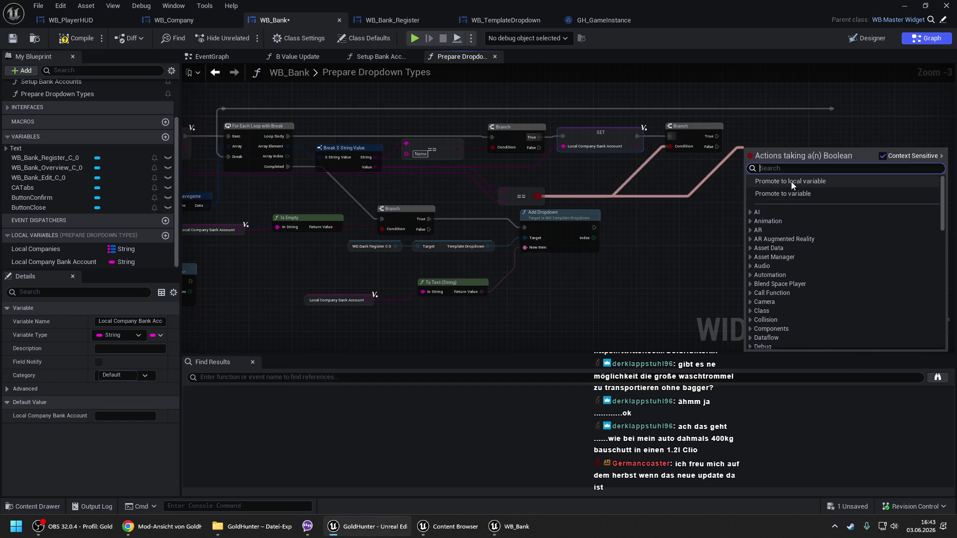
- Promote the == result to Boolean local Local Company Has Bank Account; rename the String local to Local Company Name
left_click(791, 181)
type("Local Company Has Bank")
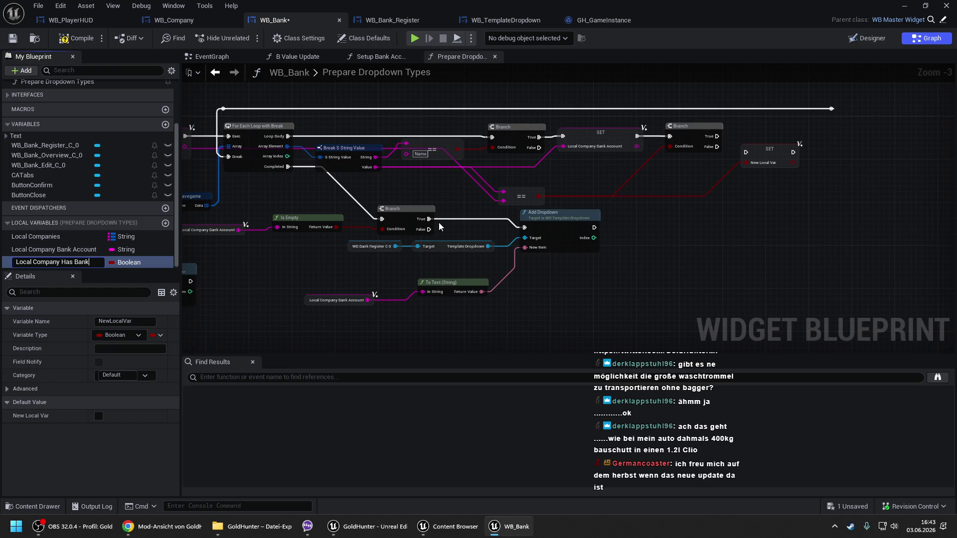
type("count")
key("Return")
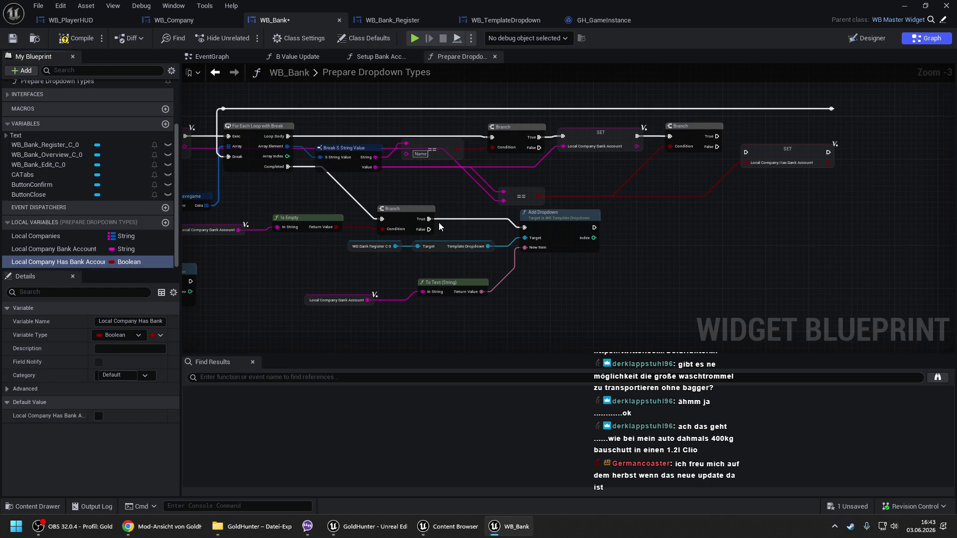
double_click(50, 248)
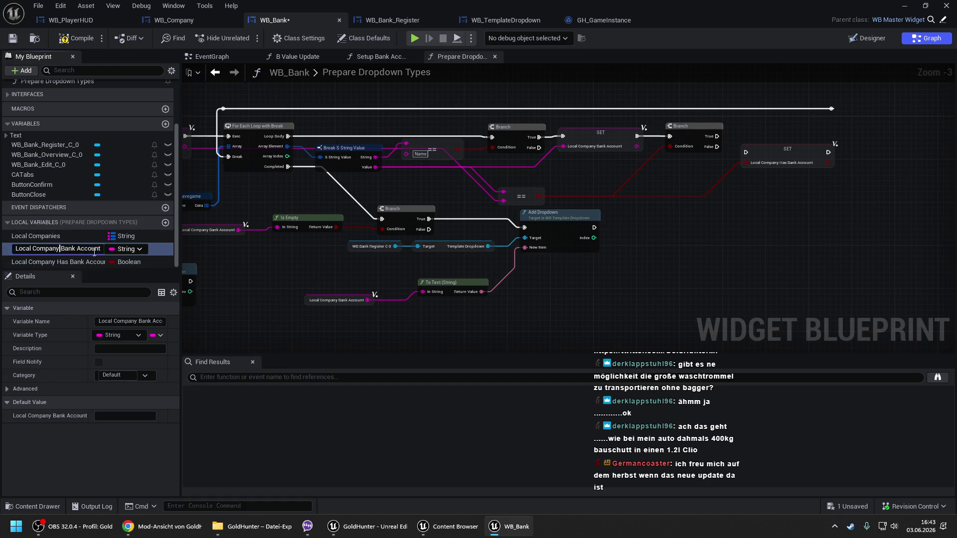
key("BackSpace")
key("BackSpace")
key("BackSpace")
type("ame")
key("Return")
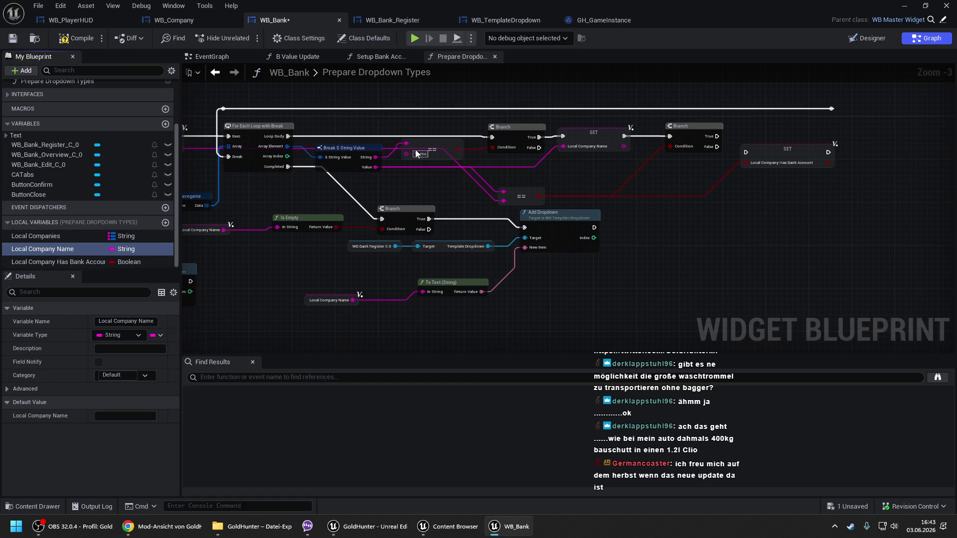
- Set Local Company Has Bank Account true on a match, break the loop, and gate Add Dropdown on False
left_click_drag(745, 152, 716, 136)
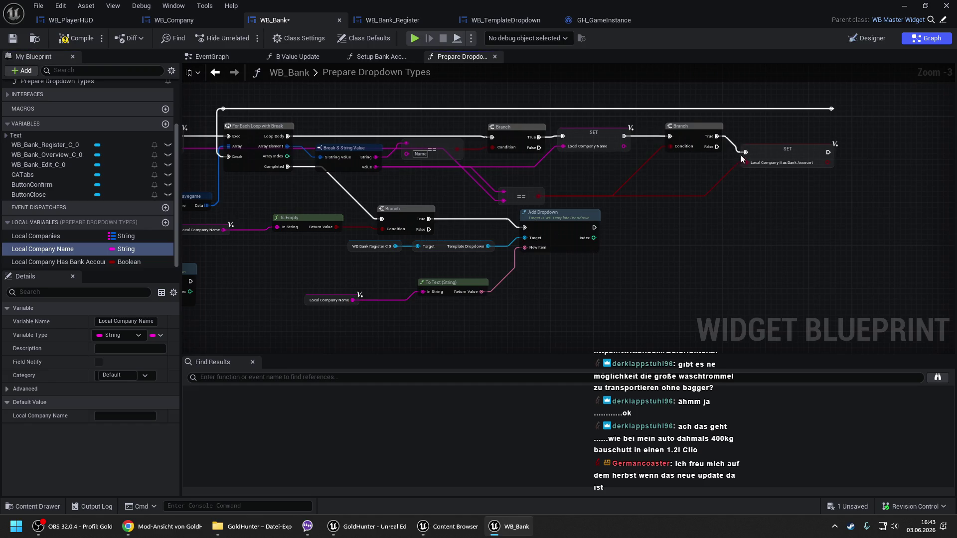
left_click(746, 162, "alt")
left_click_drag(769, 152, 764, 138)
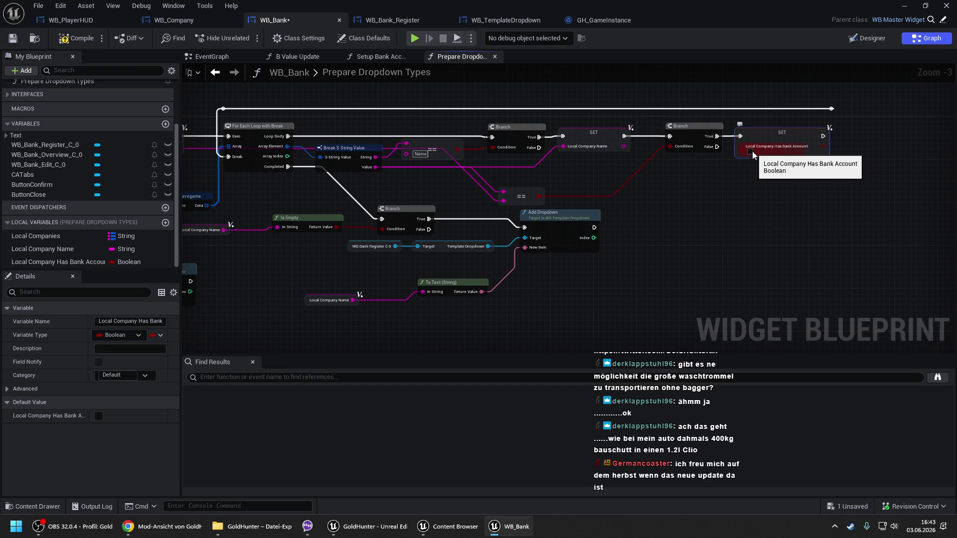
left_click(750, 151)
mouse_move(822, 136)
left_mouse_down()
mouse_move(837, 118)
mouse_move(831, 108)
left_mouse_up()
left_click_drag(789, 143, 872, 88)
mouse_move(44, 262)
left_mouse_down()
mouse_move(464, 173)
mouse_move(359, 168)
mouse_move(323, 178)
mouse_move(407, 172)
mouse_move(393, 169)
mouse_move(399, 178)
left_mouse_up()
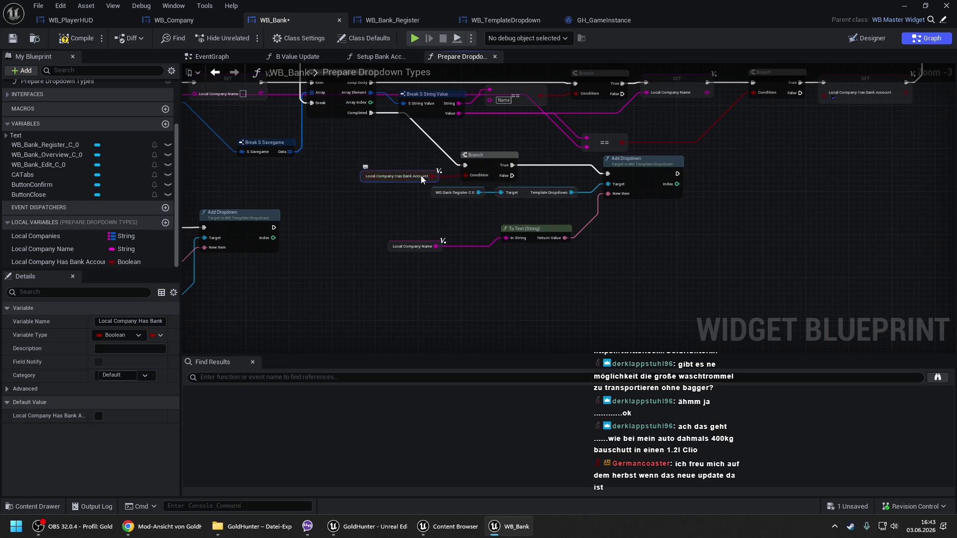
left_click_drag(512, 165, 511, 176)
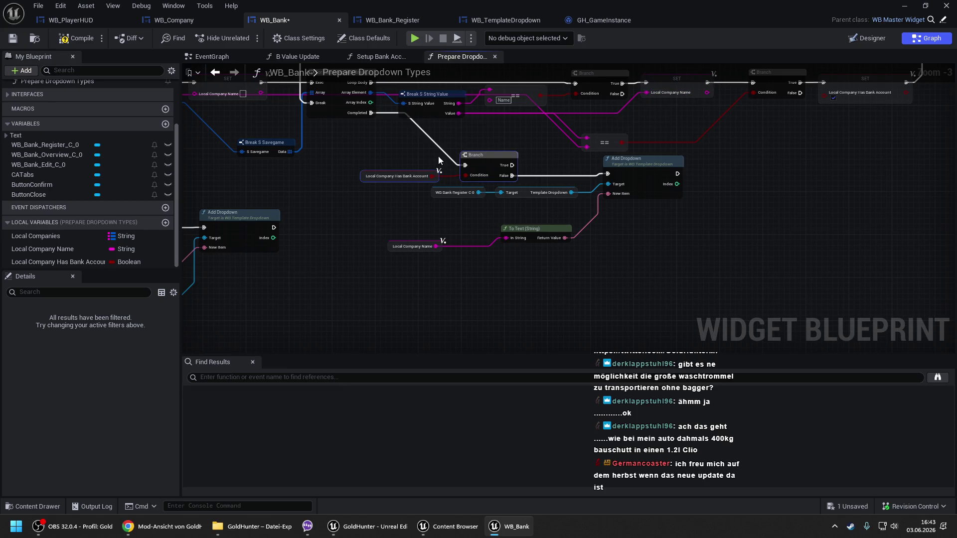
- Add a copy of the SET node resetting Local Company Has Bank Account to false before For Each Loop with Break
scroll(438, 156, "down", 1)
mouse_move(438, 113)
left_mouse_down()
mouse_move(714, 282)
mouse_move(931, 297)
left_mouse_up()
left_click_drag(895, 234, 807, 241)
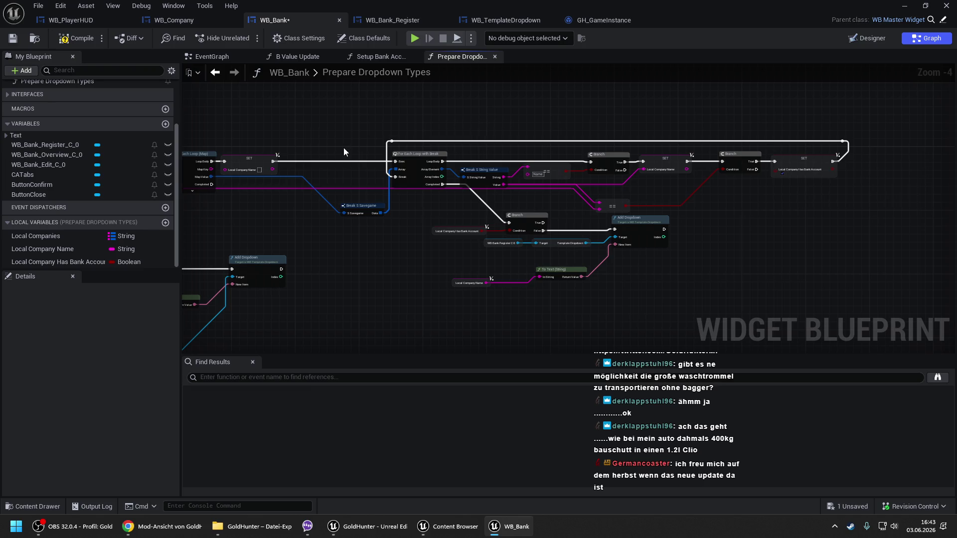
left_click(804, 163)
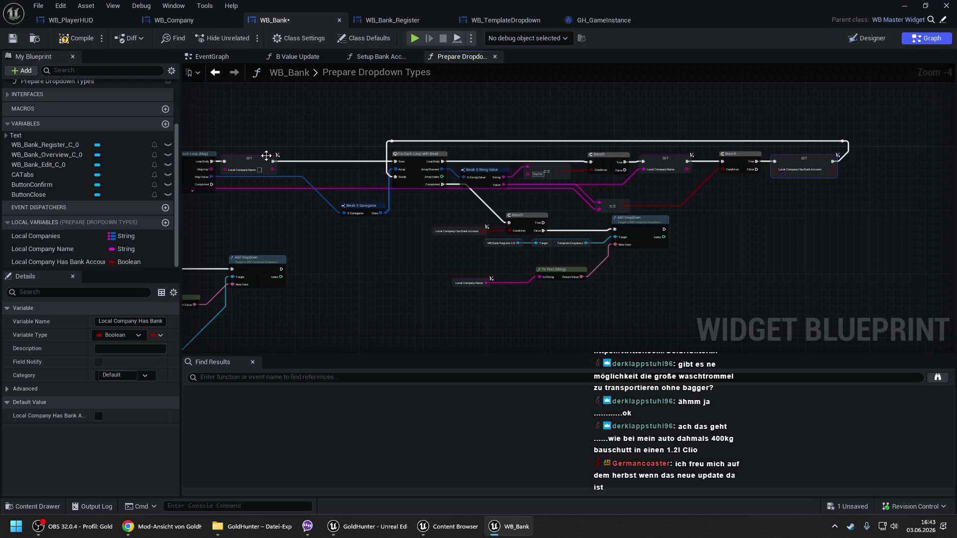
key("ctrl+v")
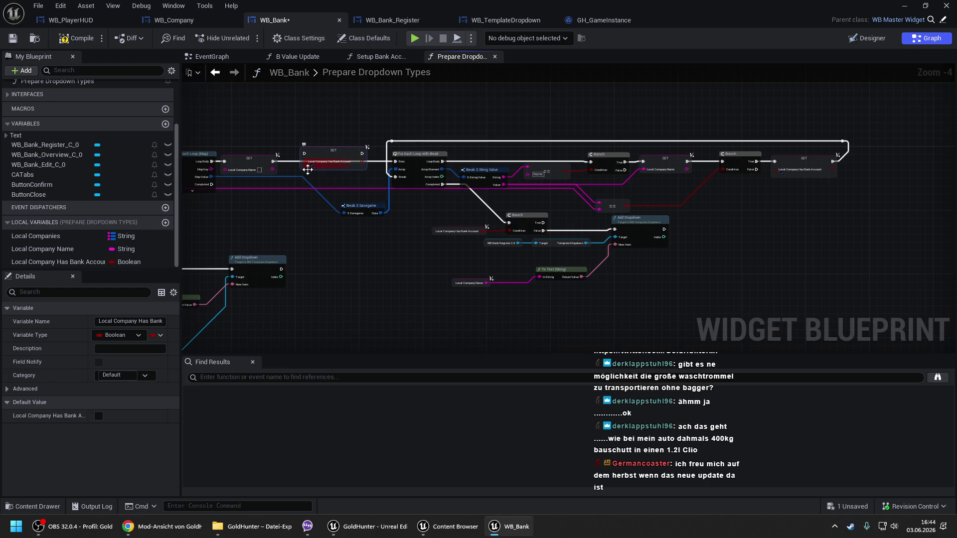
scroll(305, 174, "up", 1)
scroll(305, 175, "up", 2)
left_click(314, 160)
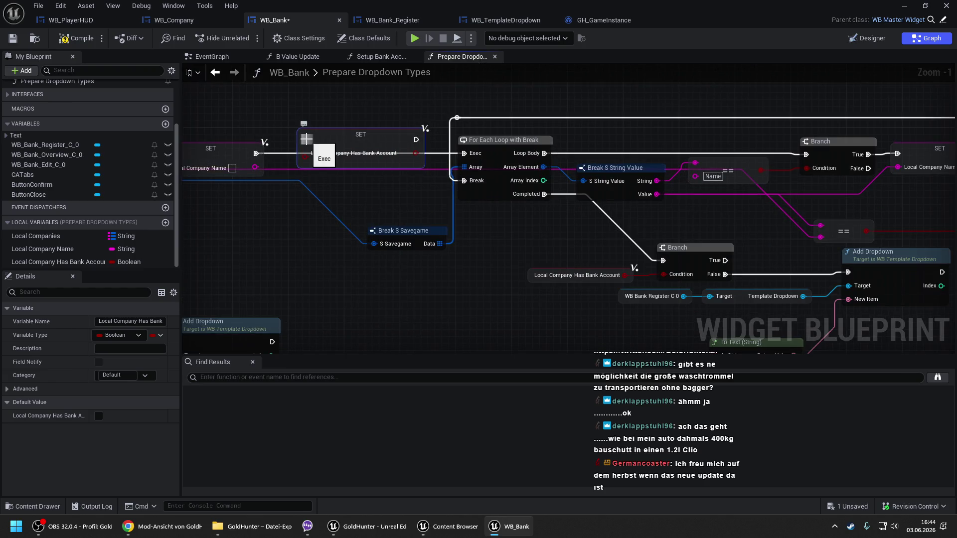
left_click_drag(305, 140, 256, 153)
key("q")
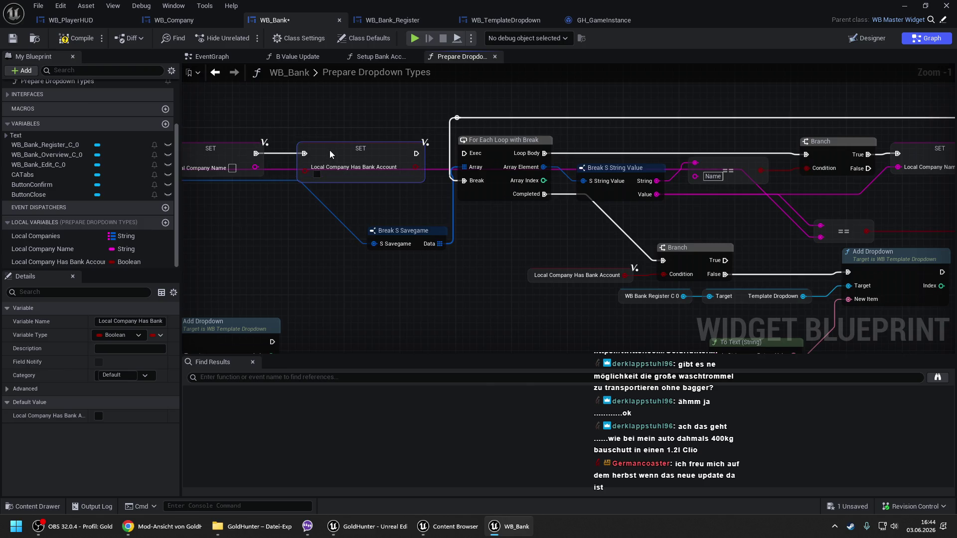
mouse_move(416, 154)
left_mouse_down()
mouse_move(427, 162)
mouse_move(464, 153)
left_mouse_up()
left_click(334, 112)
- Review the whole function and compile WB_Bank
scroll(333, 112, "down", 2)
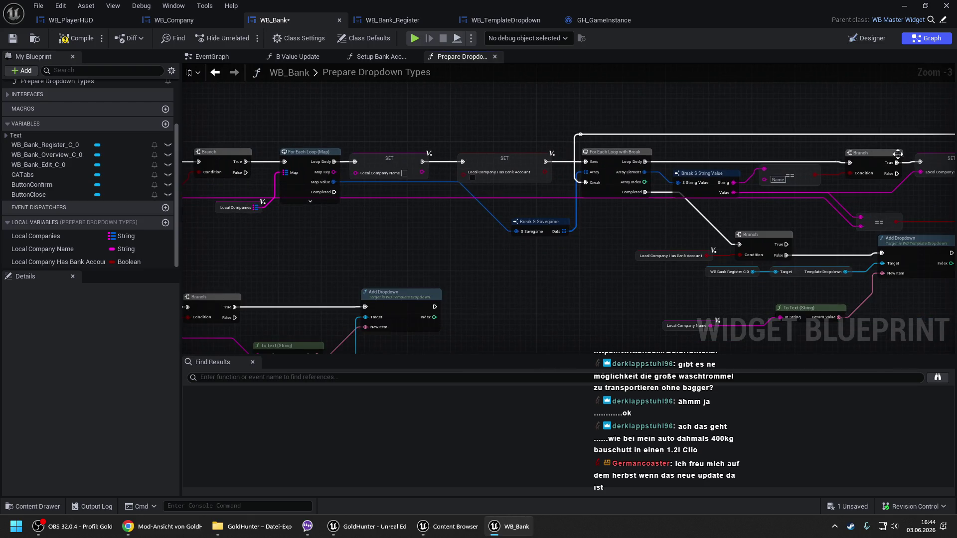
left_click_drag(838, 138, 527, 135)
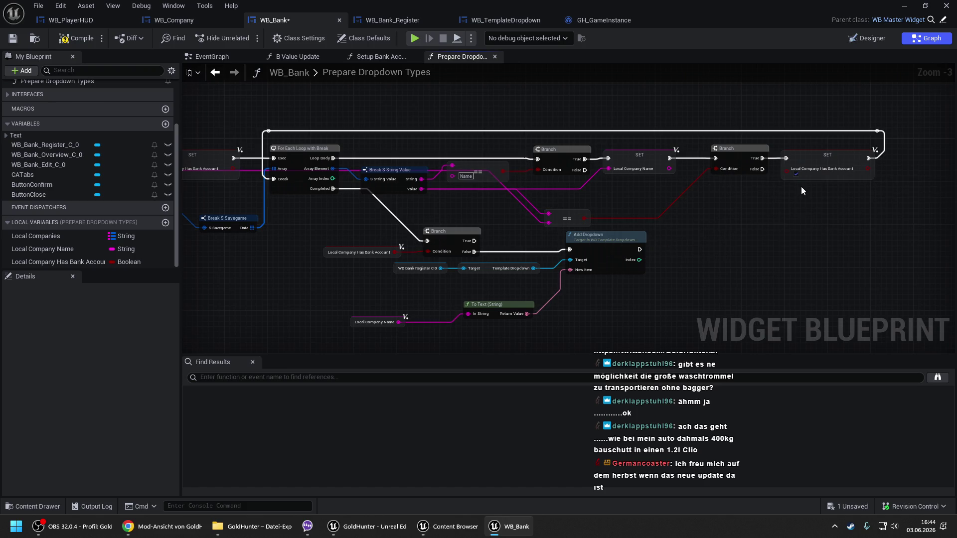
left_click_drag(461, 216, 591, 201)
scroll(609, 192, "down", 1)
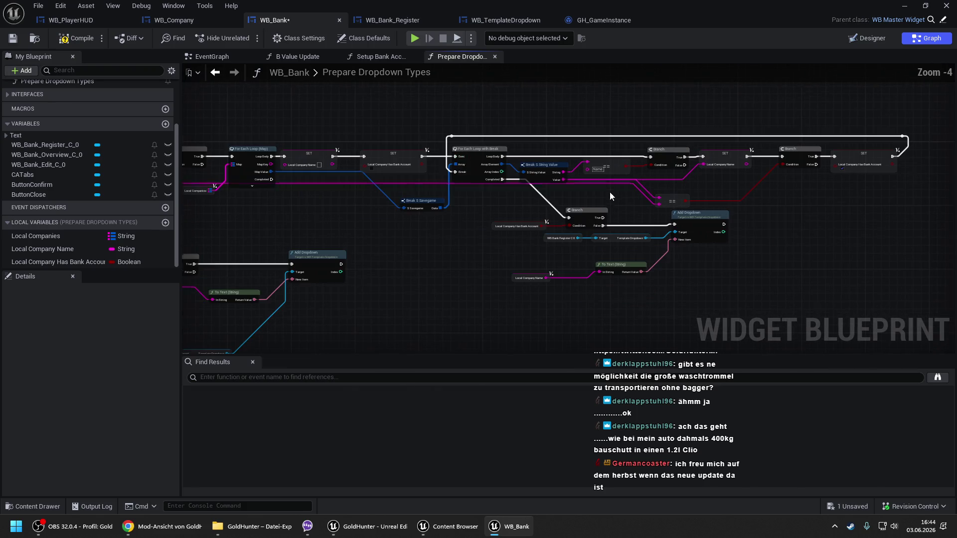
left_click(93, 37)
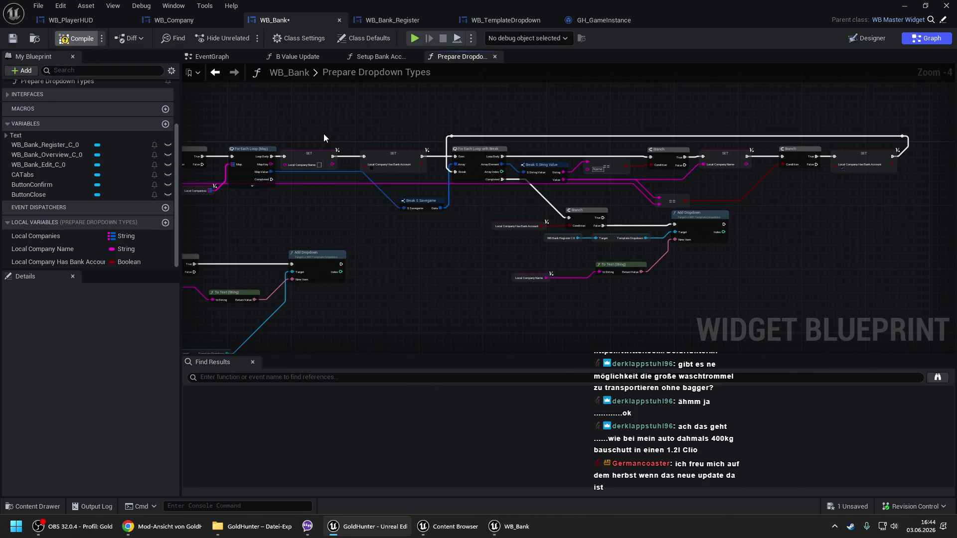
- Minimize the blueprint and start a Play In Editor session of the level
left_click(904, 6)
right_click(269, 430)
key("Escape")
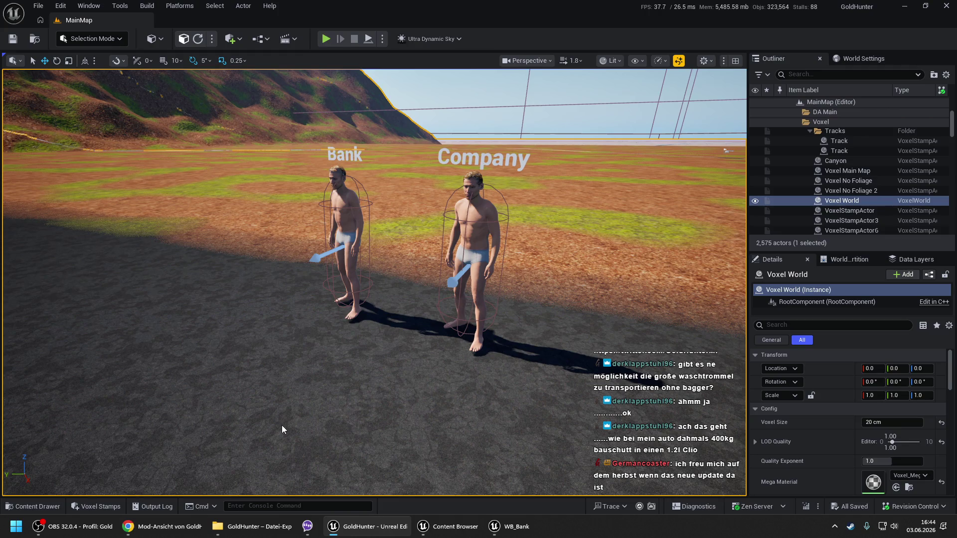
key("alt+p")
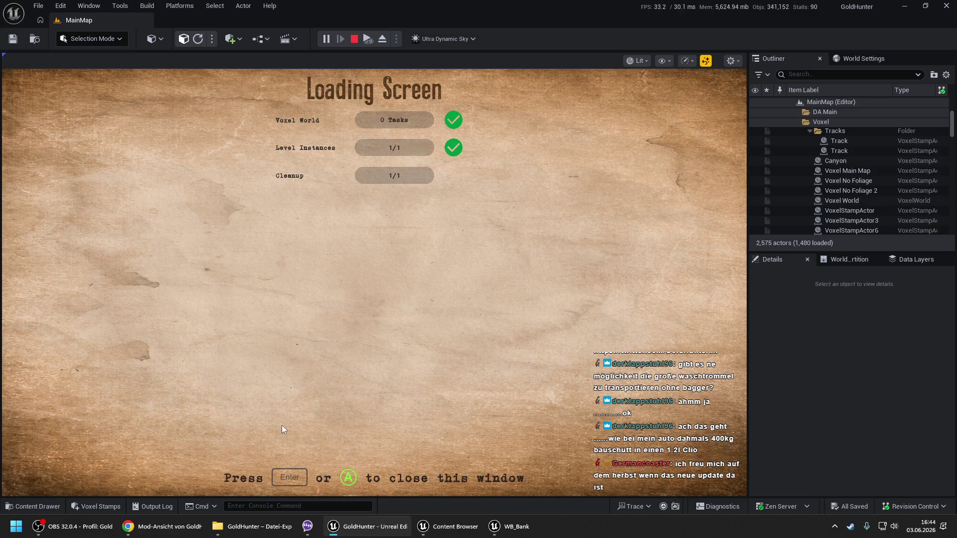
left_click(282, 429)
- Add a bank account named sdfg at the bank character
key("e")
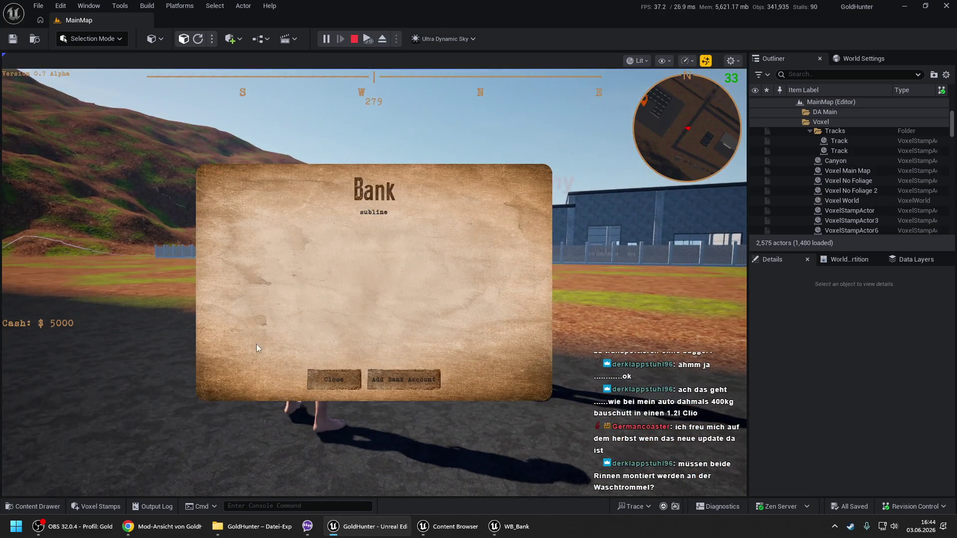
left_click(332, 259)
type("sdfg")
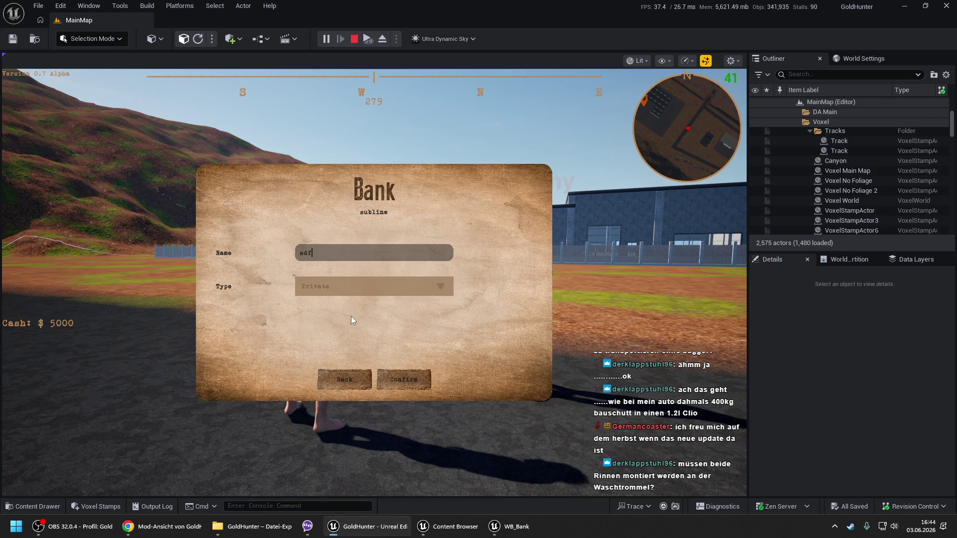
left_click(404, 382)
left_click(404, 382)
left_click(346, 377)
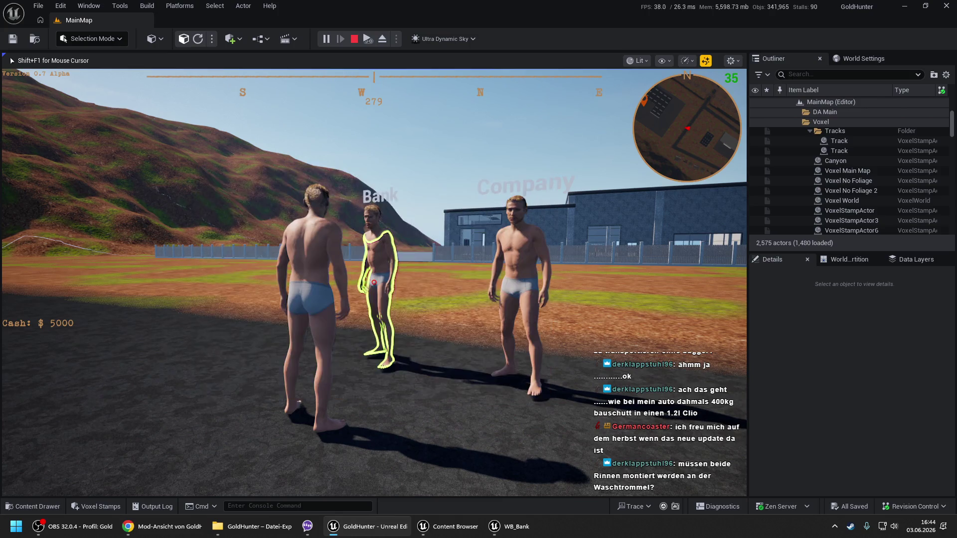
- Register a new company at the company character
key("e")
left_click(295, 295)
type("compyy")
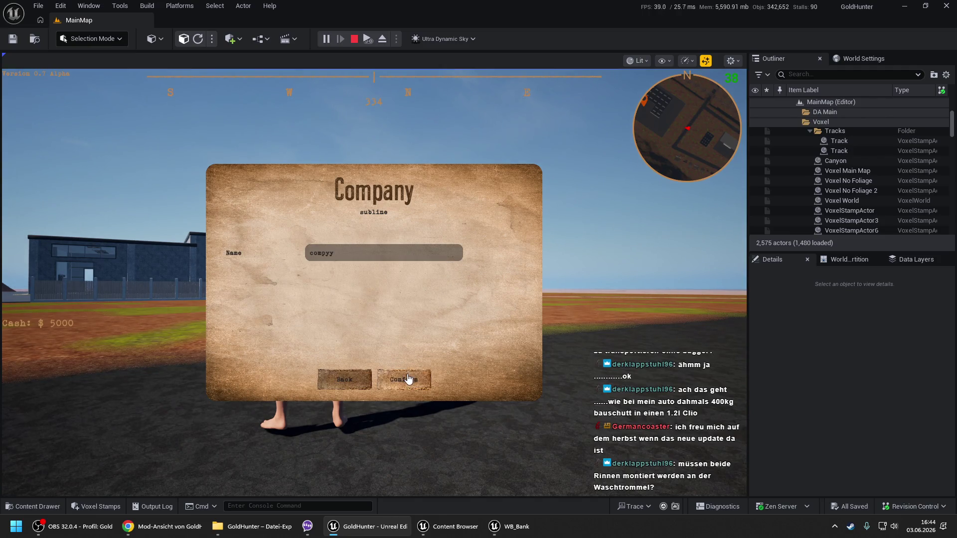
left_click(408, 378)
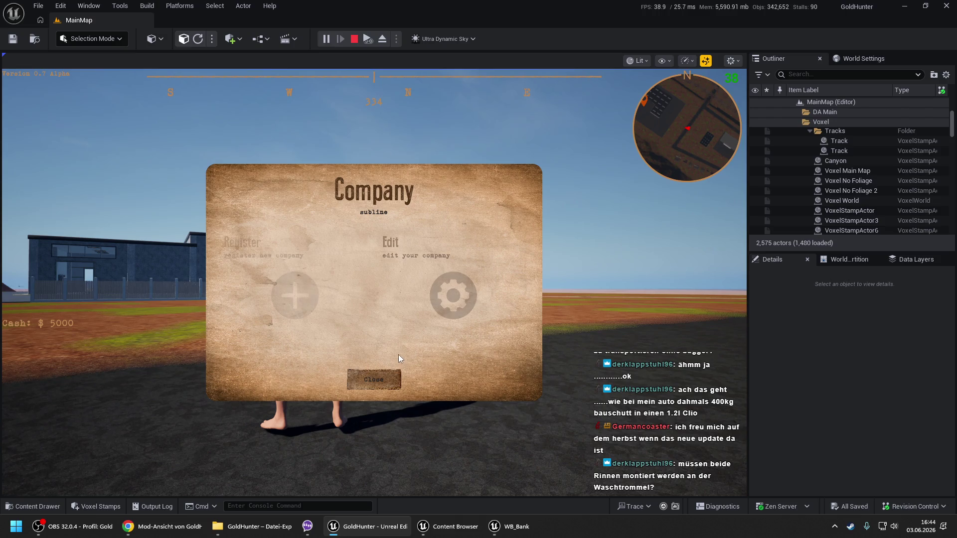
left_click(374, 379)
- Add a second bank account named test with account type compyy
key("e")
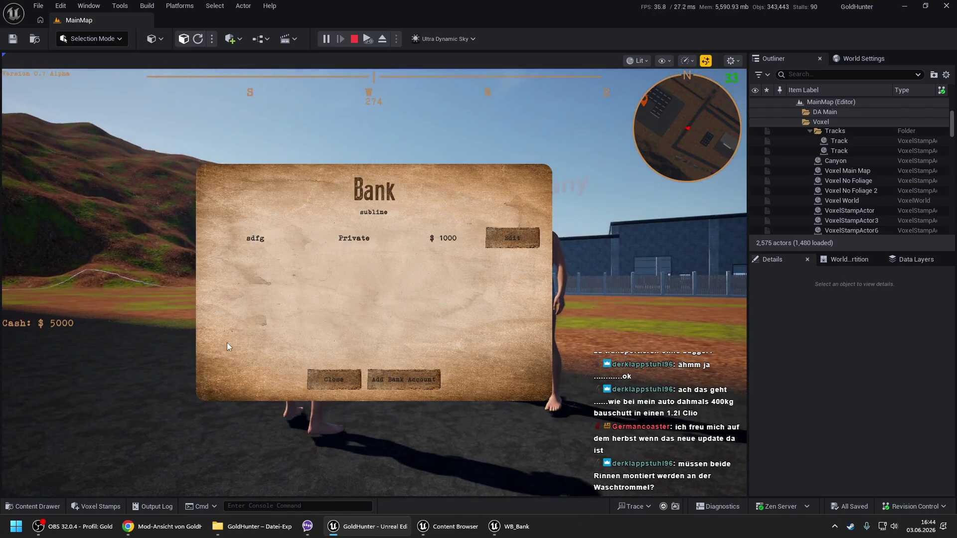
left_click(394, 380)
left_click(324, 288)
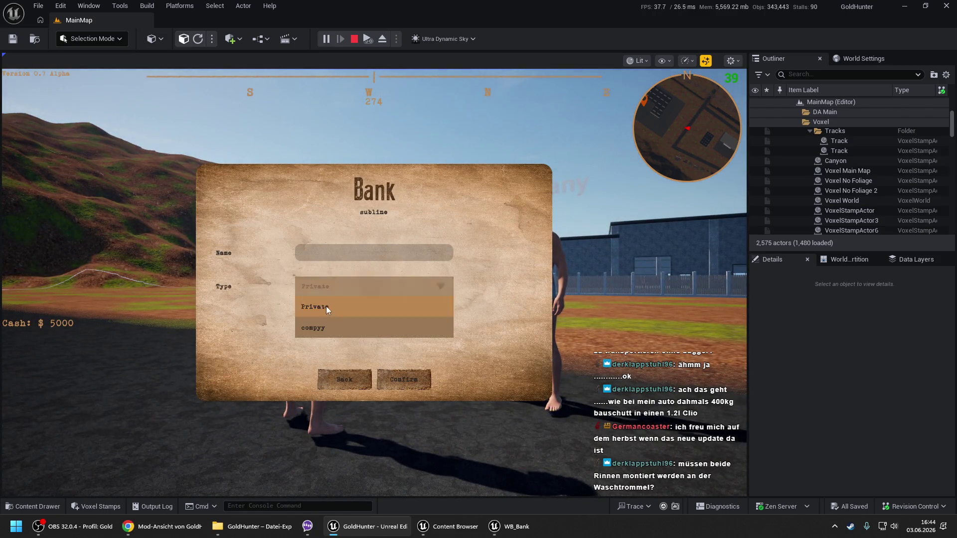
left_click(321, 322)
left_click(337, 258)
type("test")
left_click(402, 377)
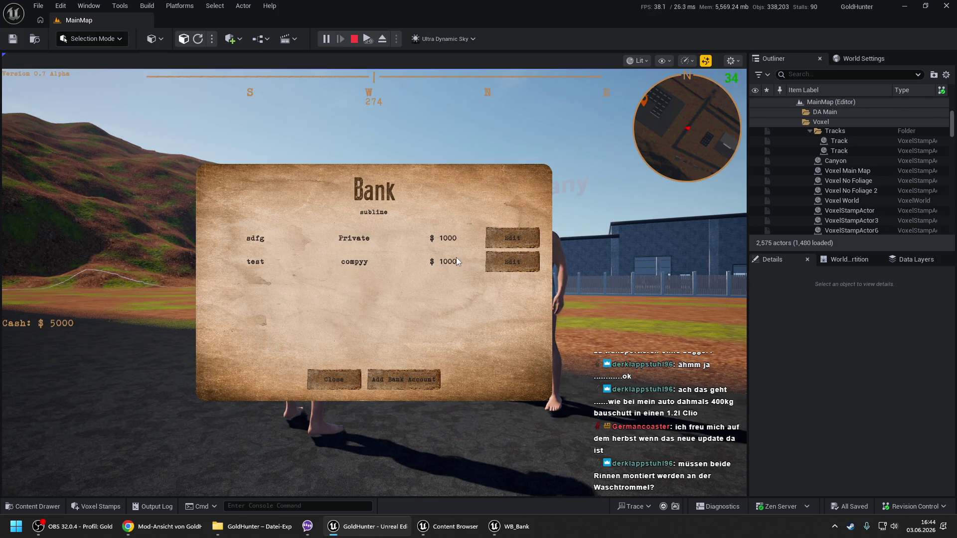
left_click(334, 380)
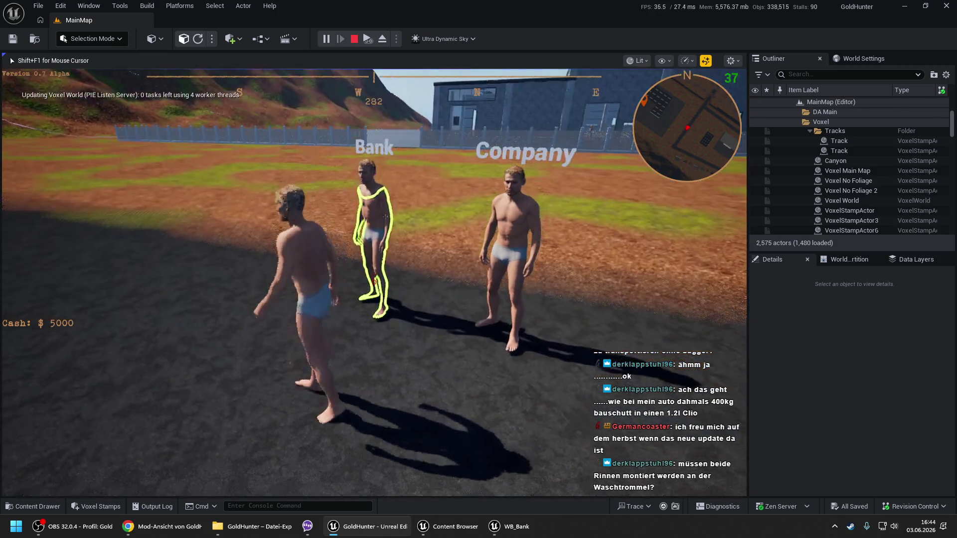
- Check the saved companies and bank accounts in the admin debug panel, then stop play
key("Tab")
left_click(74, 248)
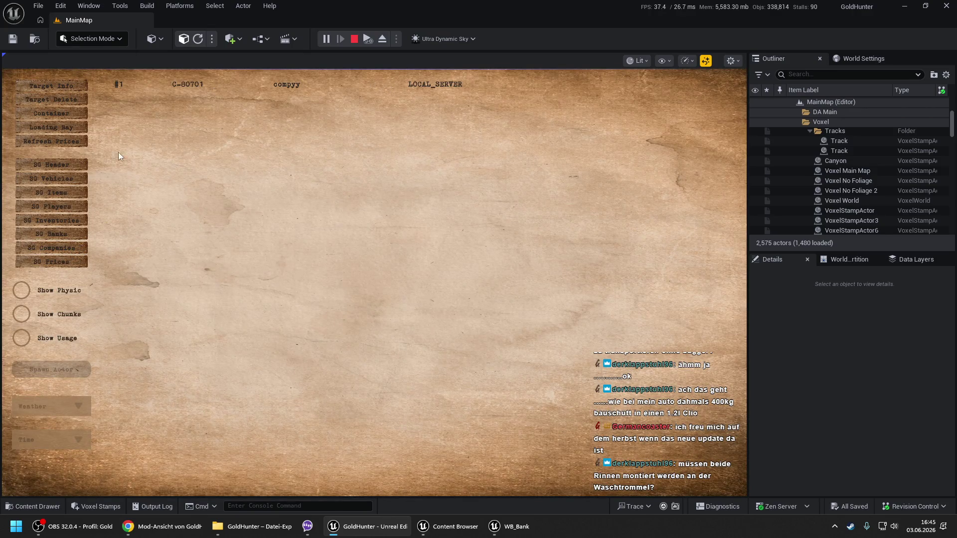
left_click(63, 234)
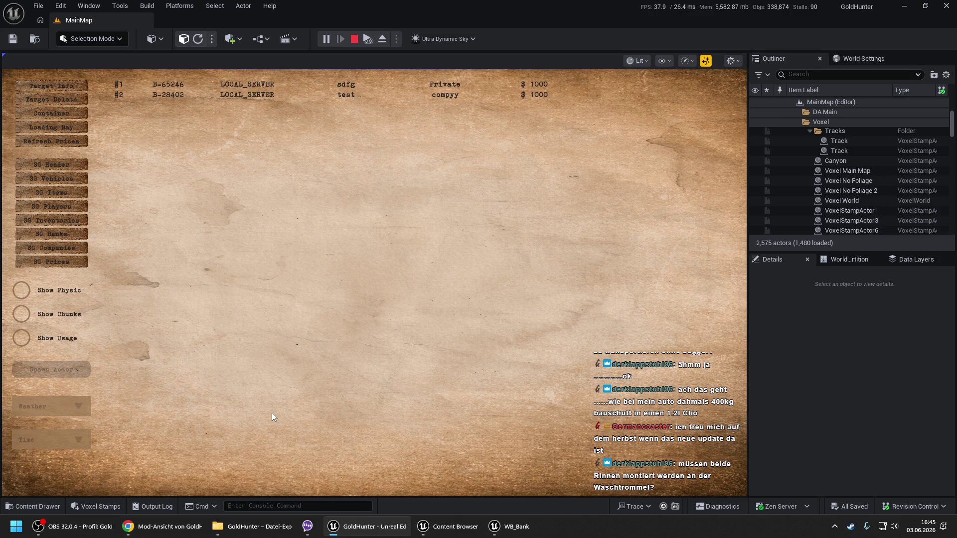
key("Escape")
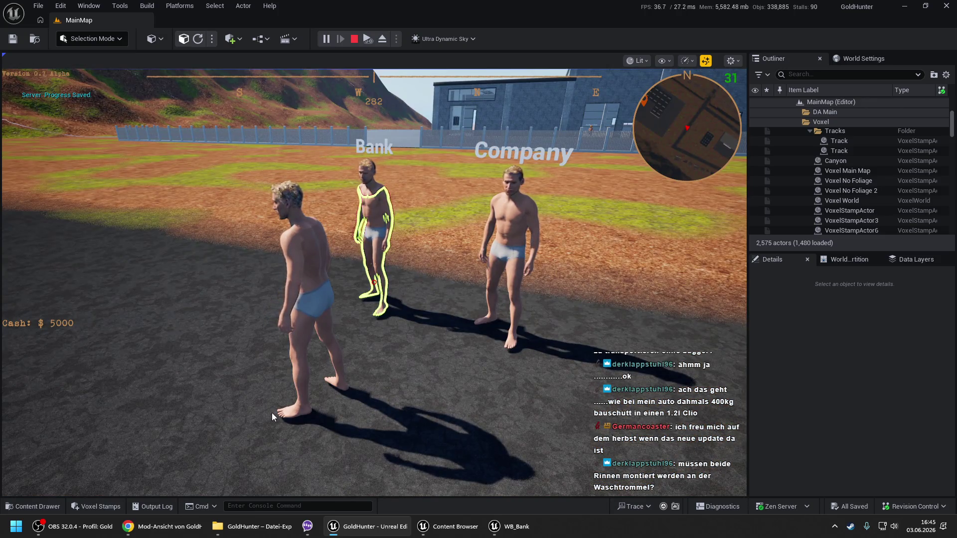
key("Escape")
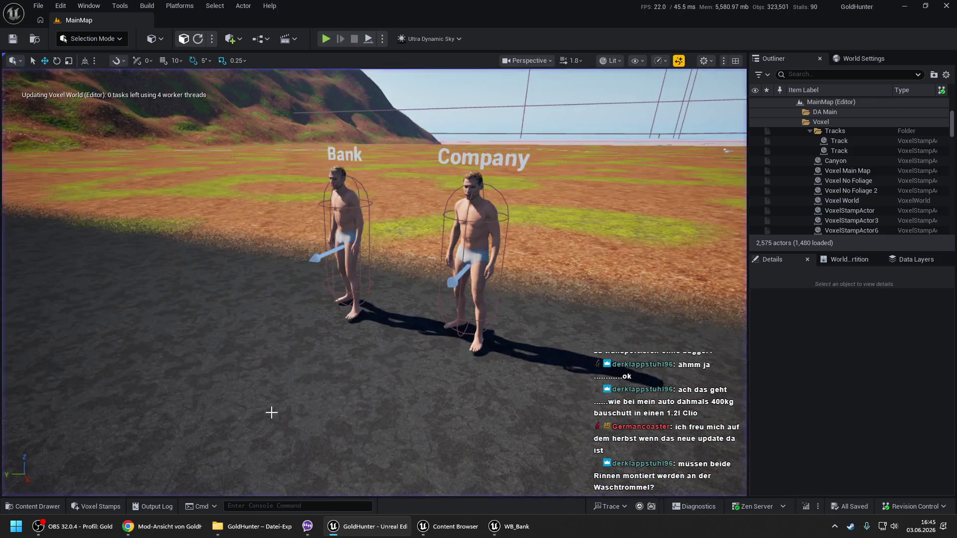
- Start a new session with Play From Here at the chosen spot in the level
right_click(289, 426)
left_click(304, 421)
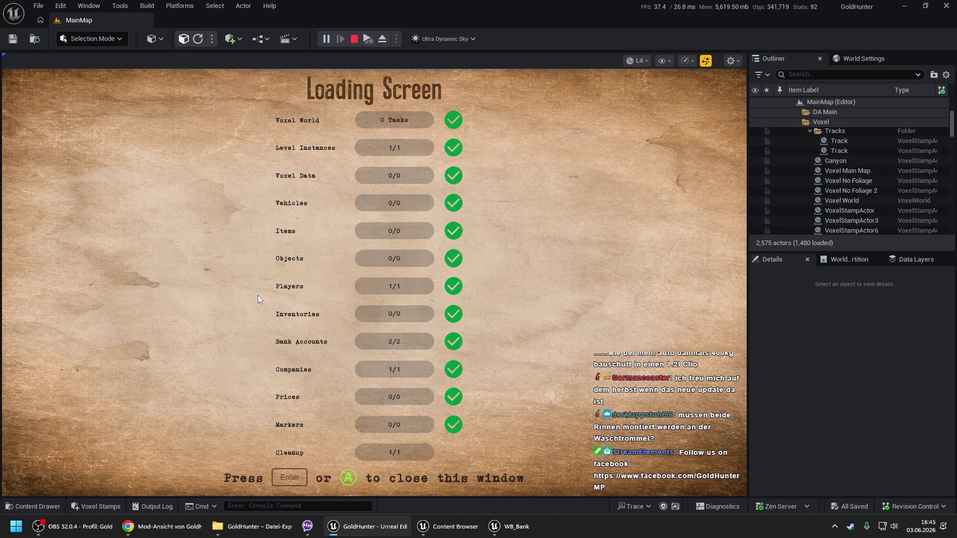
- Dismiss the loading screen and check the restored companies and bank accounts in the debug panel
key("Return")
key("Tab")
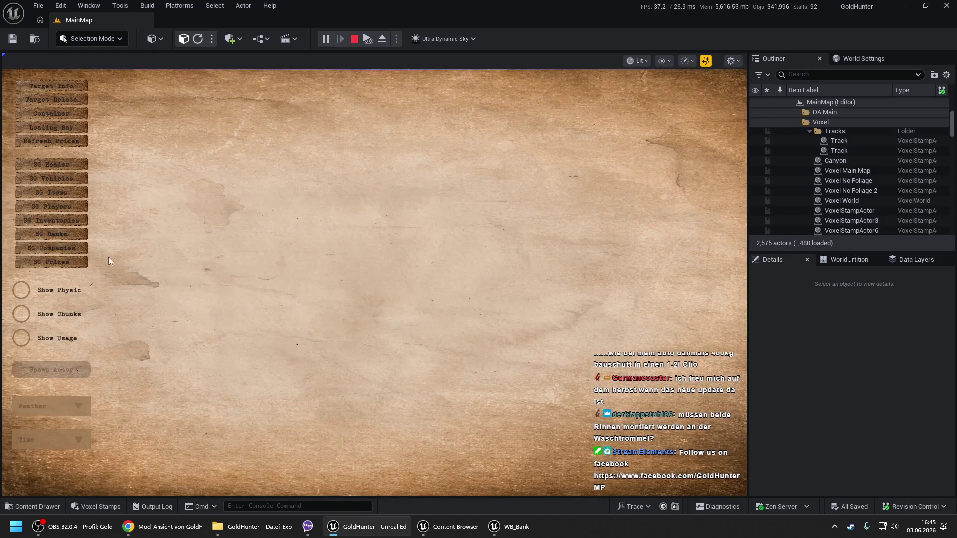
left_click(28, 248)
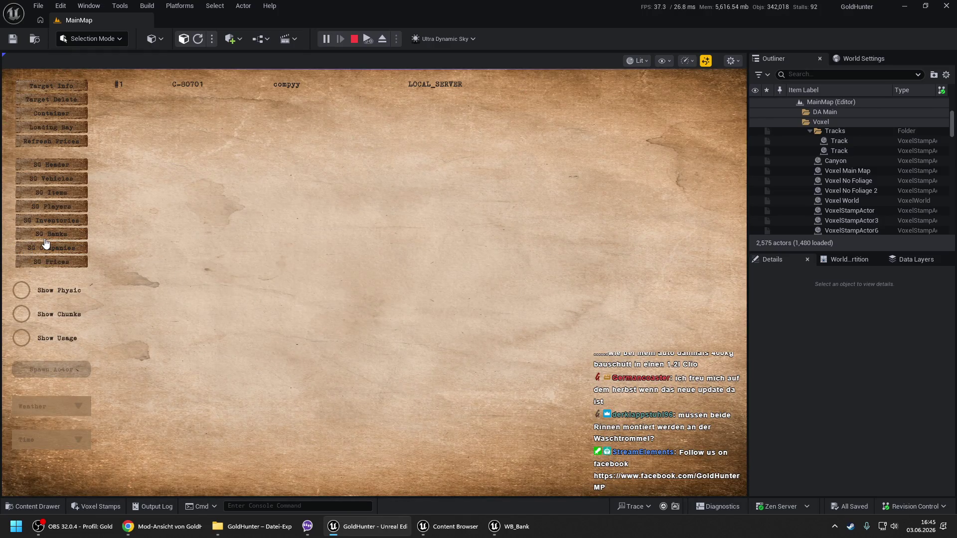
left_click(44, 237)
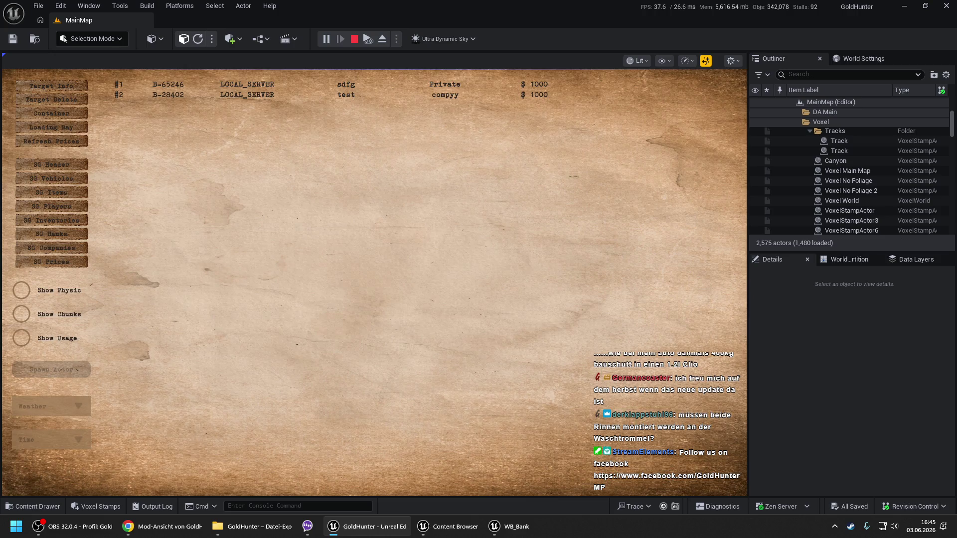
key("Tab")
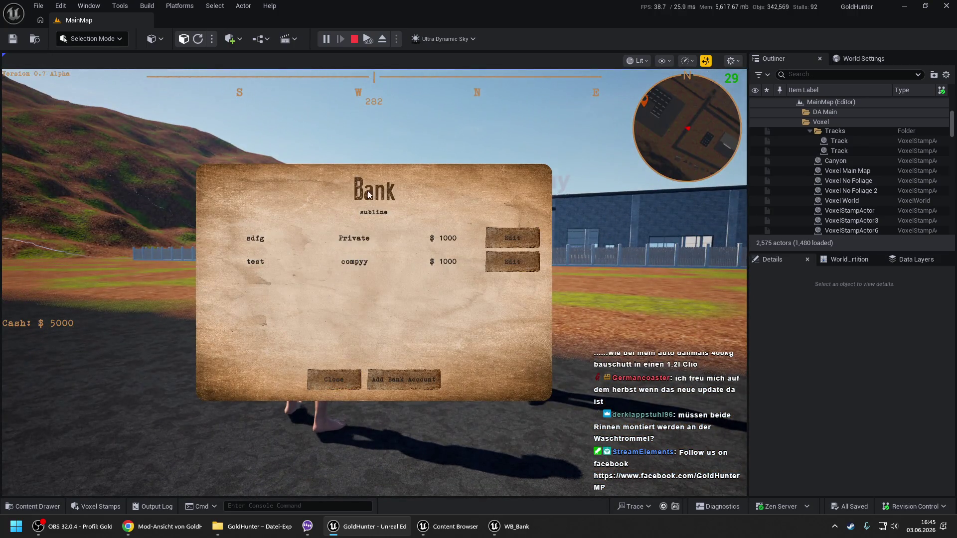
- Open and close the company dialog, including its edit page, and the bank dialog
left_click(334, 379)
key("e")
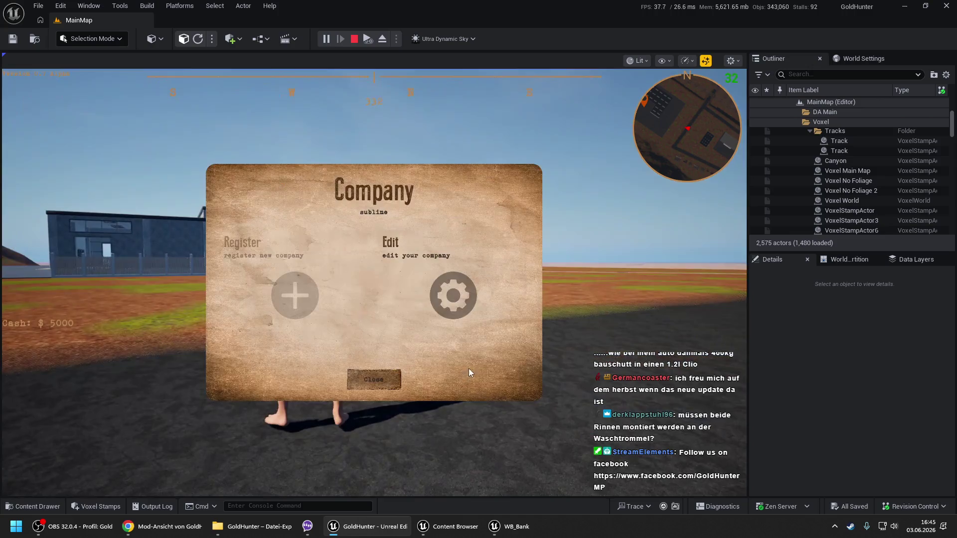
left_click(453, 283)
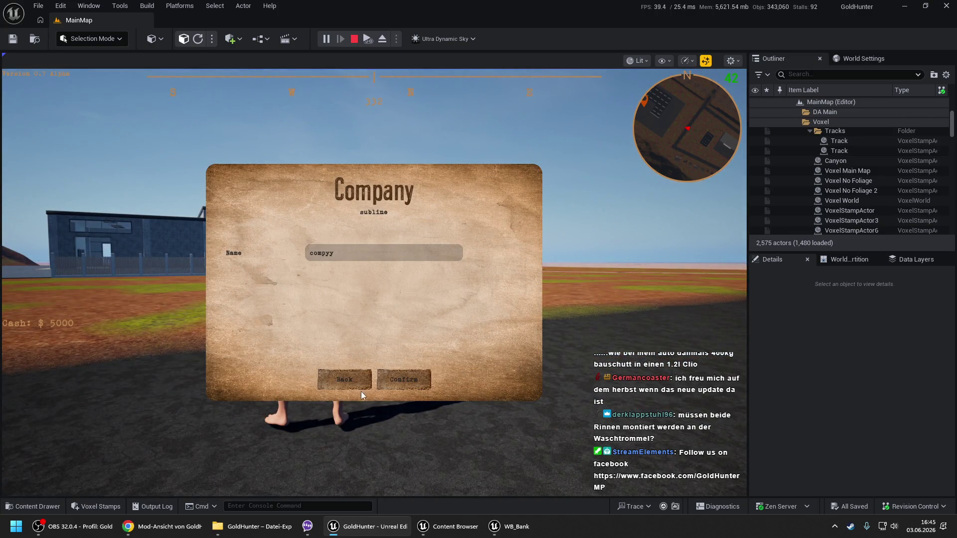
left_click(331, 382)
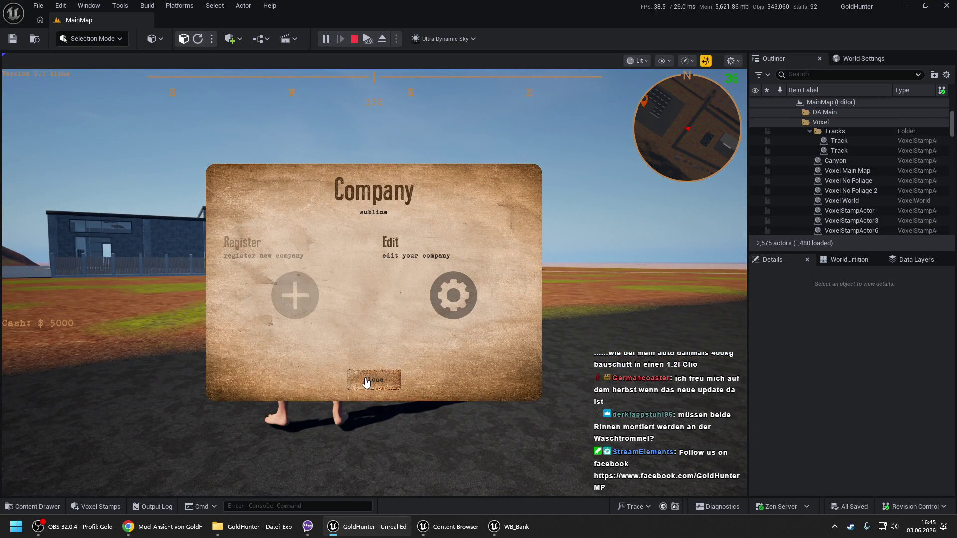
left_click(374, 379)
key("e")
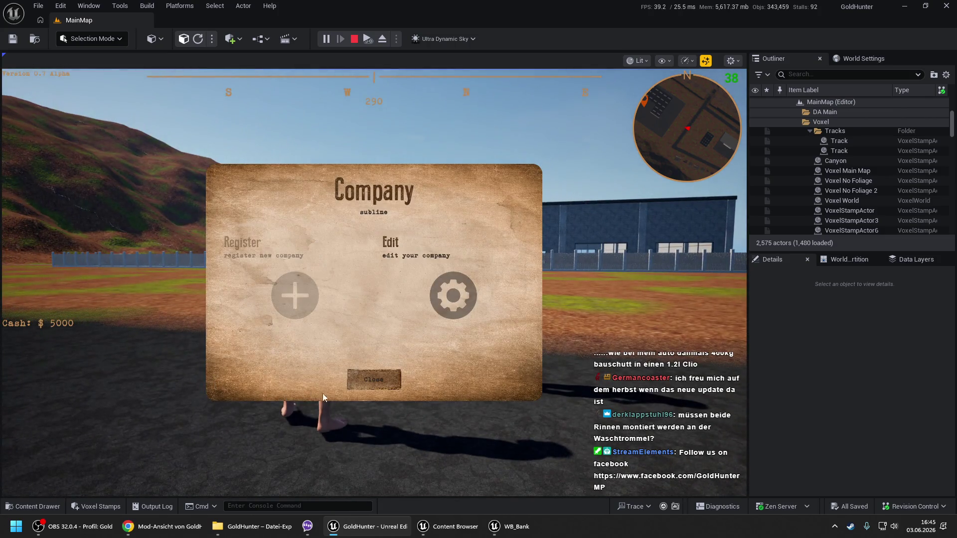
key("Escape")
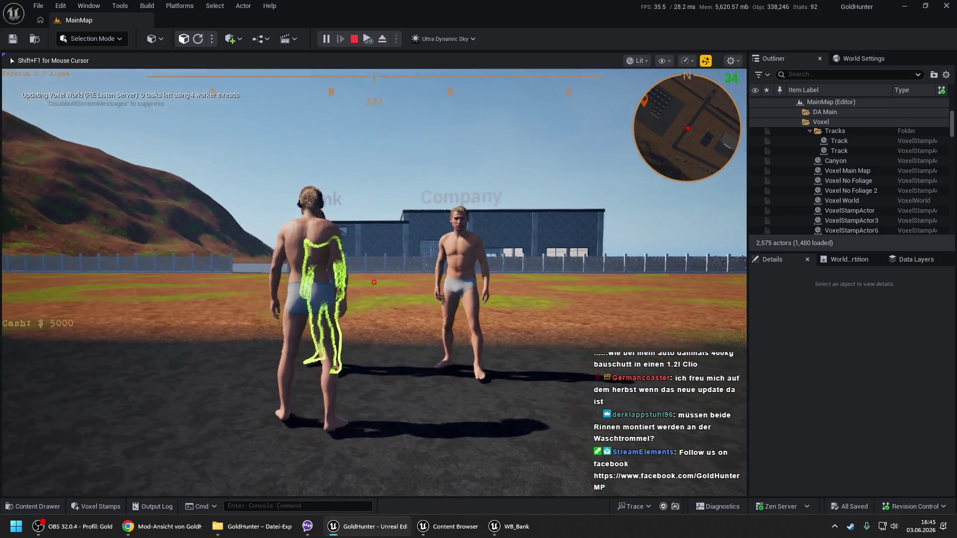
key("e")
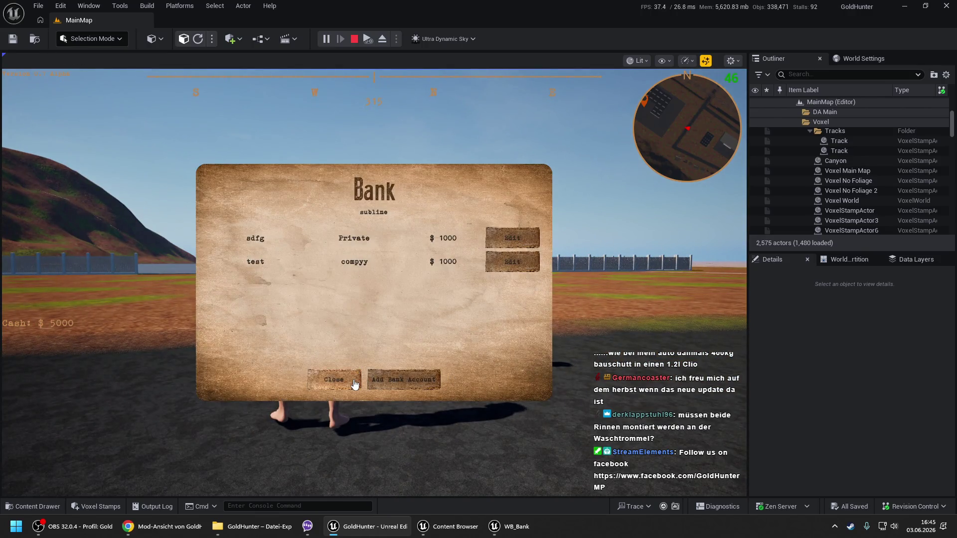
left_click(334, 380)
- Walk toward the characters near the Bank, toggling mouse capture with Shift+F1, then stop play
key("w")
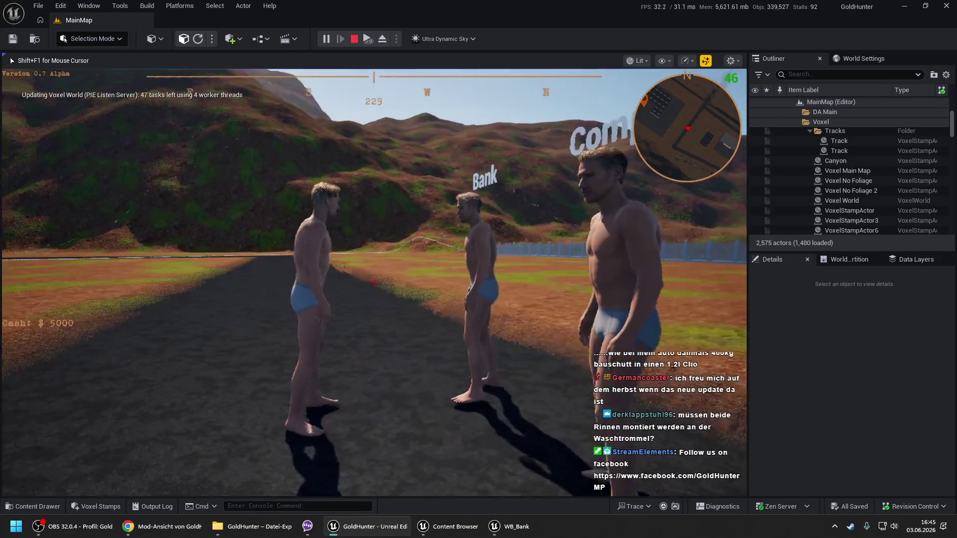
key("w")
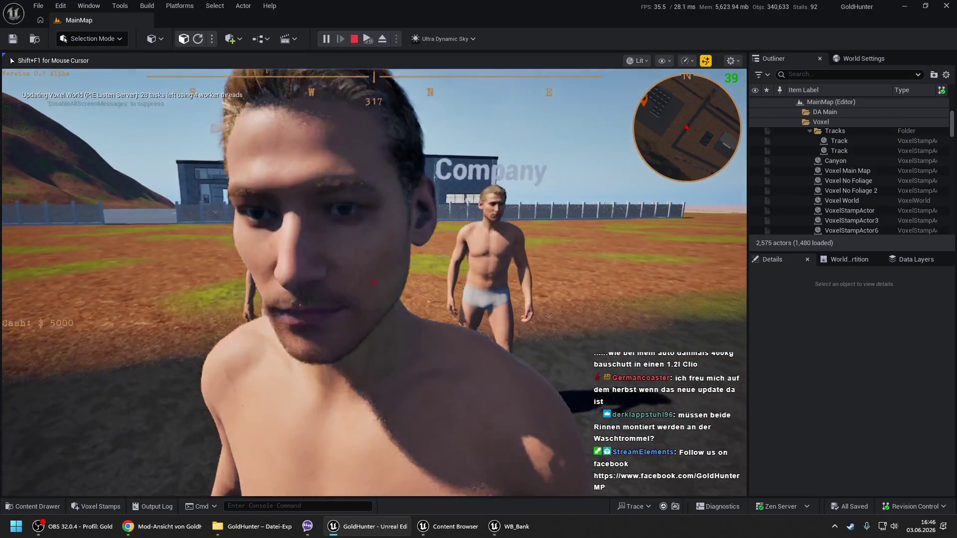
key("w")
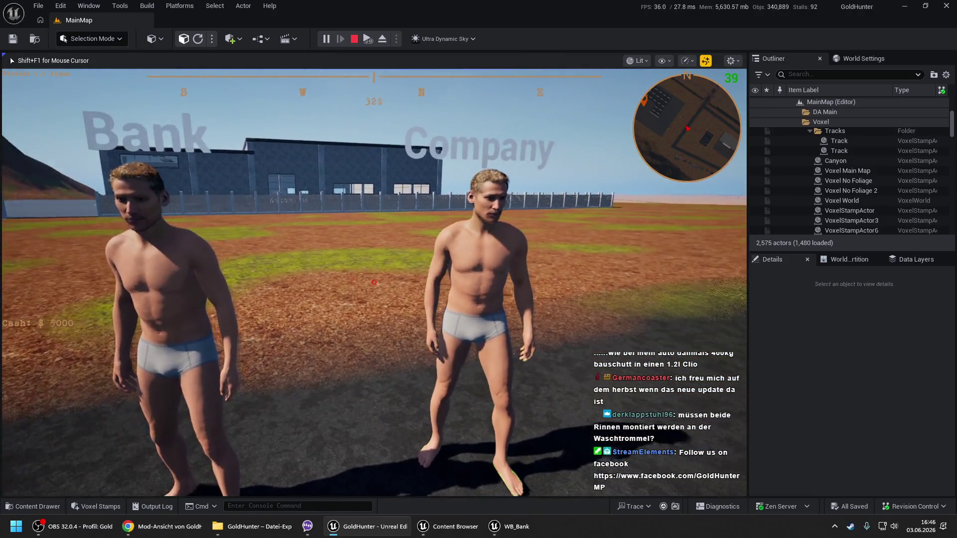
key("w")
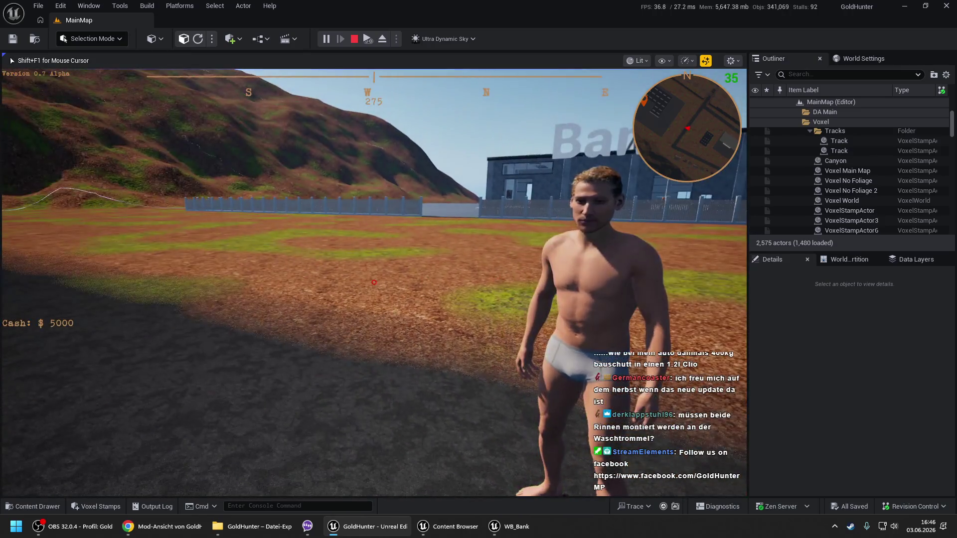
key("w")
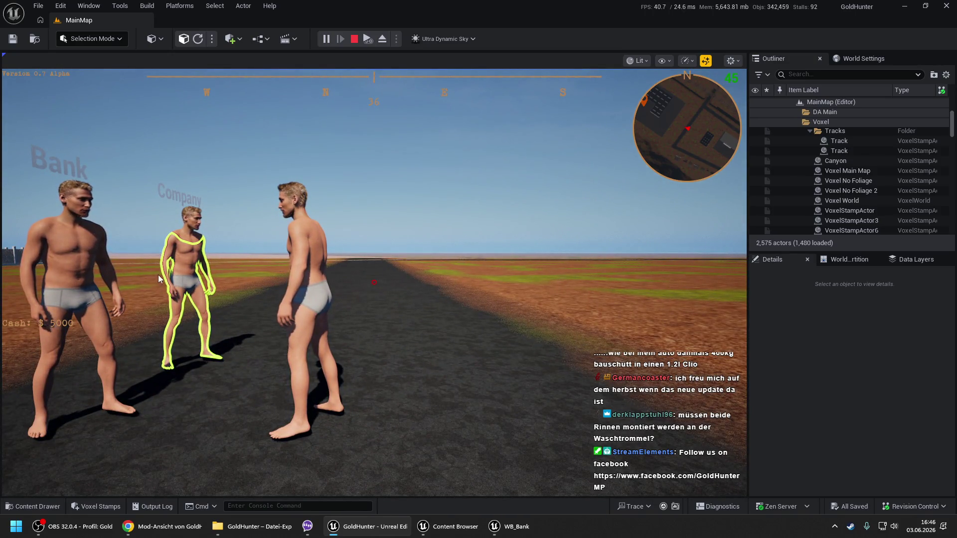
left_click(211, 294)
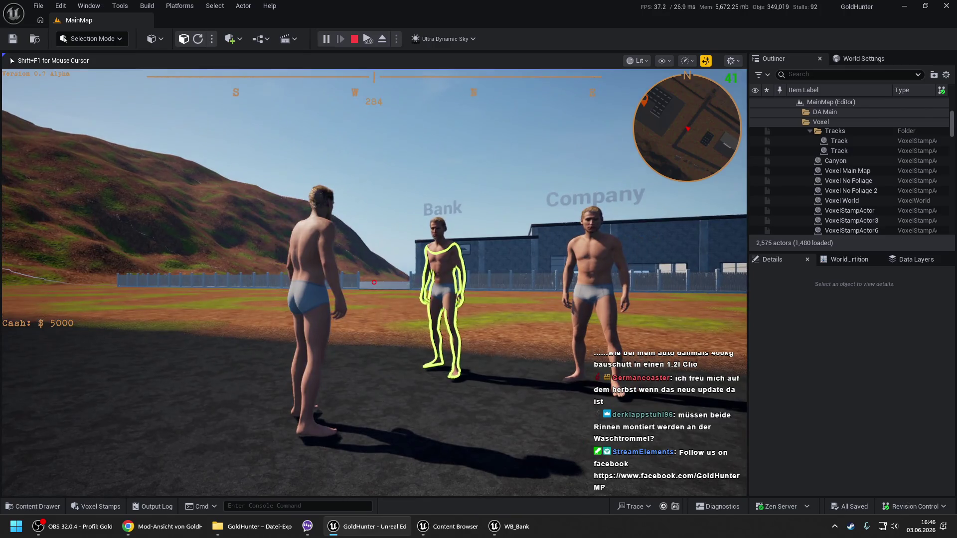
key("shift+F1")
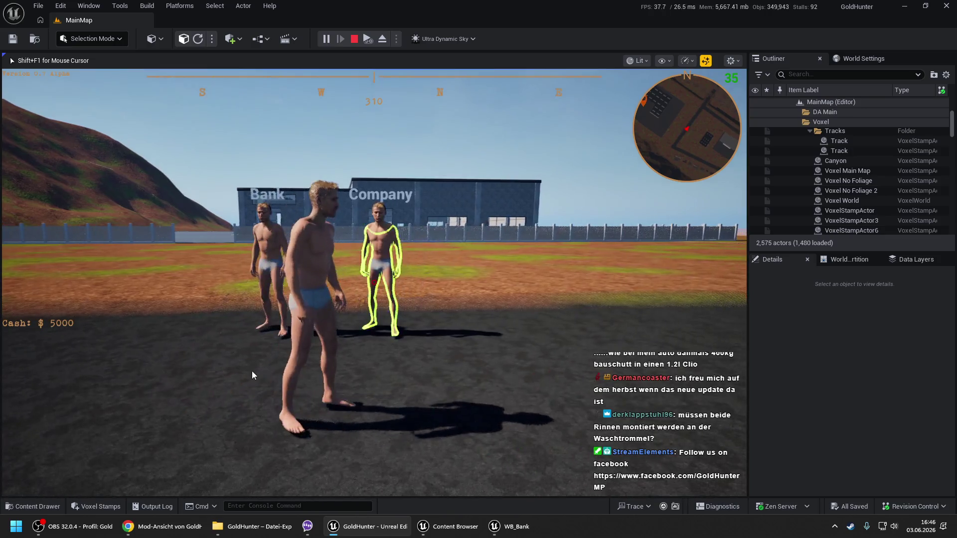
left_click(252, 371)
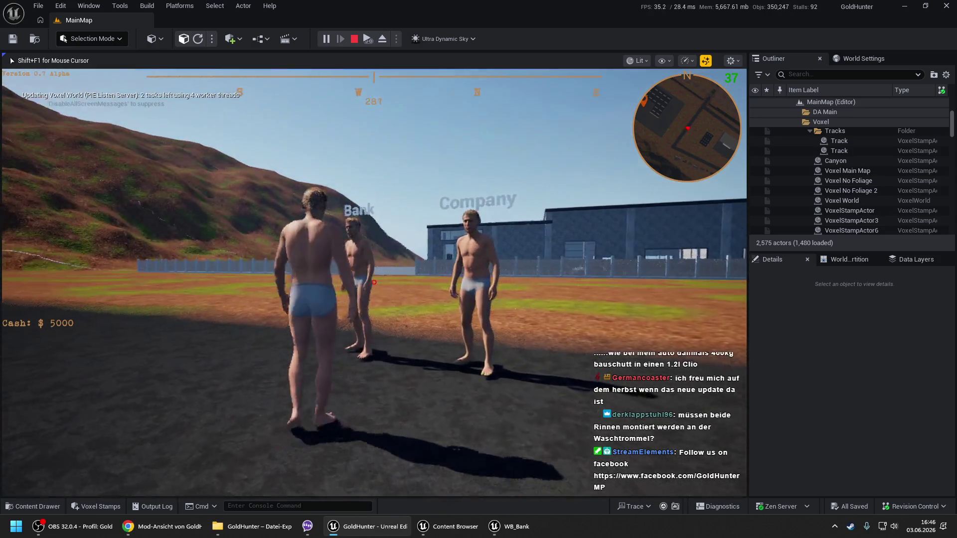
key("shift+F1")
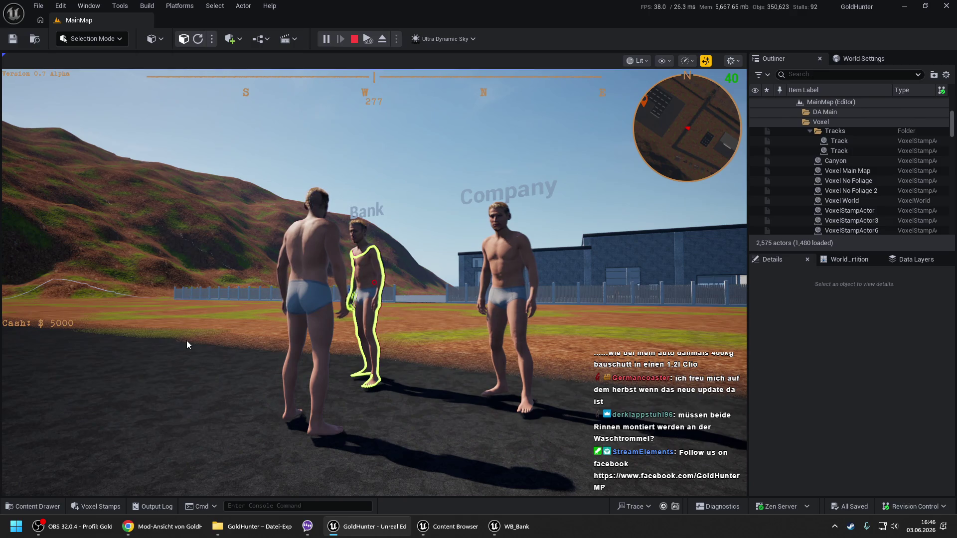
key("Escape")
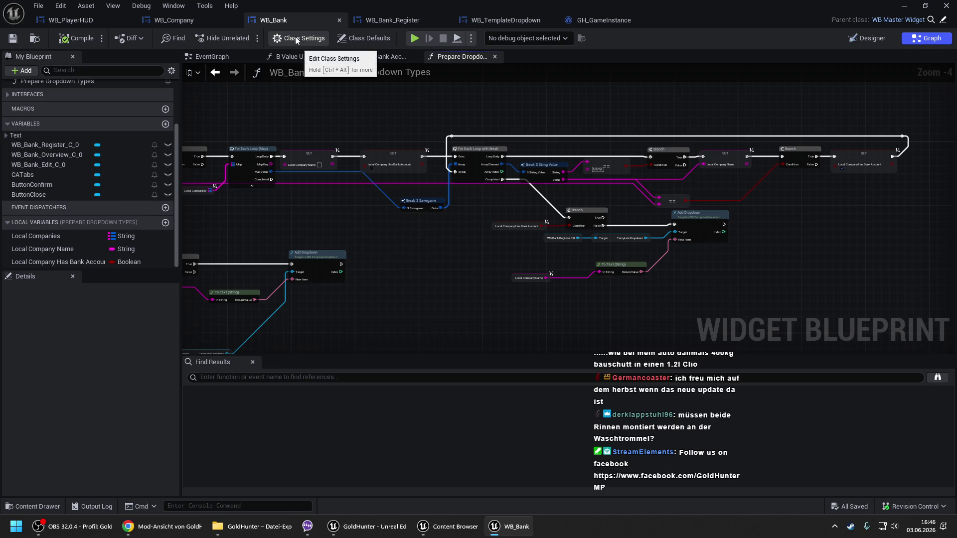
- Look over WB_Company and the Cash text in the WB_PlayerHUD layout
left_click(220, 20)
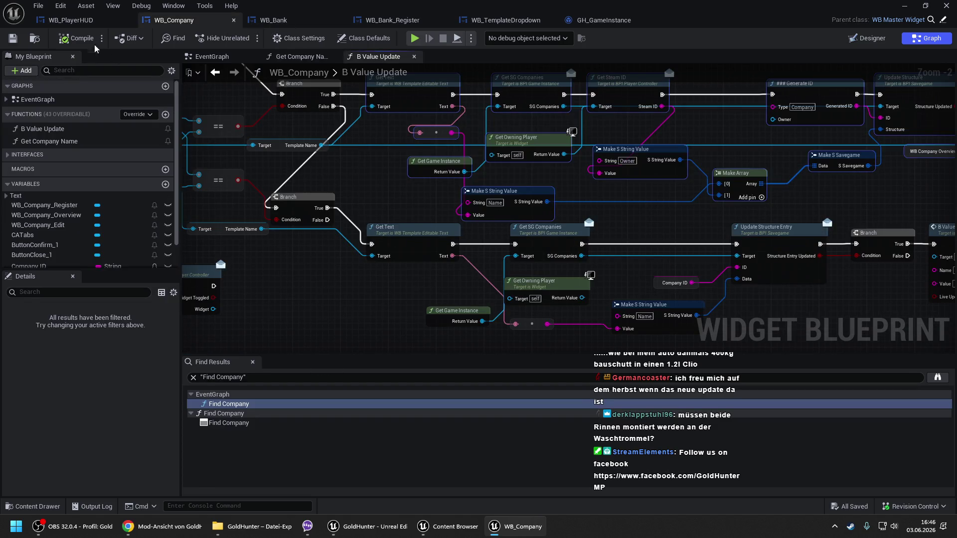
left_click(97, 23)
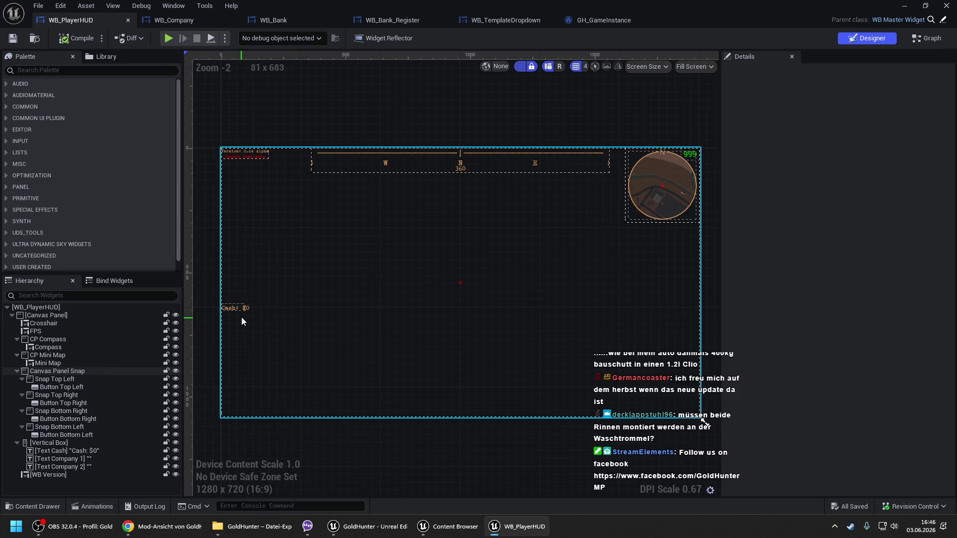
left_click_drag(241, 317, 302, 267)
scroll(289, 262, "up", 3)
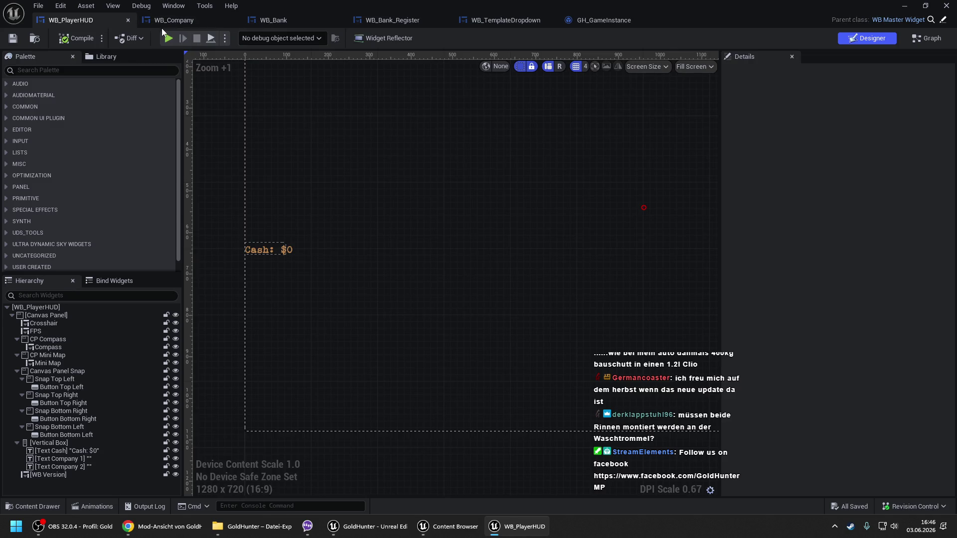
- Close the WB_Bank_Register, WB_TemplateDropdown, GH_GameInstance and WB_Company editors
left_click(408, 20)
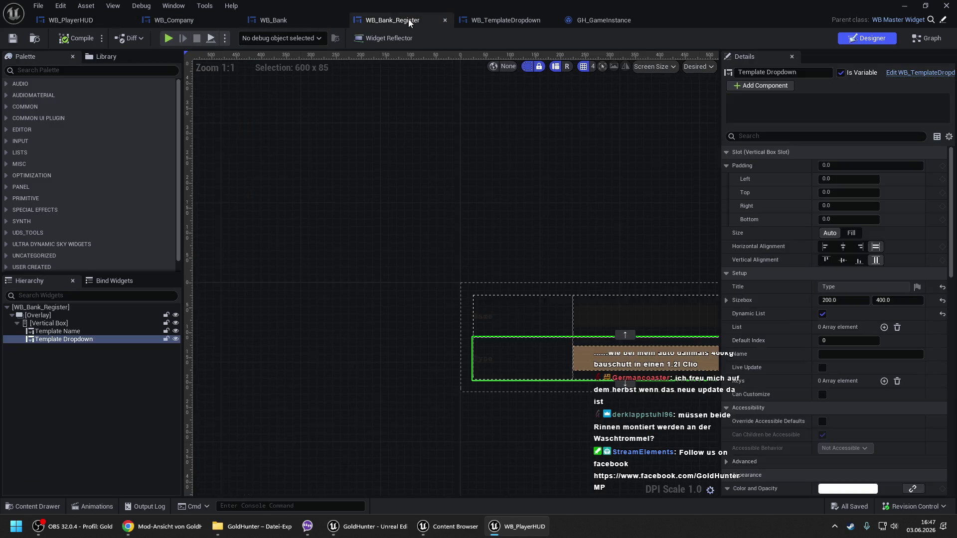
left_click(445, 20)
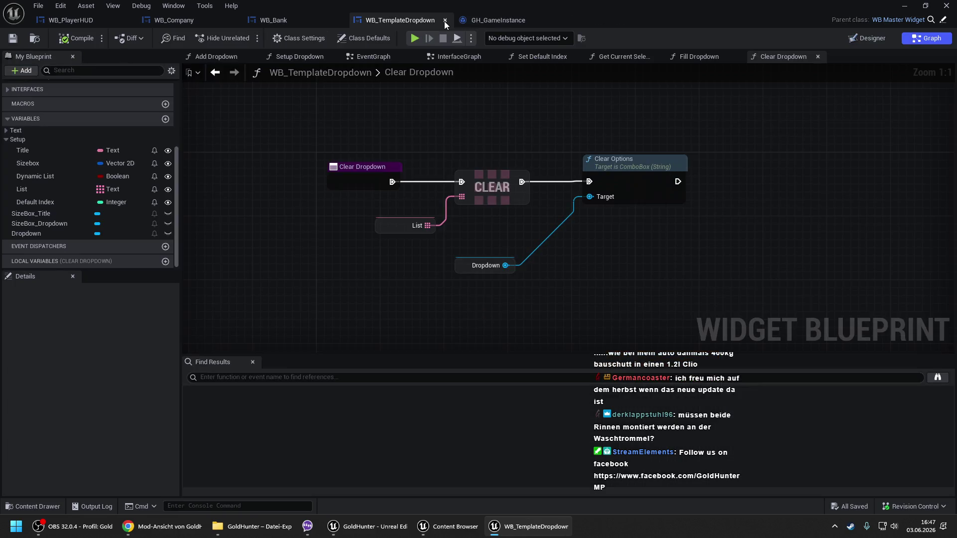
left_click(445, 21)
left_click(445, 20)
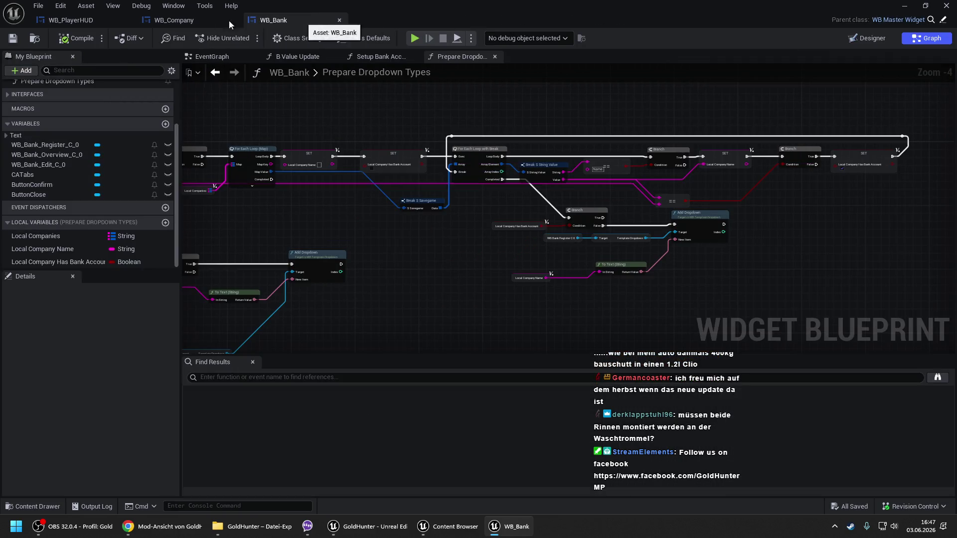
left_click(229, 20)
left_click(234, 22)
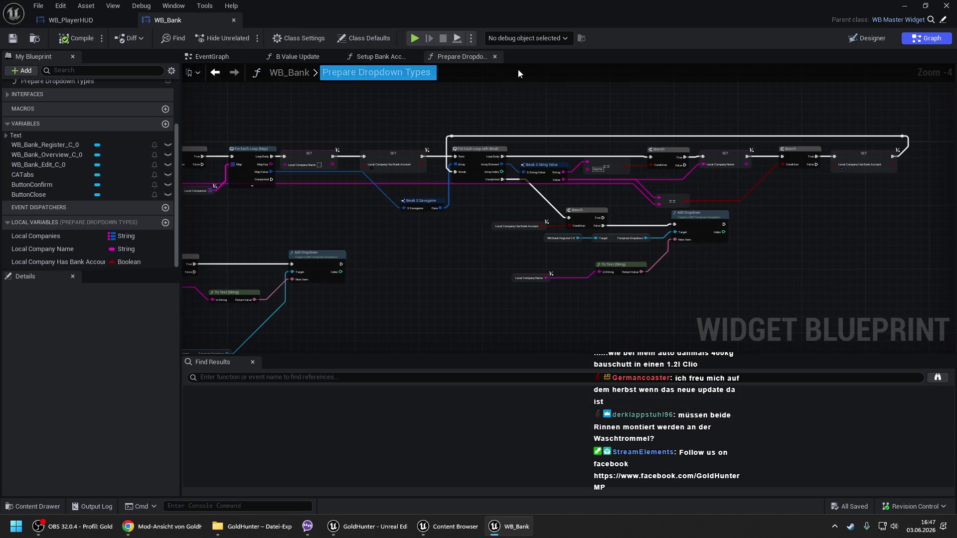
- Open the WB_Bank_Edit blueprint from its WB_Bank_Edit_C_0 child in the Designer
left_click(862, 40)
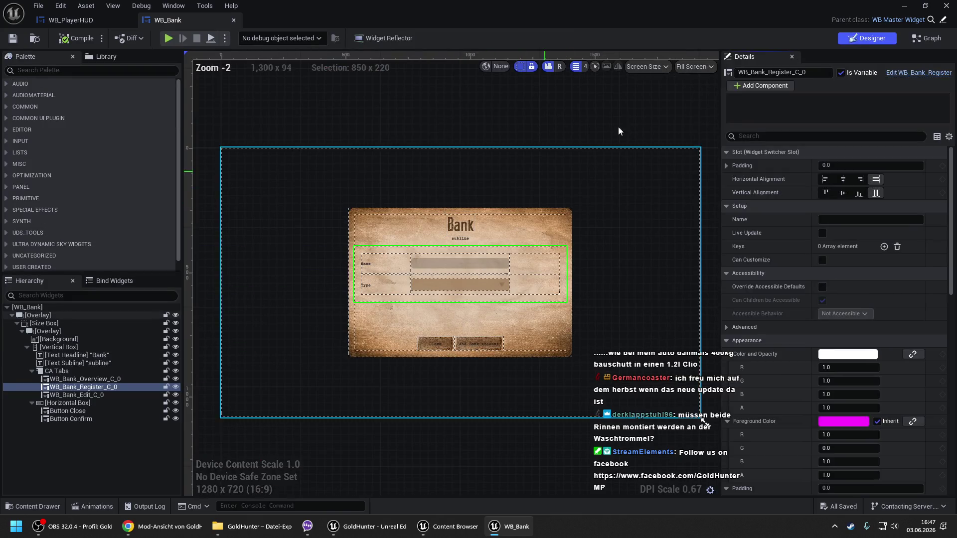
left_click(99, 394)
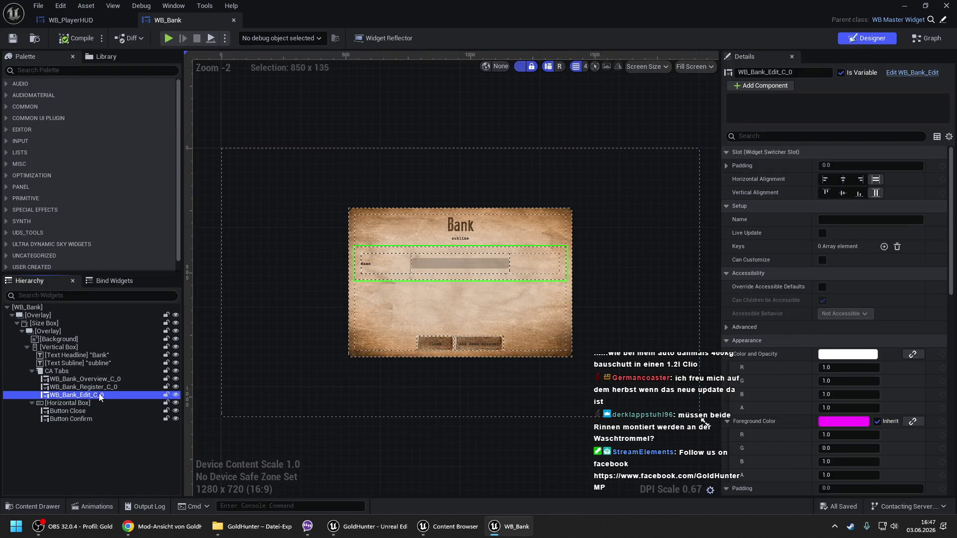
left_click(907, 75)
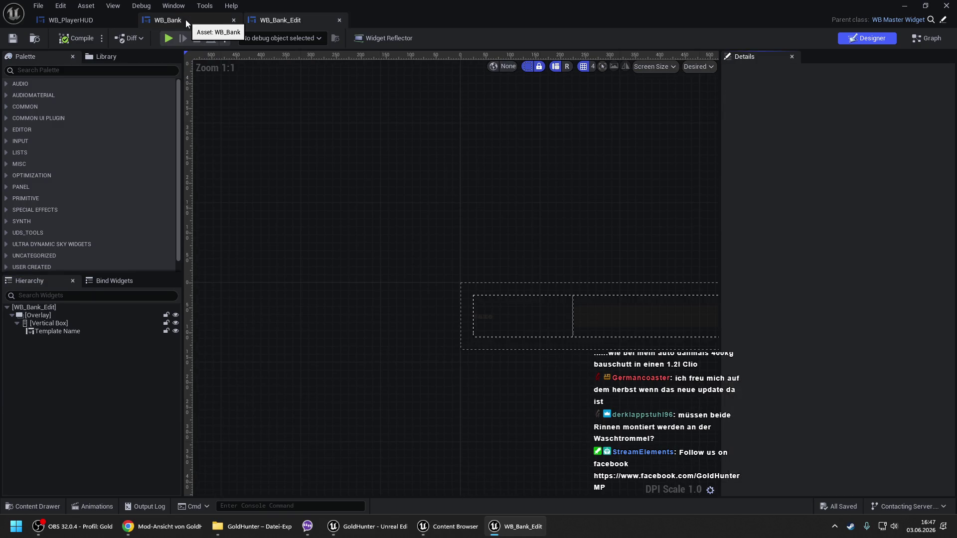
- Open WB_Bank's B Value Update graph and browse the Content Browser to Widgets > NPC > Company
left_click(186, 20)
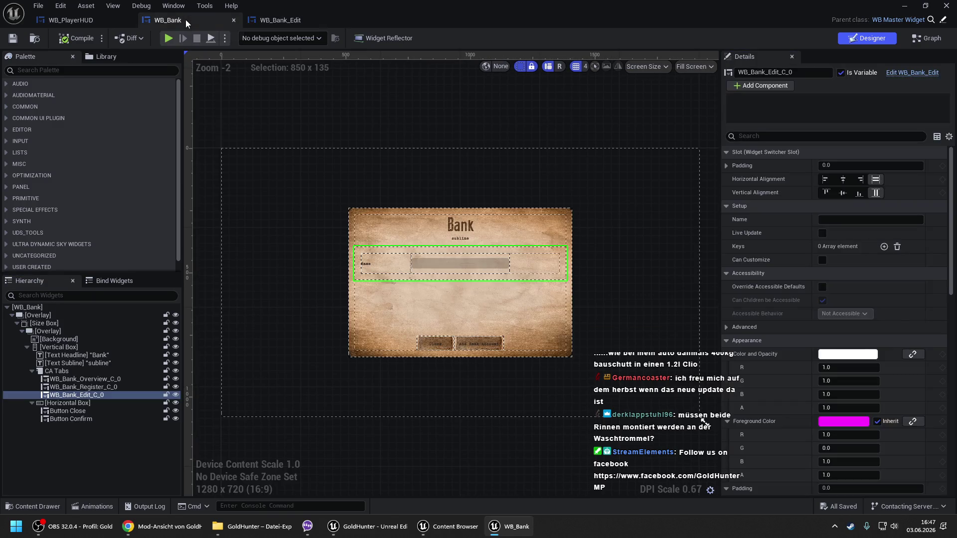
double_click(279, 109)
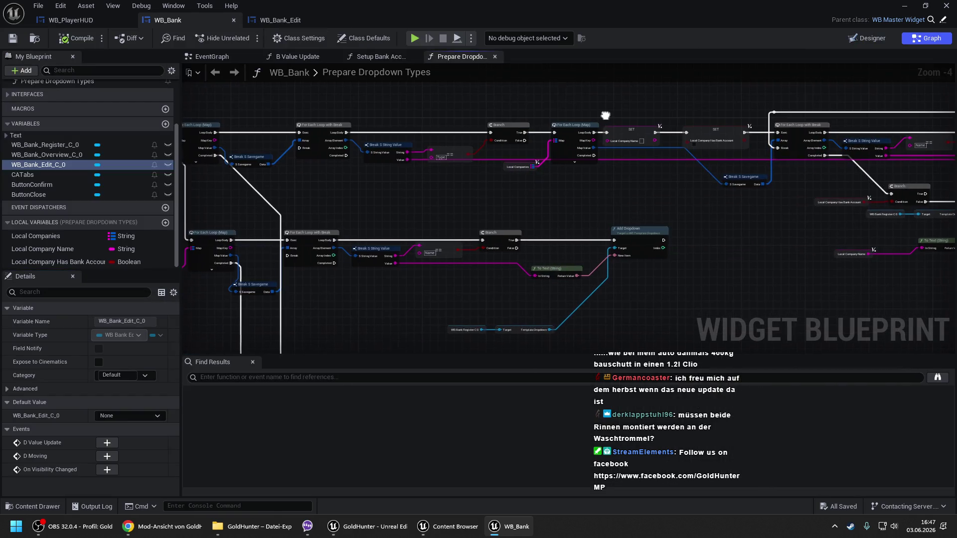
left_click(299, 56)
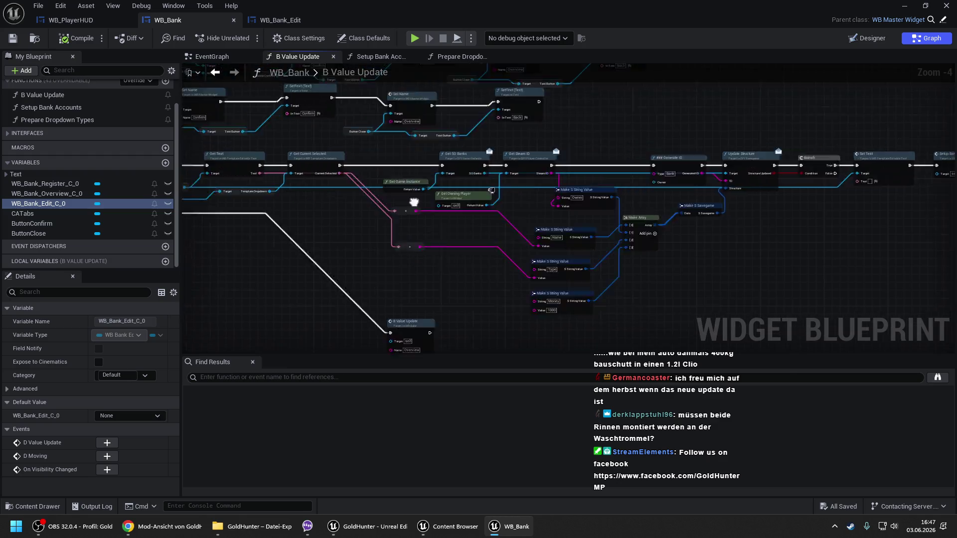
scroll(335, 151, "up", 2)
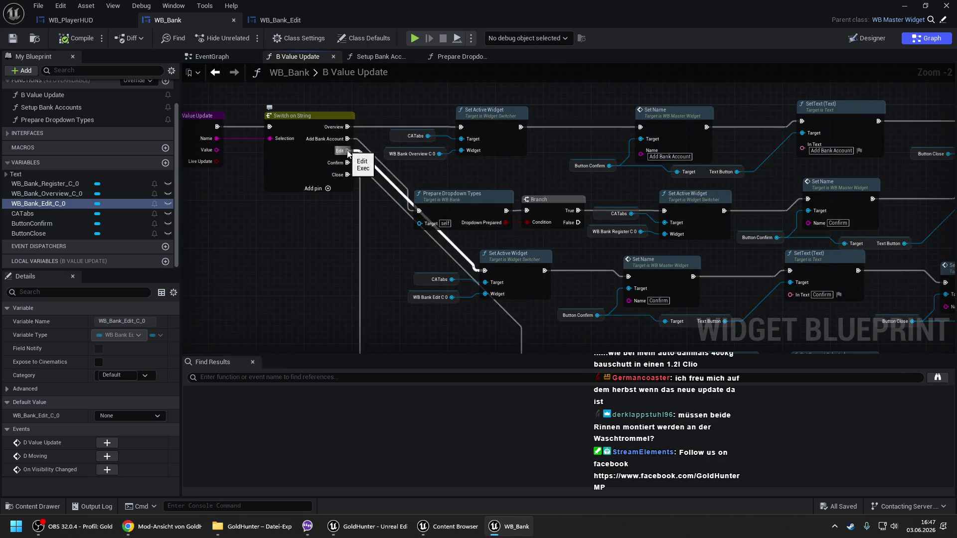
left_click(448, 526)
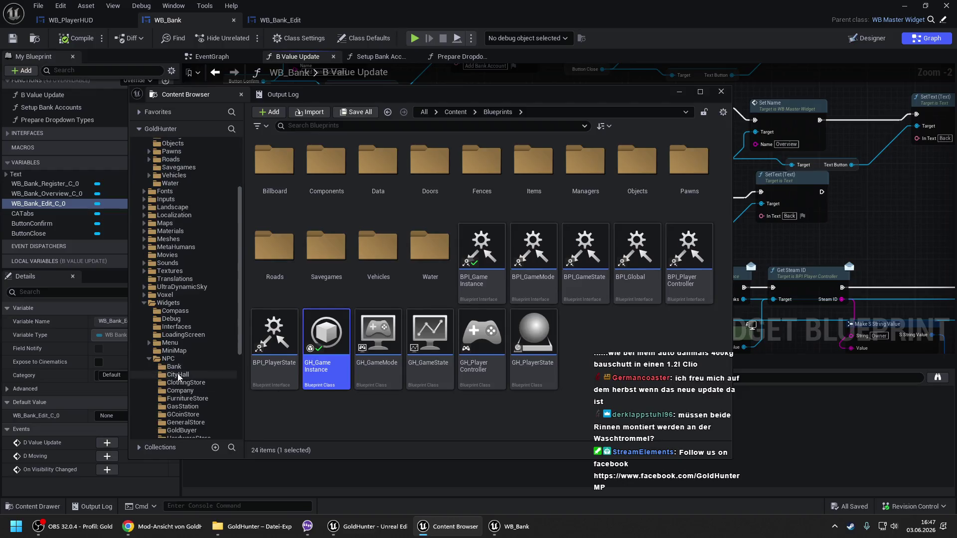
scroll(178, 377, "down", 3)
left_click(180, 326)
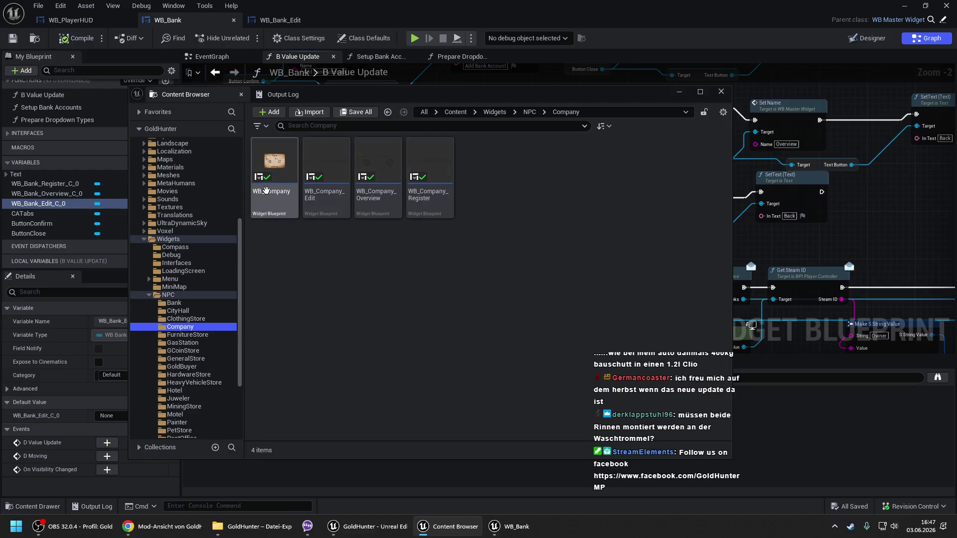
- Open WB_Company, select its Get Company Name, To Text and Set Text nodes, then return to WB_Bank
double_click(266, 191)
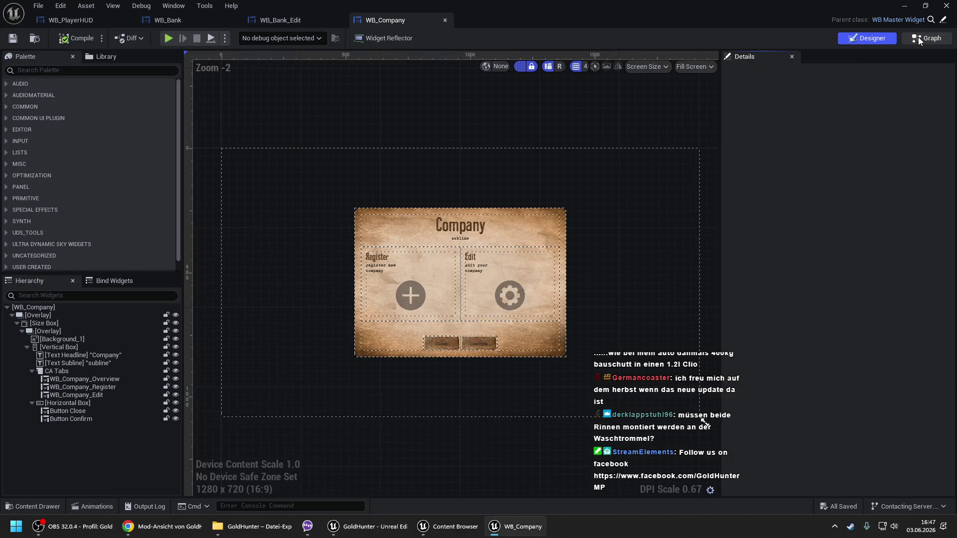
left_click(919, 37)
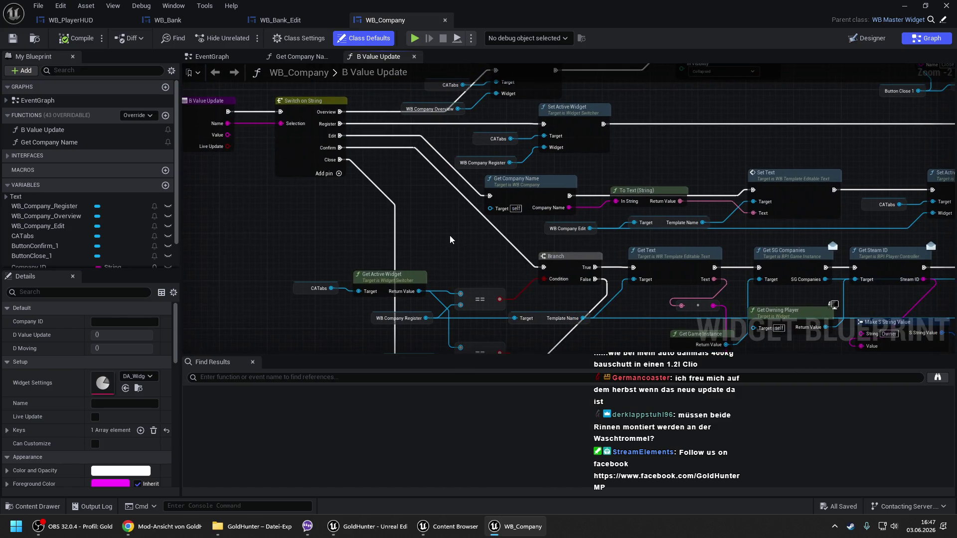
left_click_drag(451, 242, 299, 231)
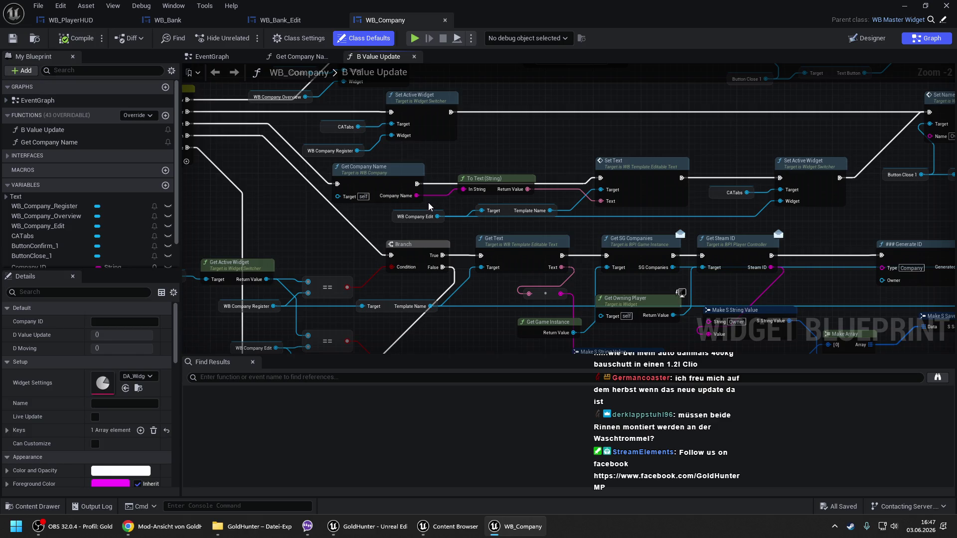
mouse_move(395, 152)
left_mouse_down()
mouse_move(610, 206)
mouse_move(624, 219)
left_mouse_up()
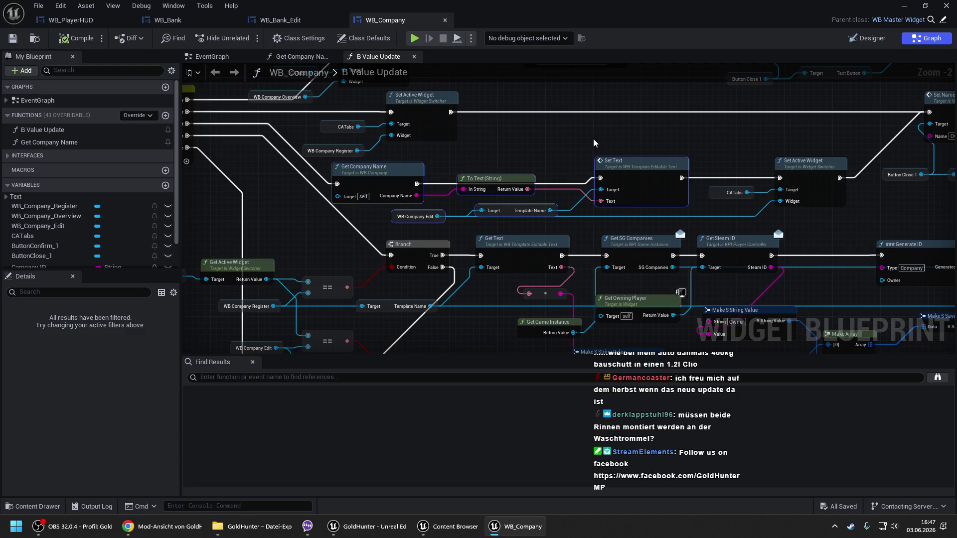
left_click(163, 23)
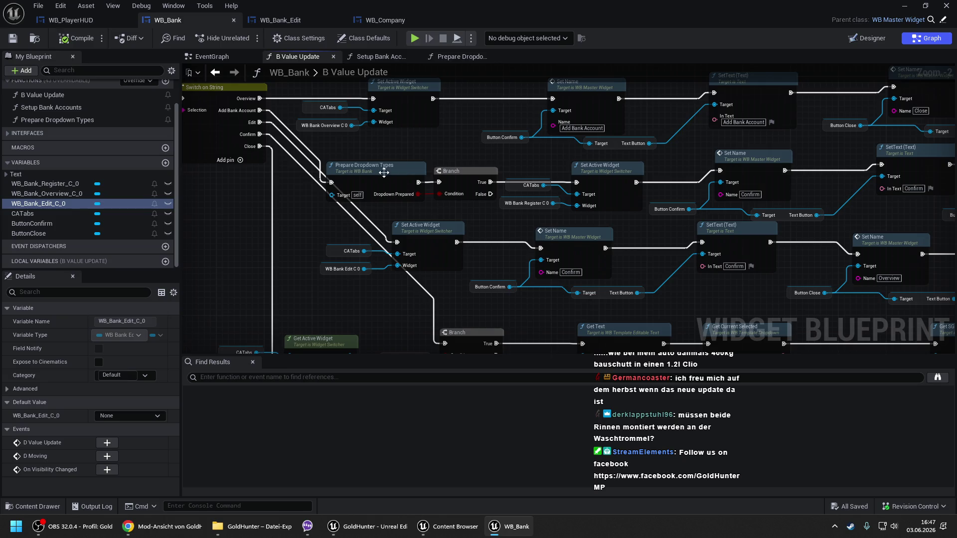
- Paste the copied company-name nodes into WB_Bank's B Value Update, keeping function references unchanged
scroll(233, 157, "down", 2)
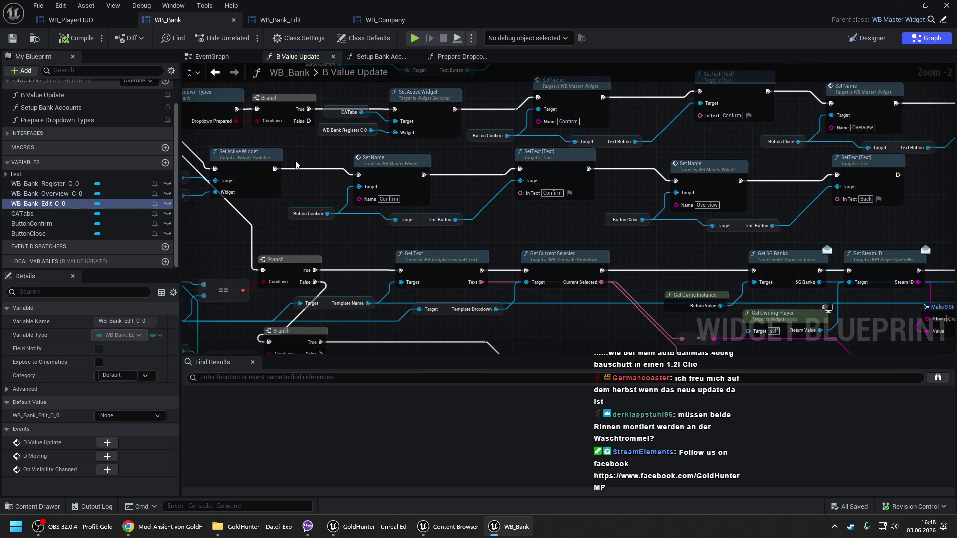
mouse_move(200, 157)
left_mouse_down()
mouse_move(527, 207)
mouse_move(658, 213)
mouse_move(215, 161)
mouse_move(419, 162)
left_mouse_up()
scroll(658, 213, "up", 1)
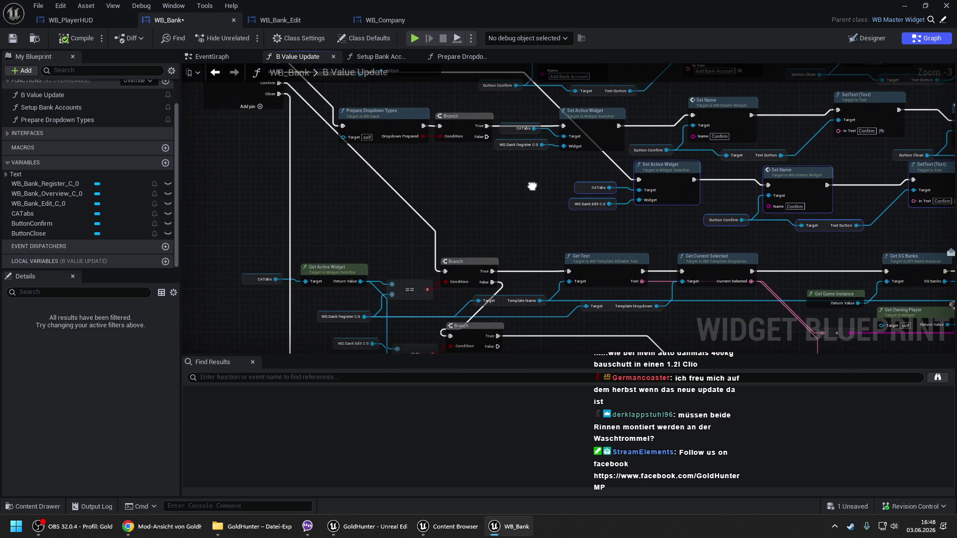
key("ctrl+v")
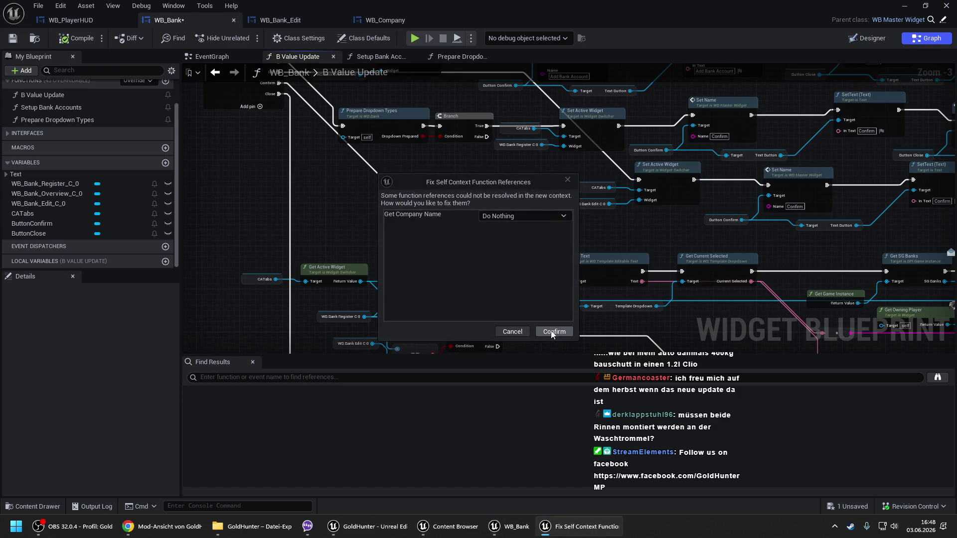
left_click(552, 331)
left_click_drag(463, 182, 420, 181)
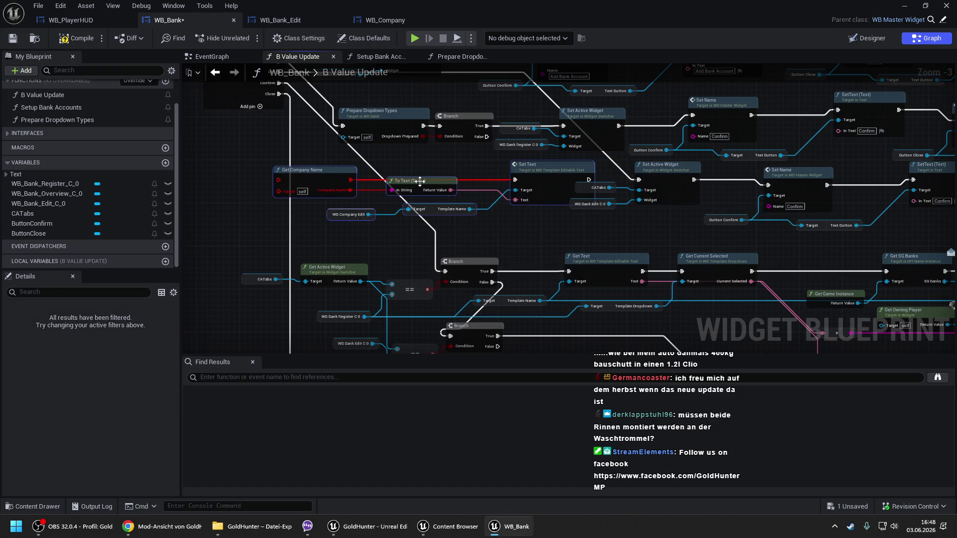
- Wire Switch on String through Get Company Name into the Set Text execution
left_click_drag(289, 170, 290, 231)
mouse_move(282, 145)
left_mouse_down()
mouse_move(279, 245)
mouse_move(608, 246)
mouse_move(516, 241)
left_mouse_up()
key("Escape")
left_click_drag(459, 221, 440, 178)
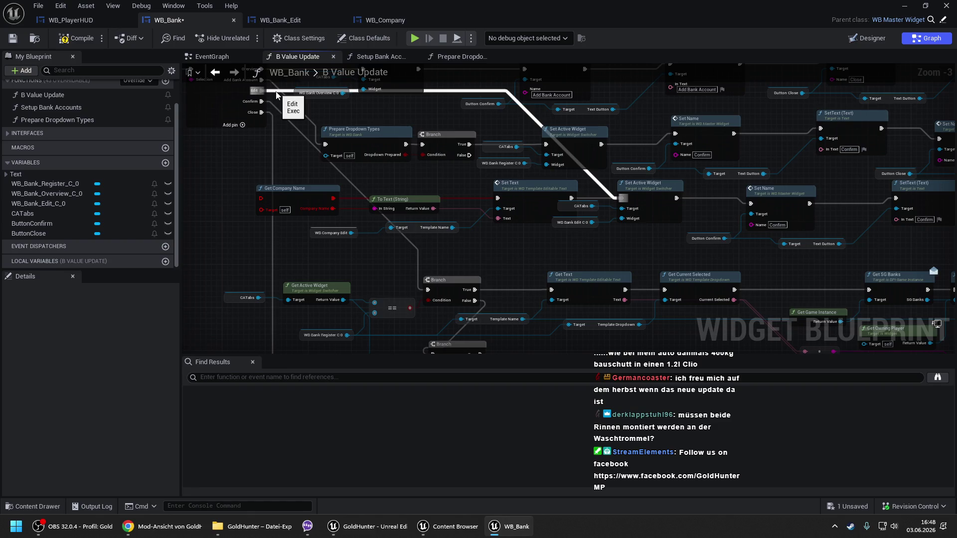
left_click(400, 58)
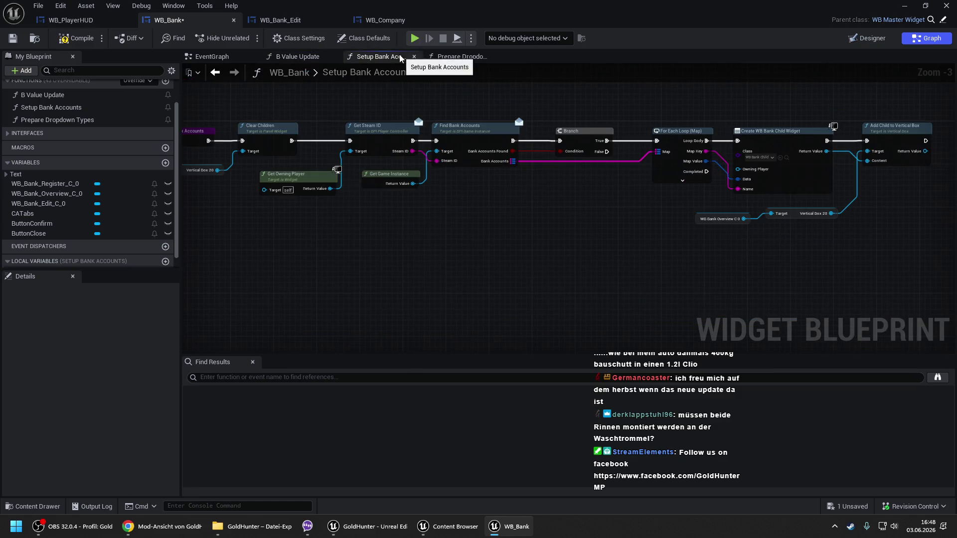
- Add a Bind Event to D Value Update node after Add Child to Vertical Box
mouse_move(916, 205)
left_mouse_down()
mouse_move(737, 205)
mouse_move(619, 179)
left_mouse_up()
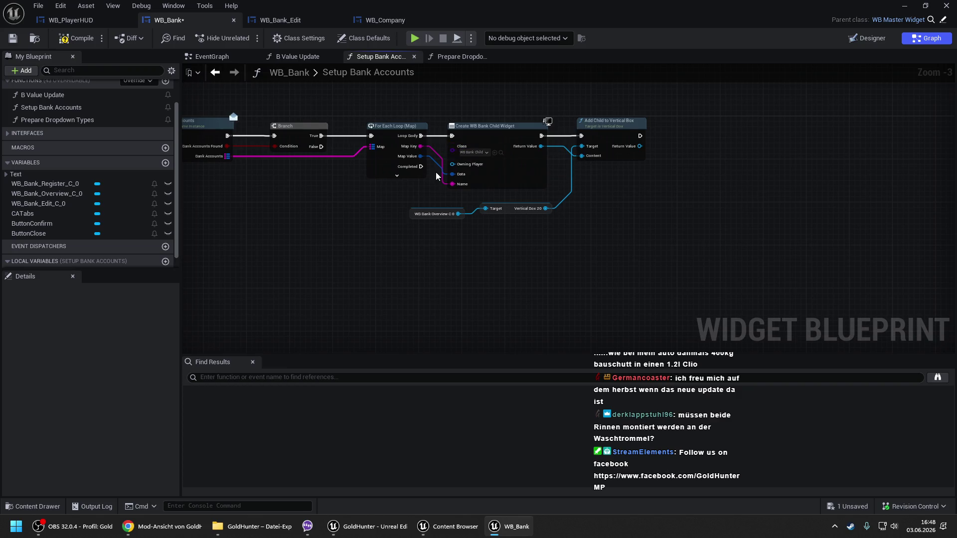
mouse_move(540, 146)
left_mouse_down()
mouse_move(758, 131)
mouse_move(744, 132)
left_mouse_up()
type("bind u")
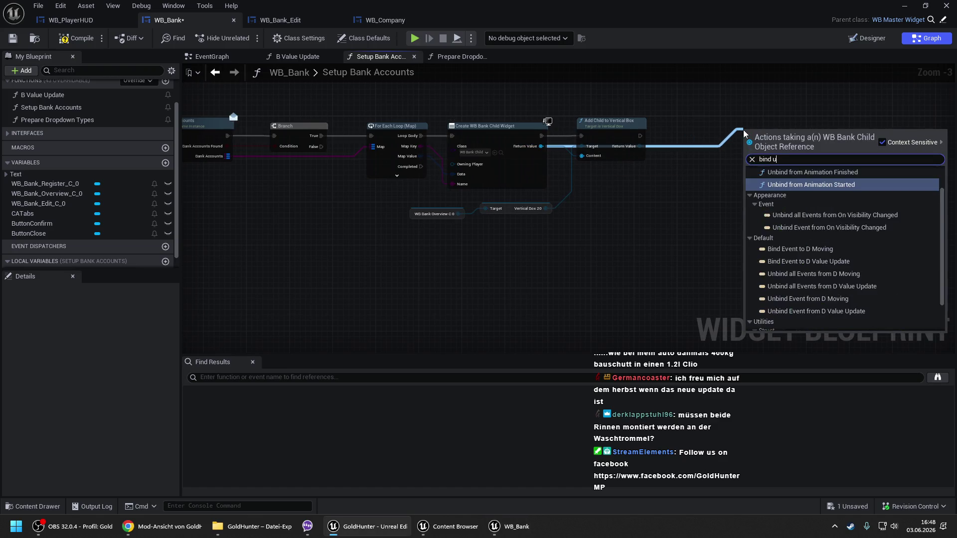
type("odbind upod")
key("BackSpace")
key("BackSpace")
type("da")
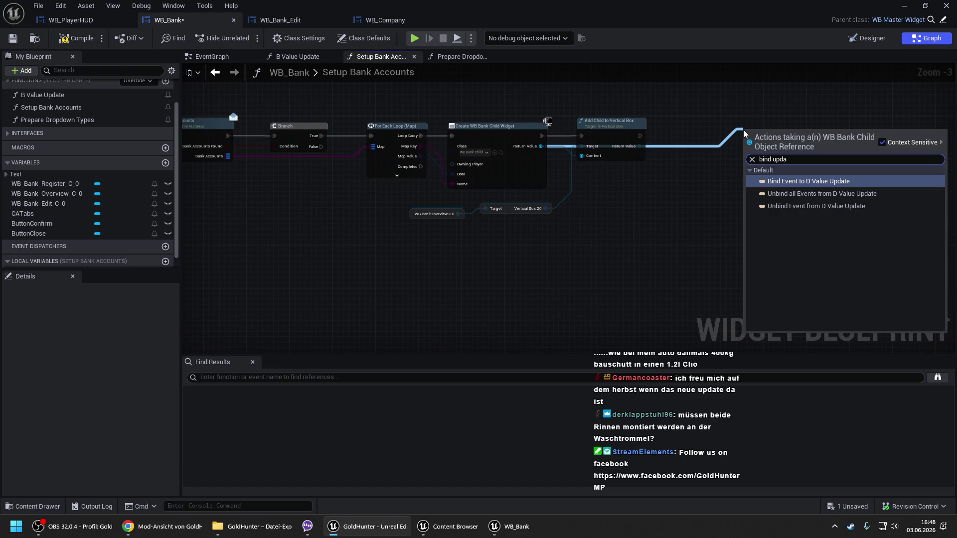
key("Return")
left_click_drag(747, 141, 638, 137)
mouse_move(755, 143)
left_mouse_down()
mouse_move(704, 135)
mouse_move(631, 188)
mouse_move(627, 173)
left_mouse_up()
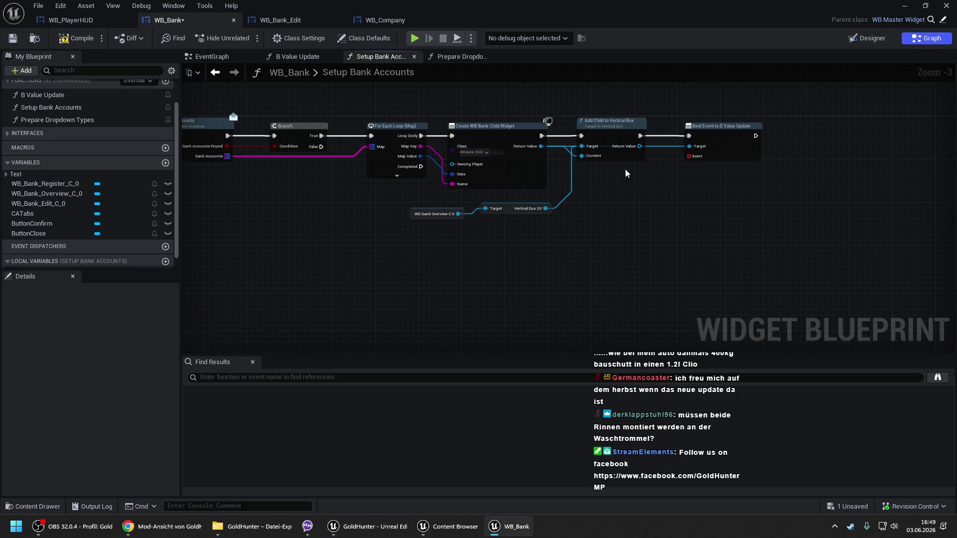
- Connect a Create Event bound to B Value Update to the bind node's Event pin and compile
left_click_drag(688, 156, 613, 180)
left_click(624, 198)
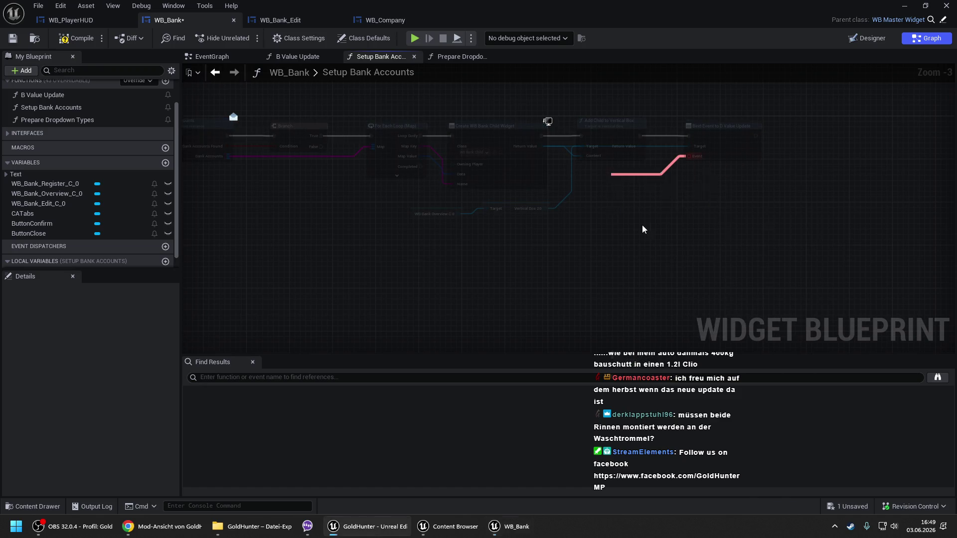
left_click(629, 206)
left_click(640, 259)
left_click_drag(641, 176, 608, 176)
left_click(774, 192)
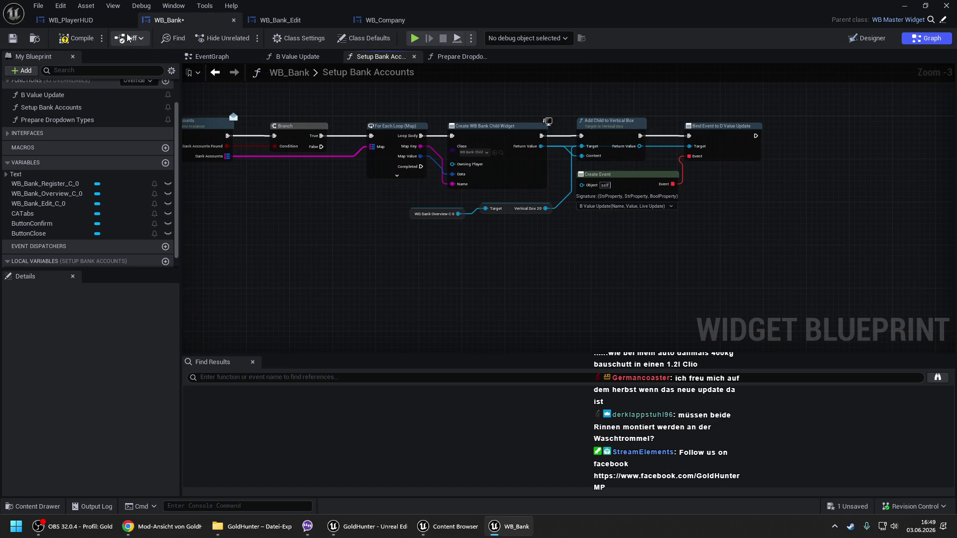
left_click(76, 37)
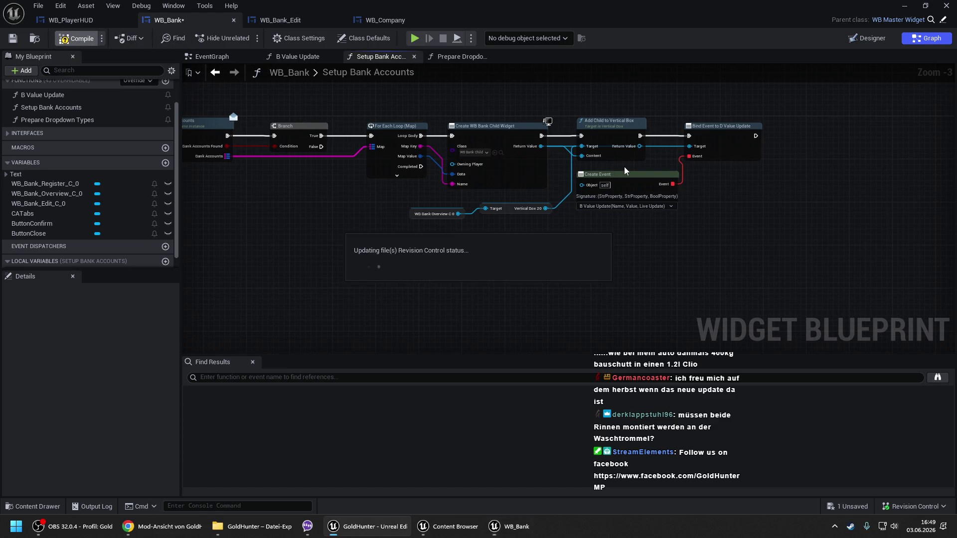
left_click_drag(481, 107, 846, 249)
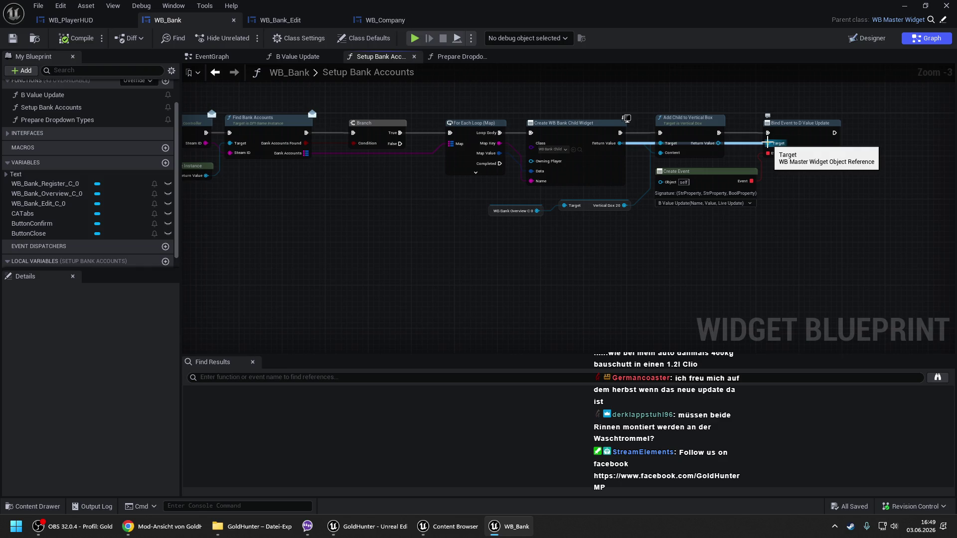
- Review the Switch on String pin names in B Value Update, then bring up WB_Bank_Edit
scroll(40, 144, "up", 2)
double_click(43, 128)
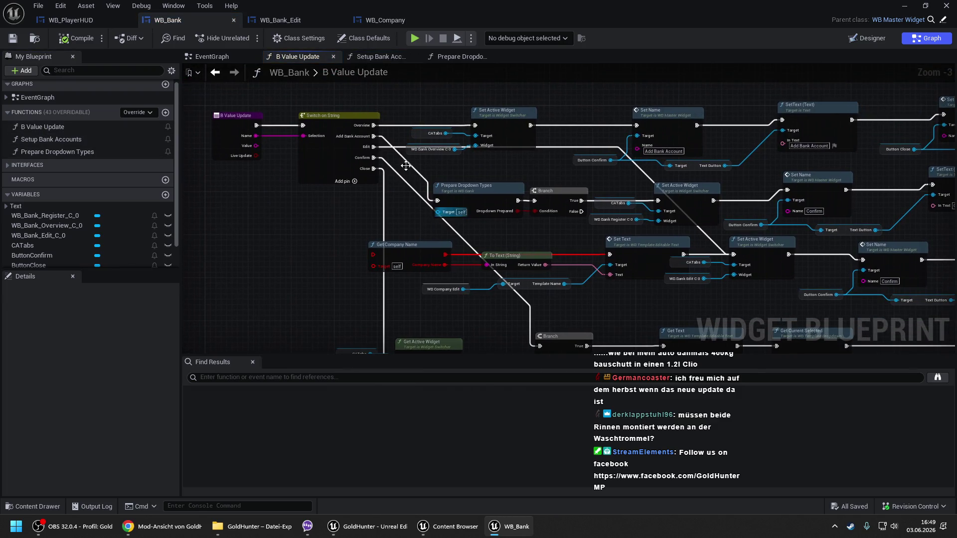
left_click(350, 148)
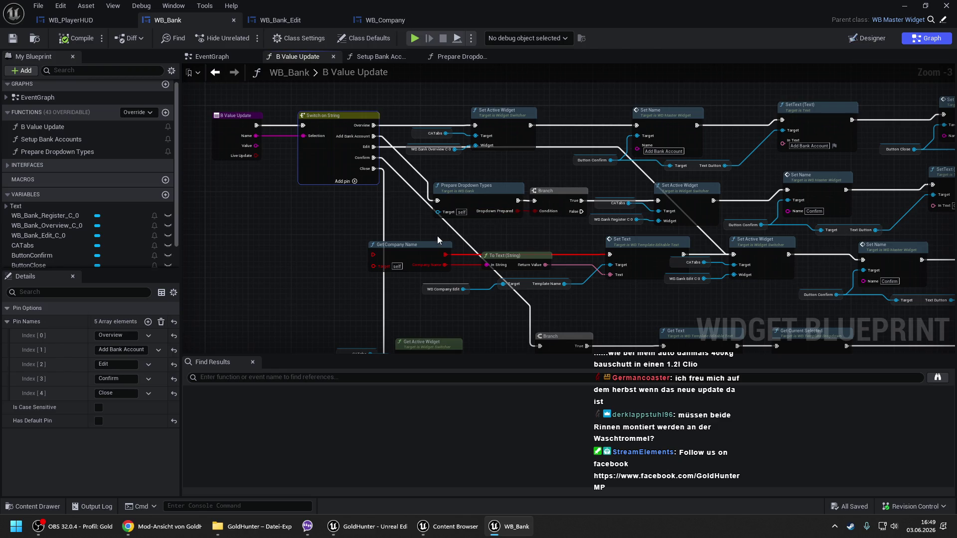
left_click(865, 39)
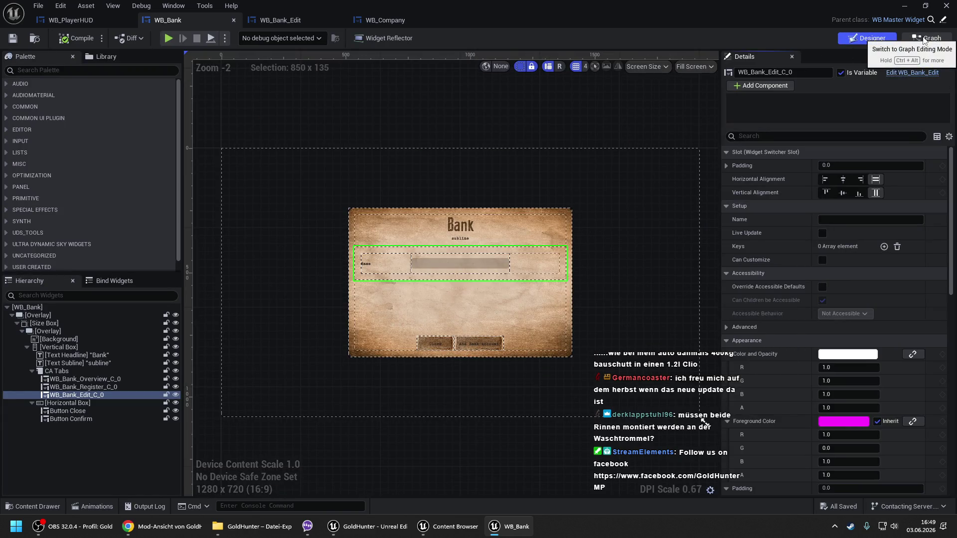
left_click(922, 38)
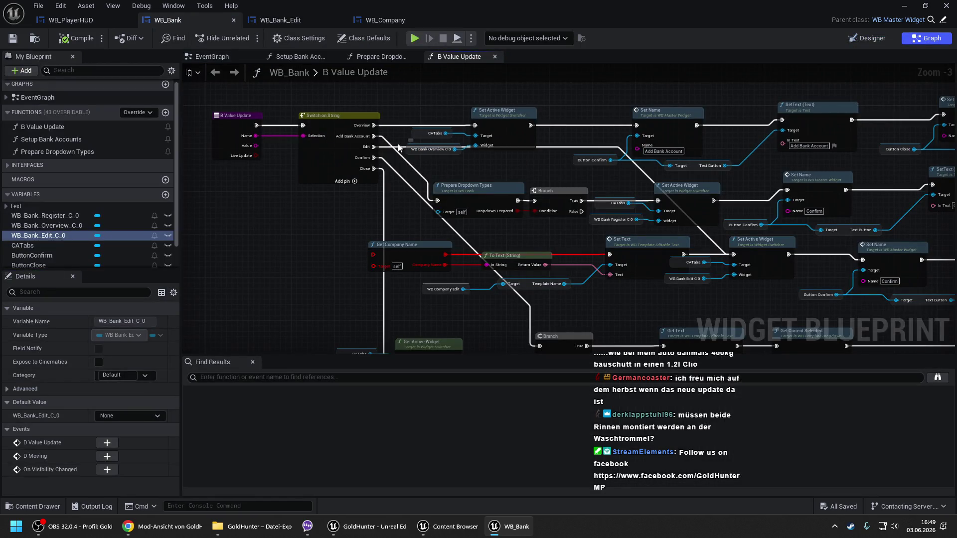
left_click(285, 23)
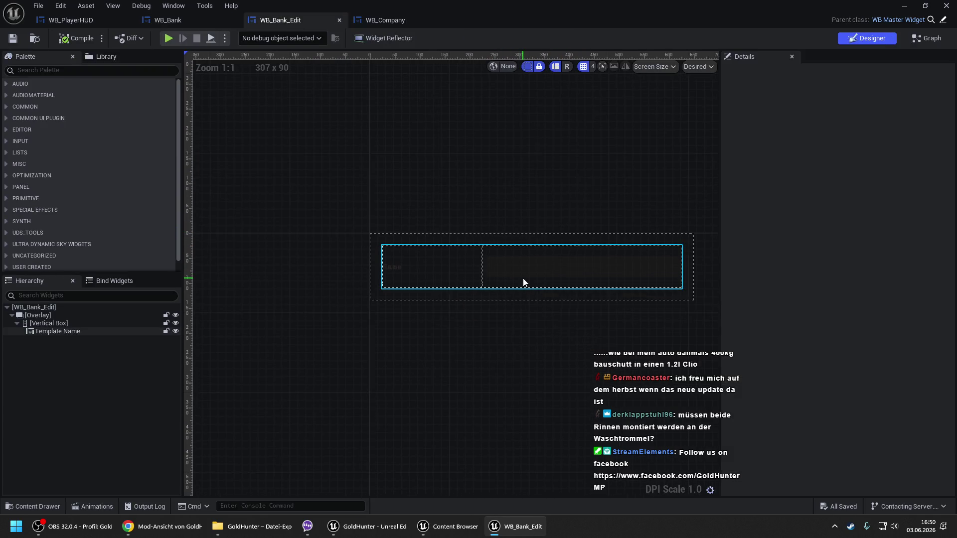
- Review Template Name's WB_TemplateEditableText text-changed logic, close that editor, and return to WB_Bank
left_click(522, 278)
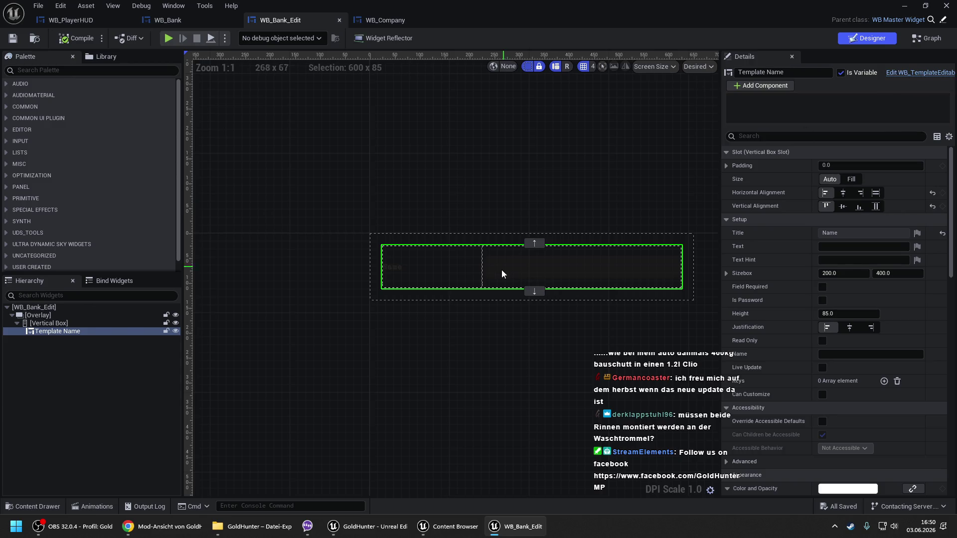
left_click(898, 77)
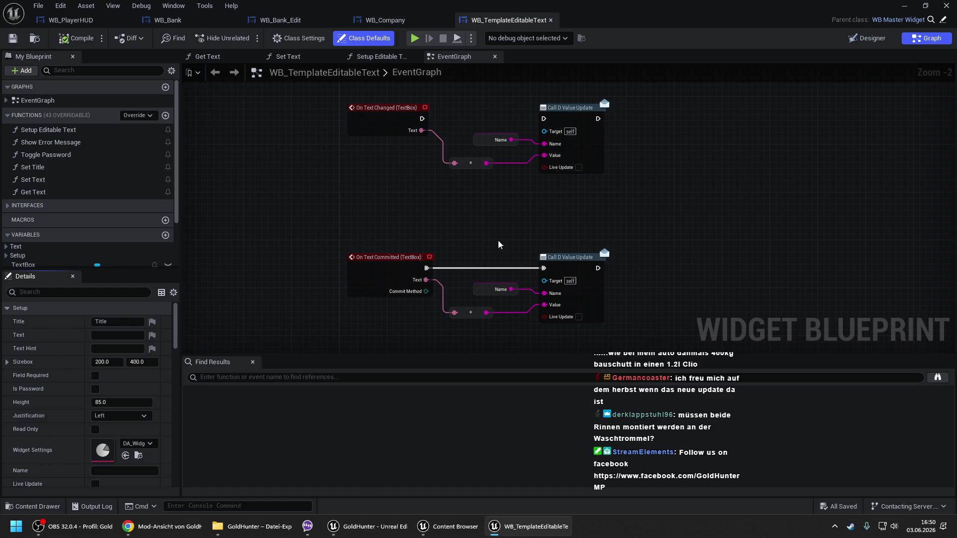
mouse_move(498, 240)
left_mouse_down()
mouse_move(479, 184)
mouse_move(485, 231)
left_mouse_up()
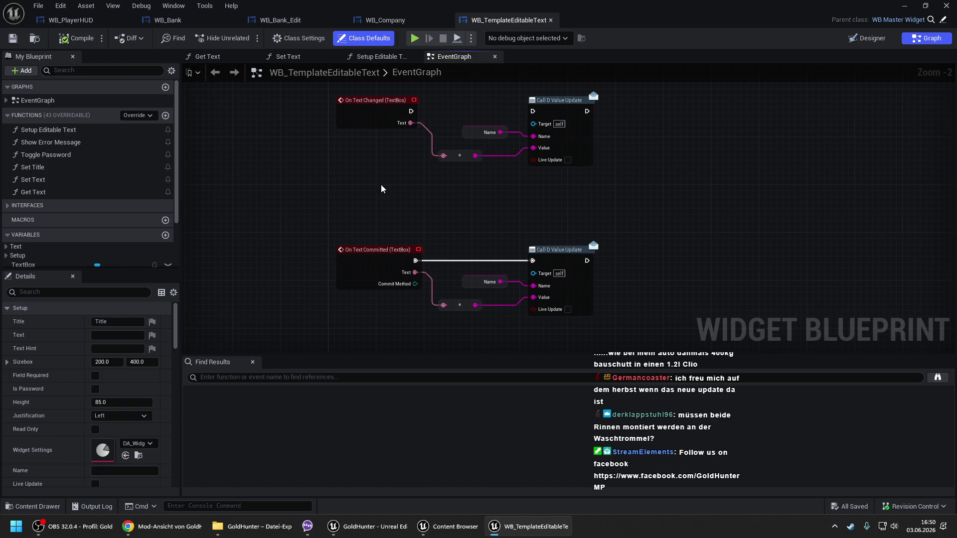
left_click(550, 21)
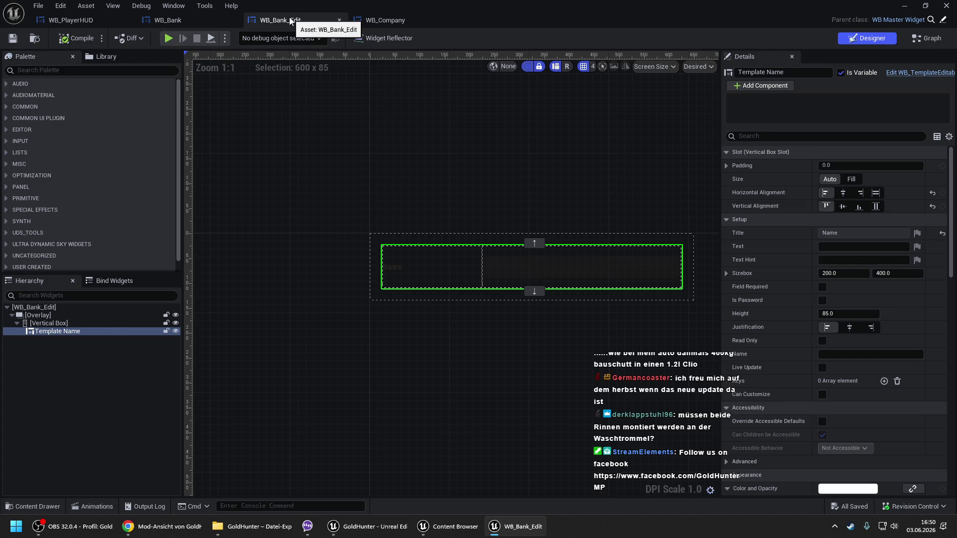
left_click(146, 22)
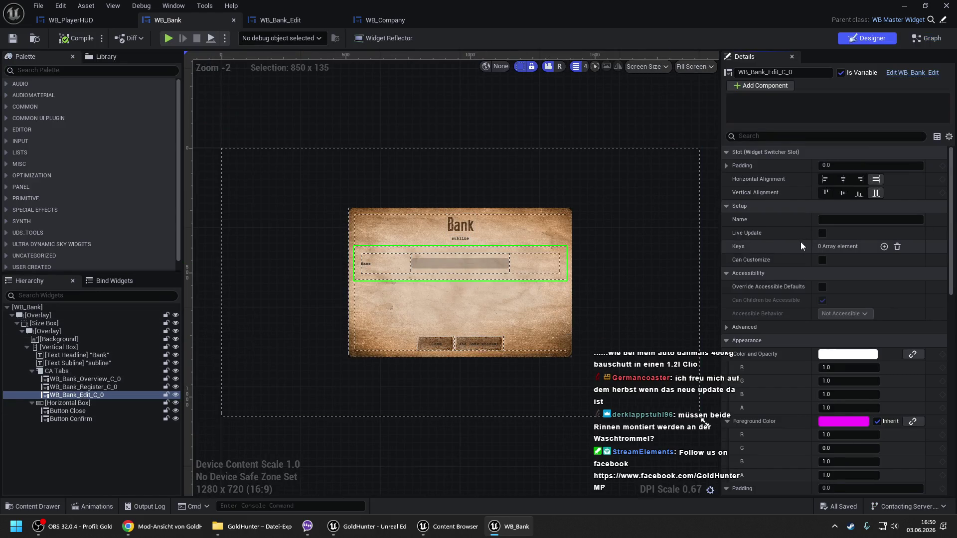
- Leave the edit widget's Name unchanged, deselect Template Name, and close WB_Company
left_click(835, 223)
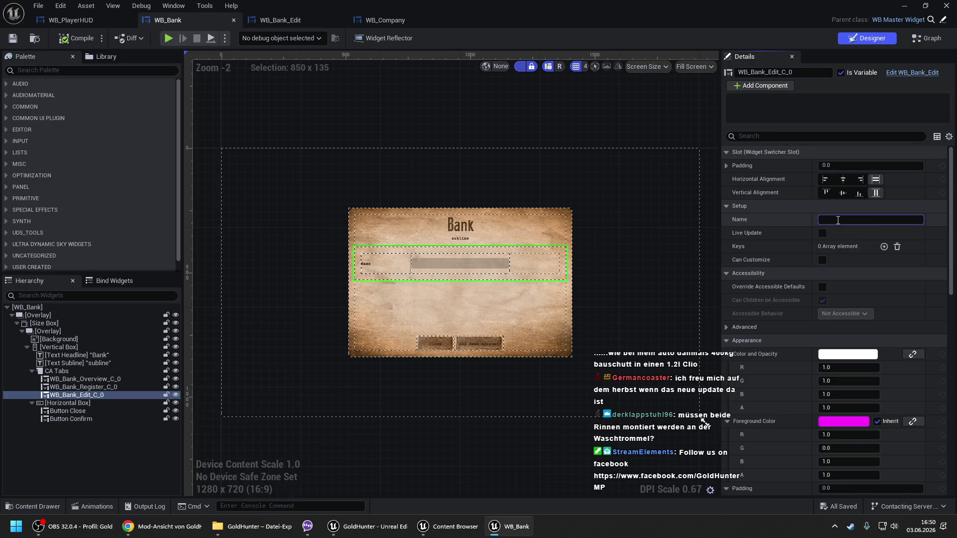
left_click(780, 219)
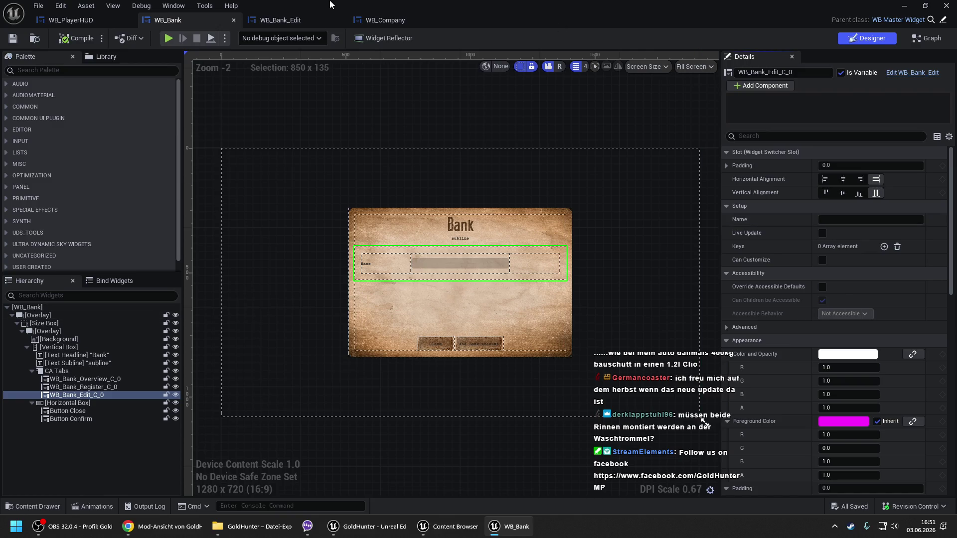
left_click(291, 20)
left_click(587, 127)
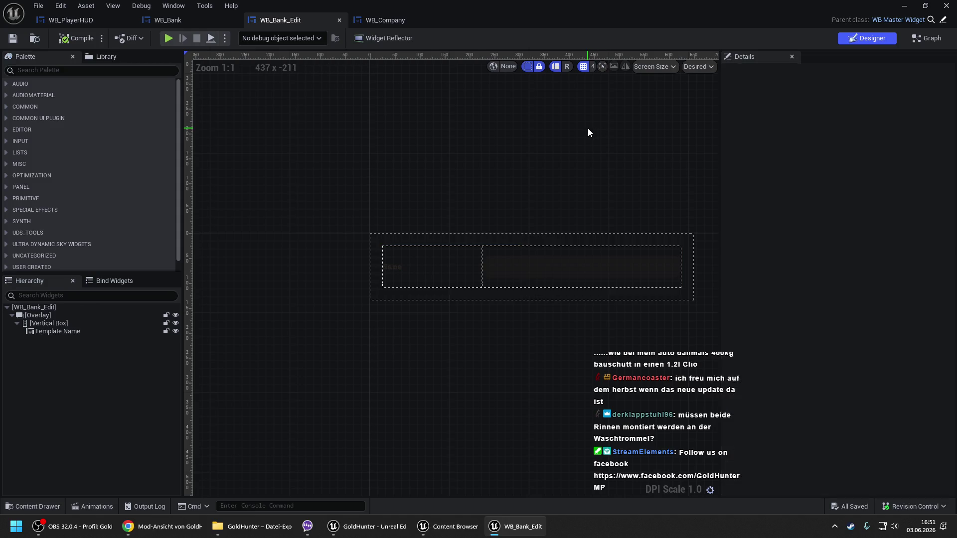
left_click(402, 23)
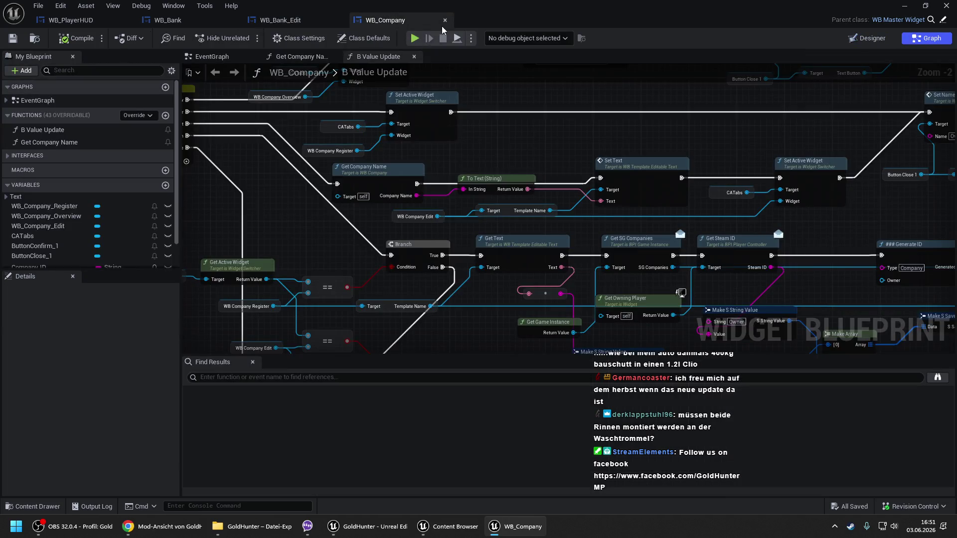
left_click(215, 23)
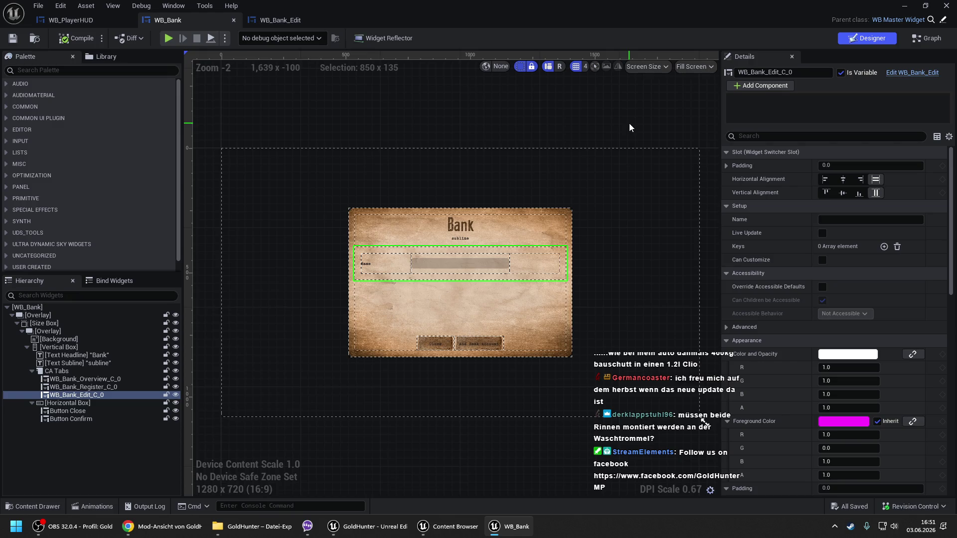
- In WB_Bank's Setup Bank Accounts graph, browse to Create Widget's WB_BankChild class asset
left_click(919, 38)
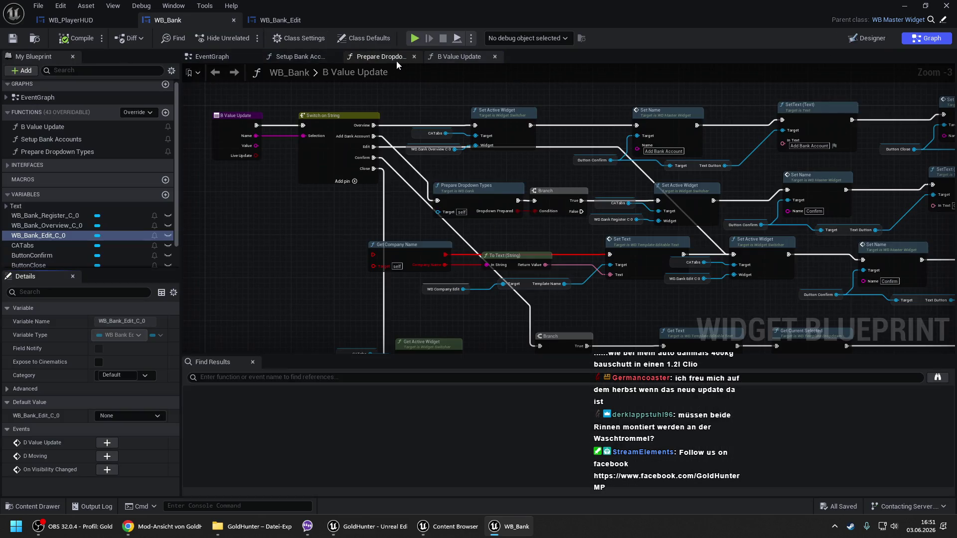
left_click(297, 57)
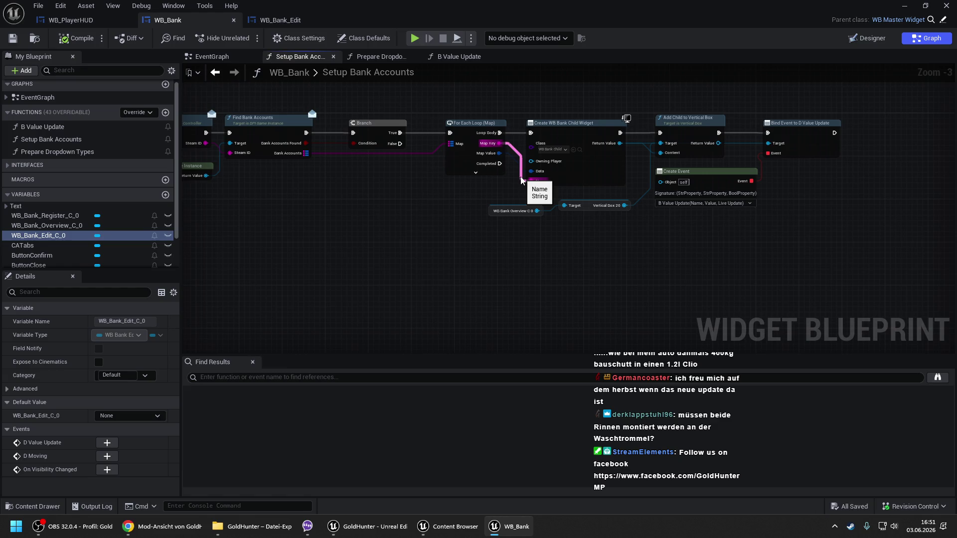
left_click(580, 150)
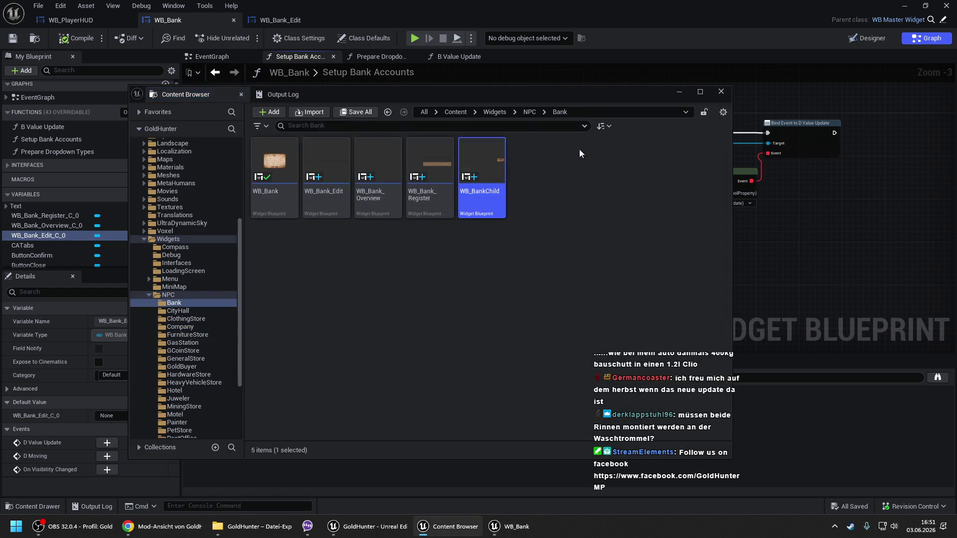
- Open WB_BankChild and select its Edit button in the Designer
double_click(501, 175)
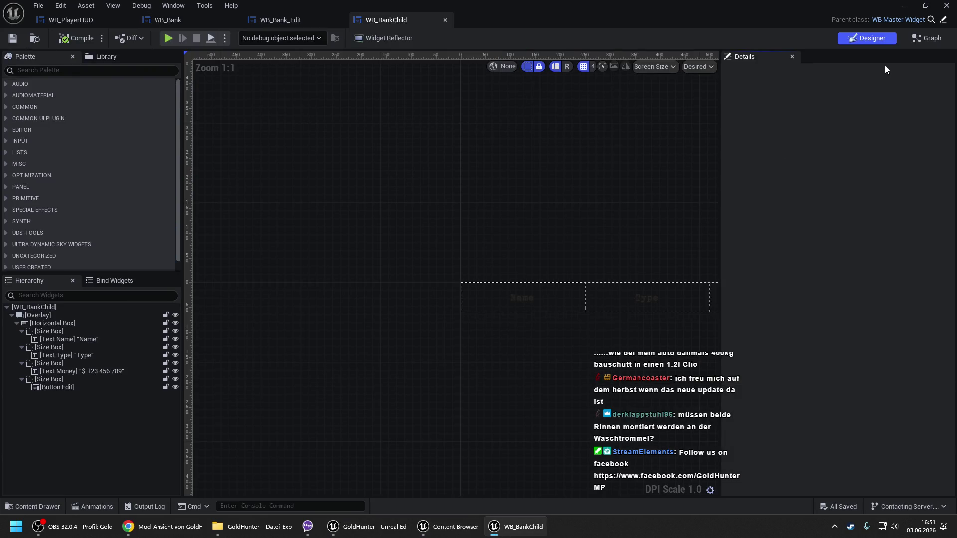
left_click_drag(607, 233, 275, 129)
left_click(536, 204)
left_click(536, 204)
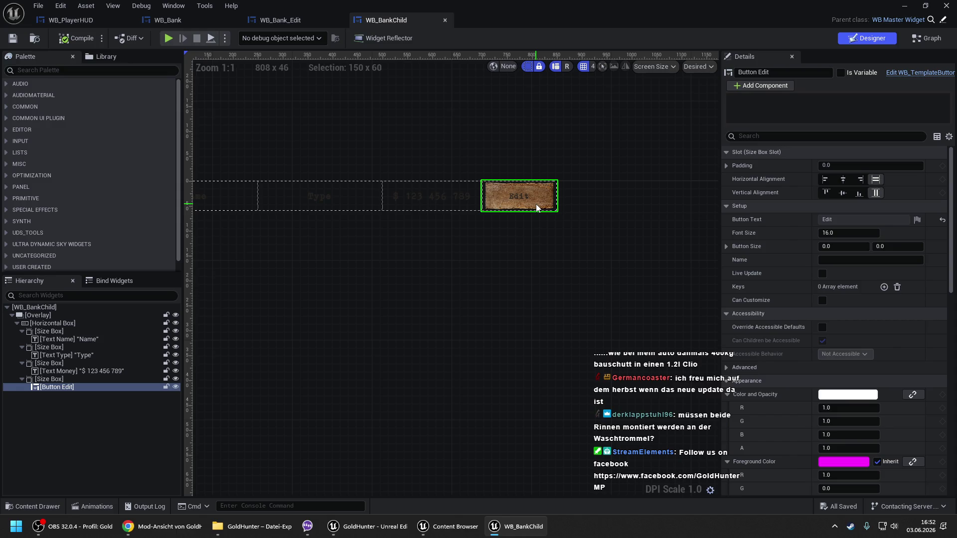
left_click_drag(514, 231, 552, 219)
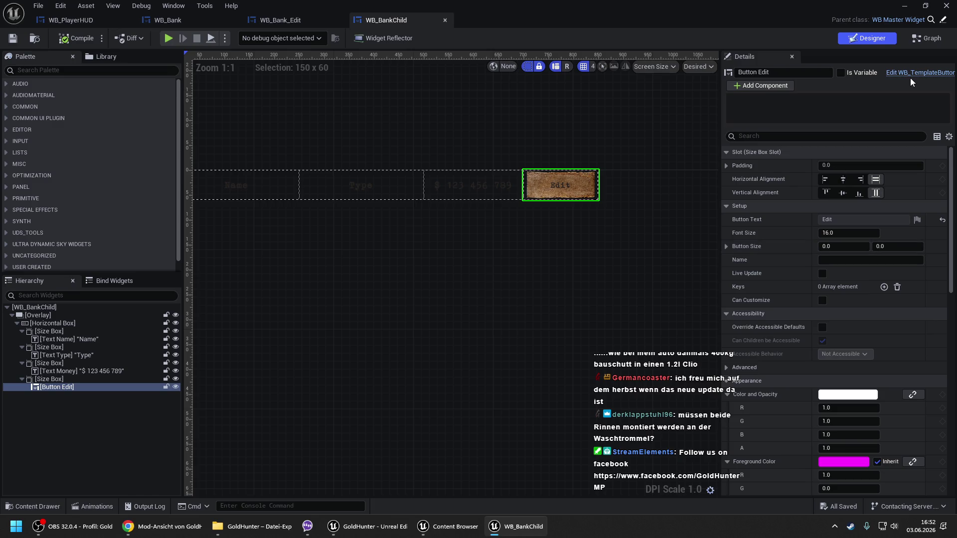
left_click(925, 42)
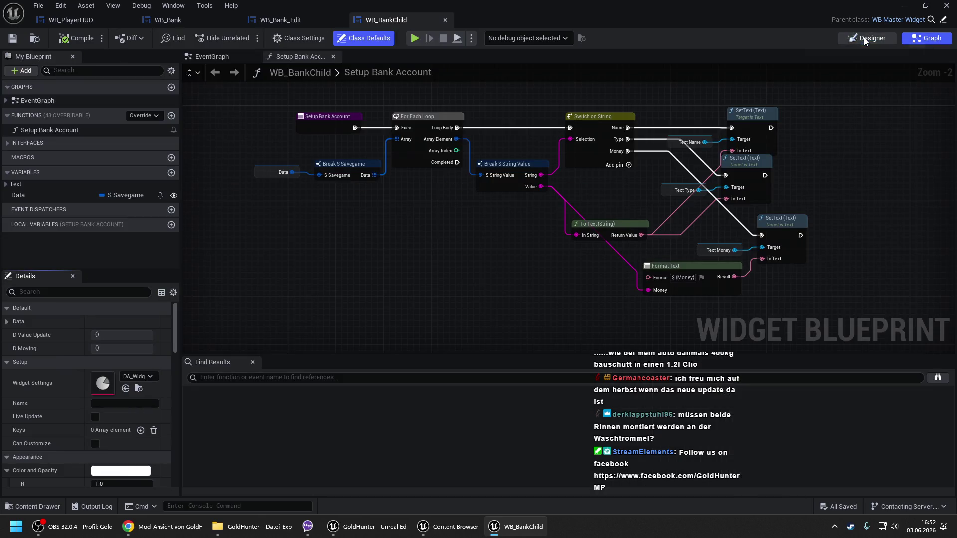
left_click(864, 40)
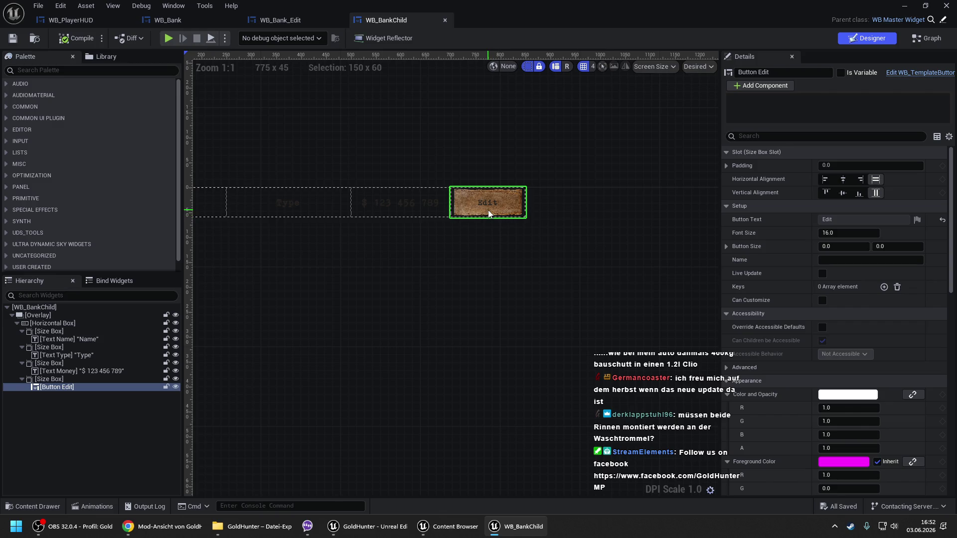
- Mark Button Edit as a variable, compile, and place a Button Edit getter in the graph
left_click(840, 73)
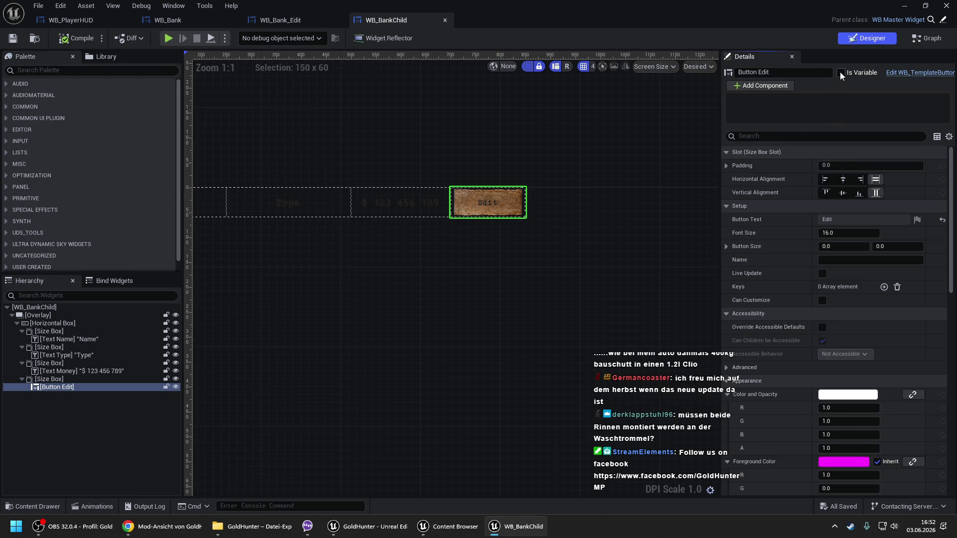
left_click(69, 41)
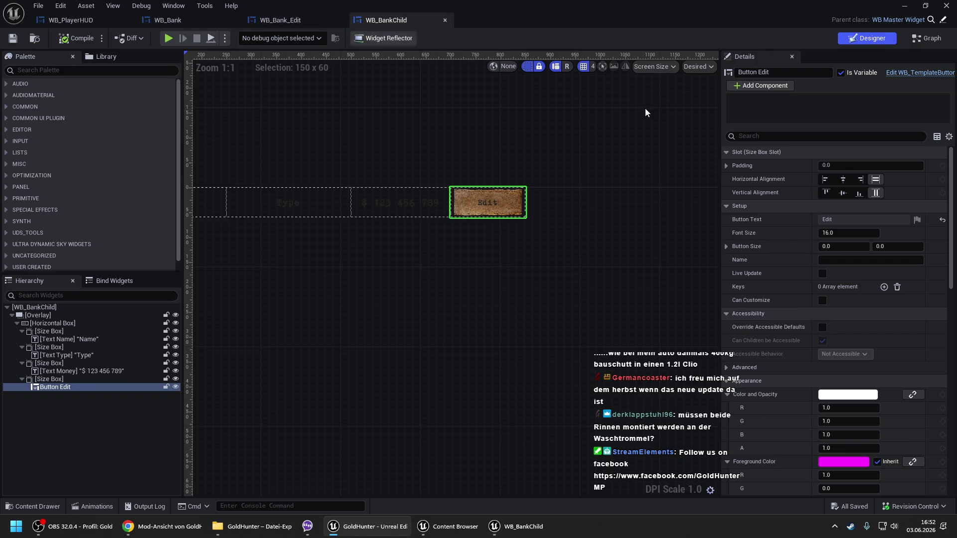
left_click(927, 40)
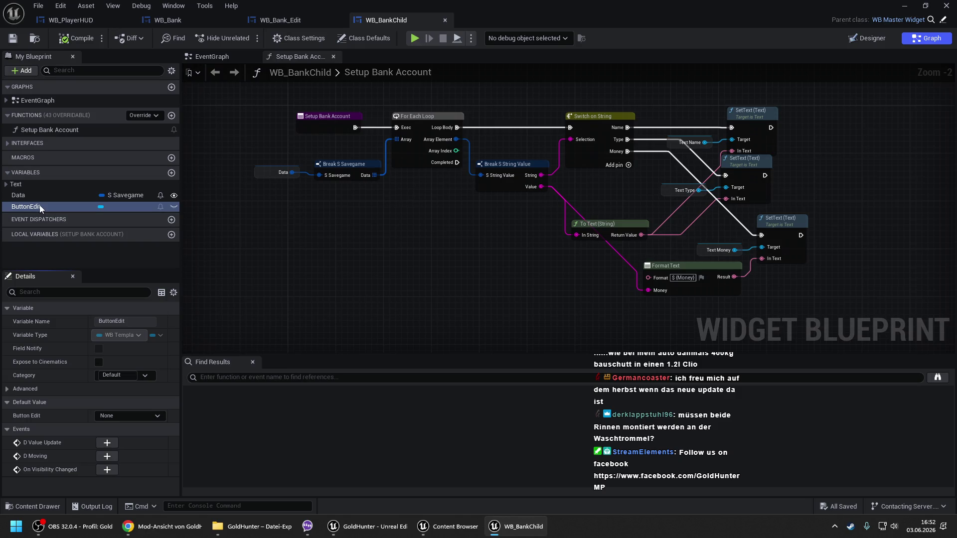
mouse_move(40, 209)
left_mouse_down()
mouse_move(298, 273)
mouse_move(385, 240)
left_mouse_up()
- Add a Set Name node targeting Button Edit
left_click(344, 292)
type("set name")
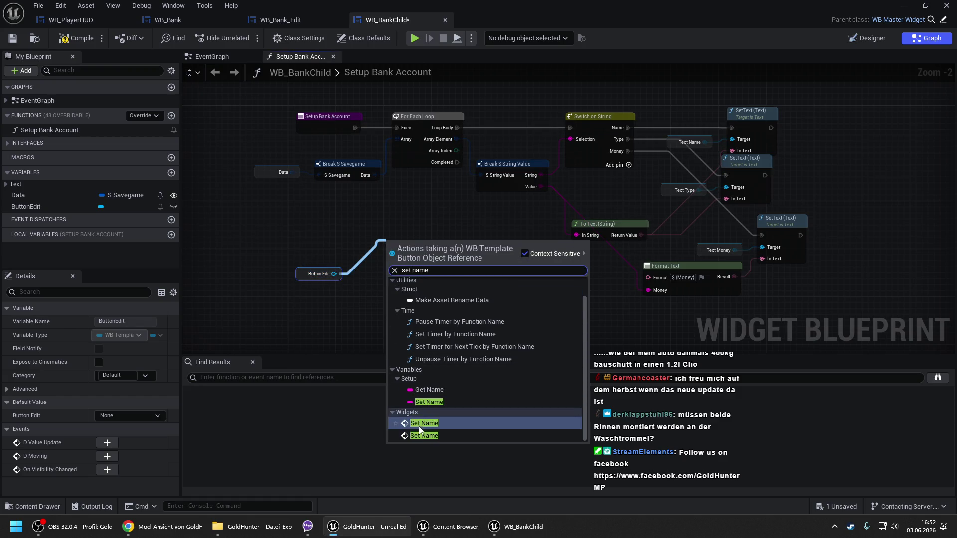
left_click(419, 427)
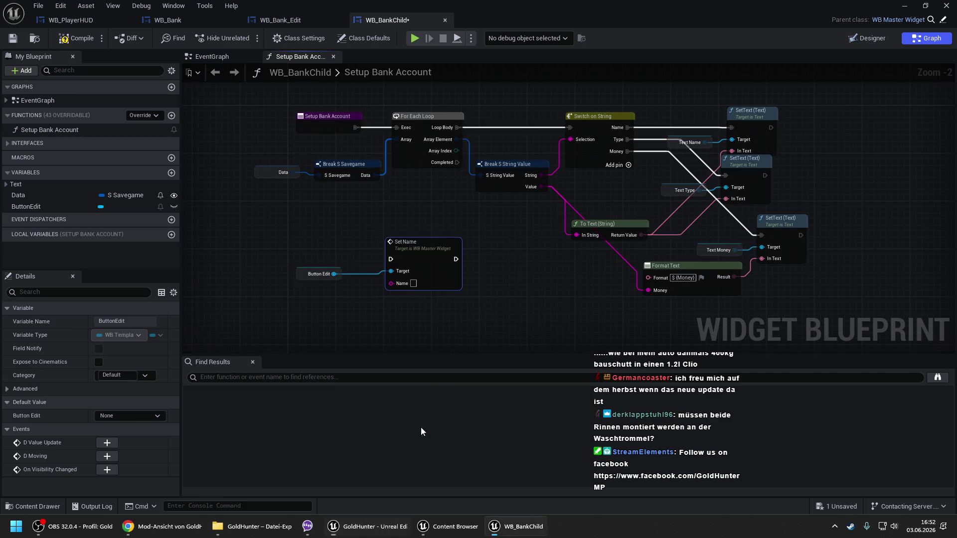
mouse_move(430, 253)
left_mouse_down()
mouse_move(531, 259)
mouse_move(457, 162)
left_mouse_up()
- Feed the Name variable into Set Name's Name input and compile WB_BankChild
right_click(351, 223)
type("get name")
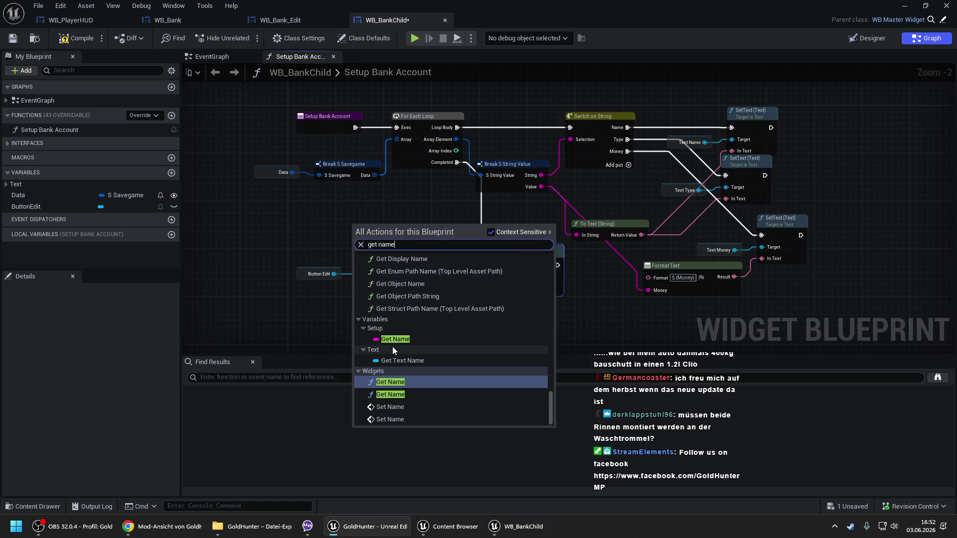
left_click(396, 338)
left_click_drag(388, 226, 506, 289)
left_click_drag(357, 224, 423, 305)
left_click_drag(300, 276, 419, 277)
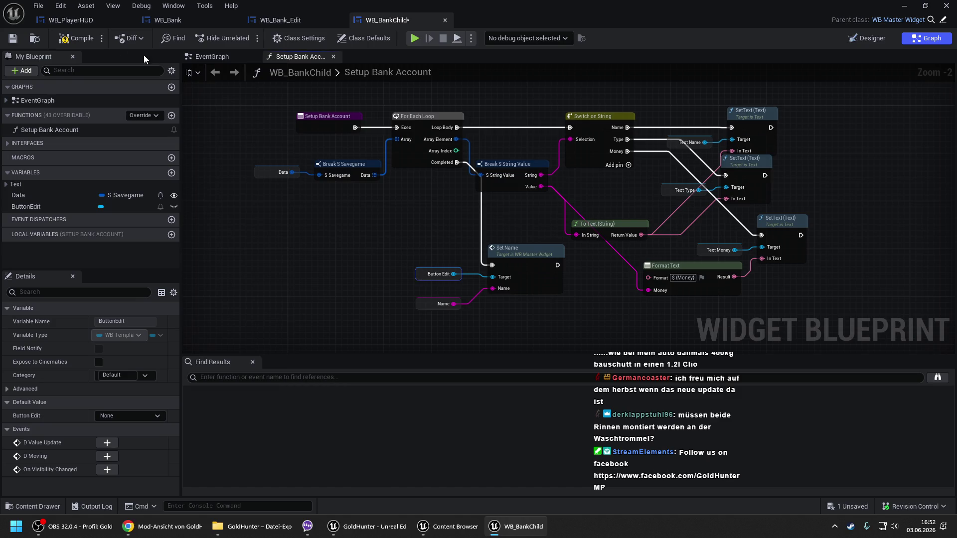
left_click(81, 38)
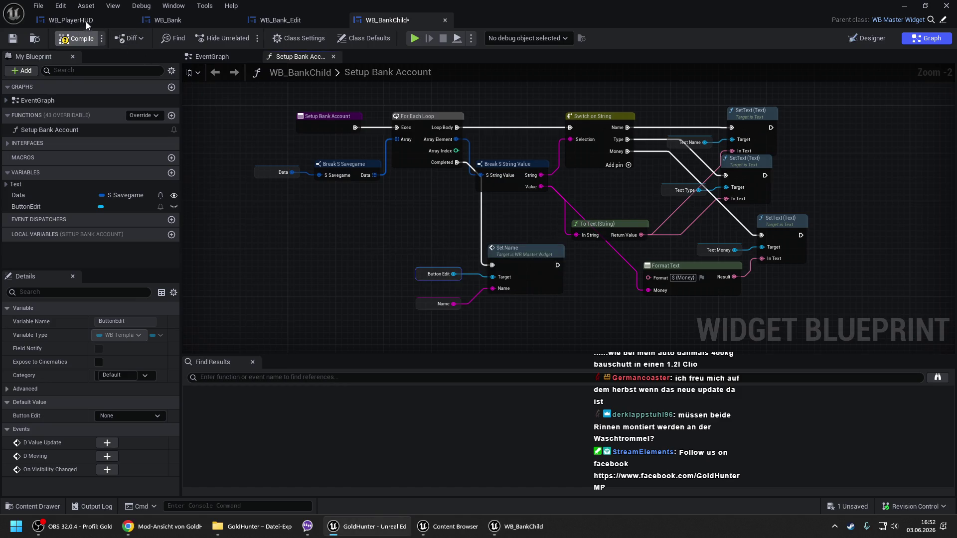
left_click(86, 20)
left_click(199, 23)
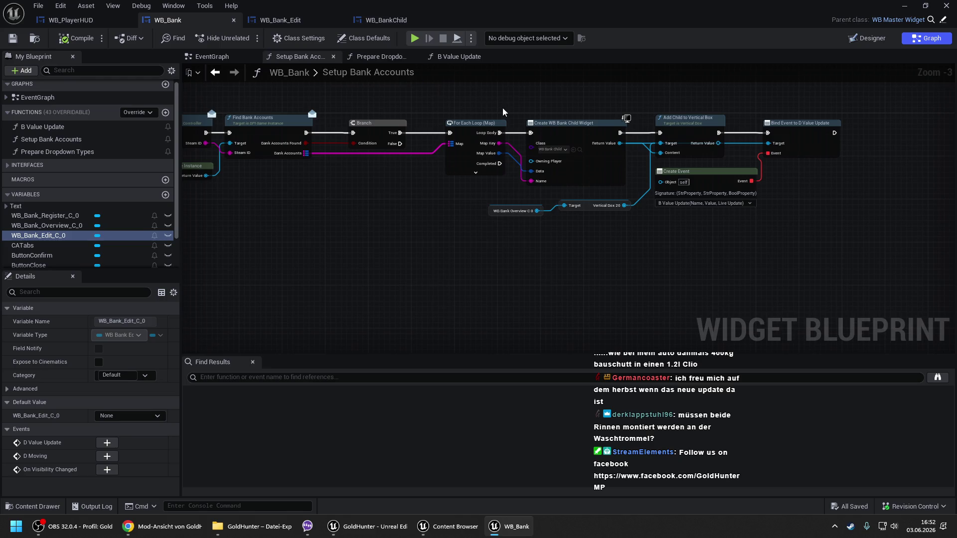
- Retarget Bind Event to D Value Update to the created child's Get Button Edit and compile
mouse_move(640, 164)
left_mouse_down()
mouse_move(475, 157)
mouse_move(486, 226)
left_mouse_up()
type("get button edit")
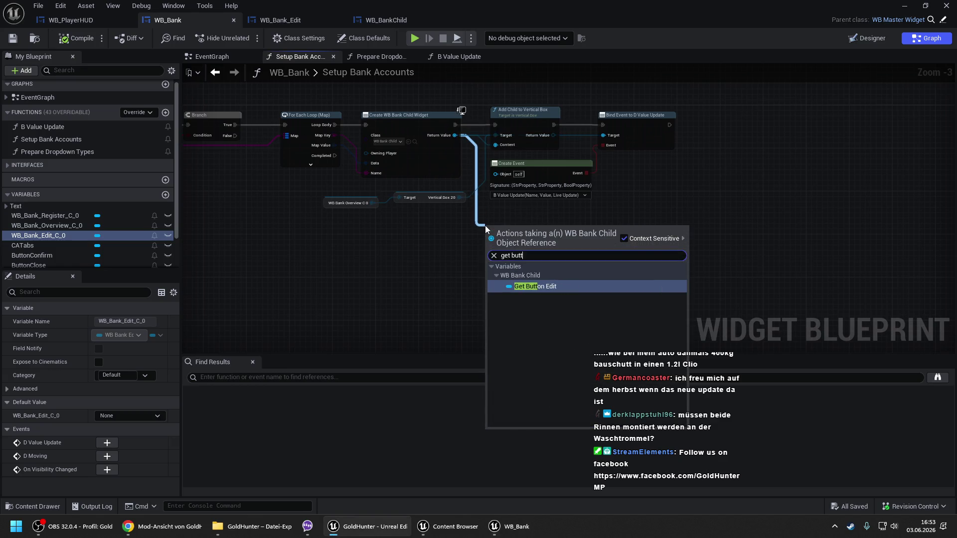
key("Return")
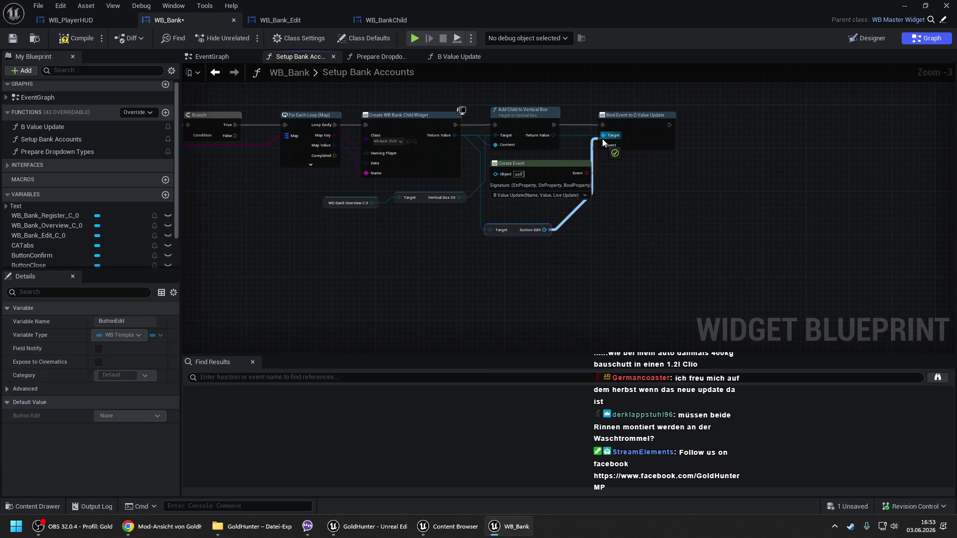
left_click(603, 136, "alt")
mouse_move(602, 136)
left_mouse_down()
mouse_move(531, 235)
mouse_move(544, 230)
mouse_move(532, 219)
left_mouse_up()
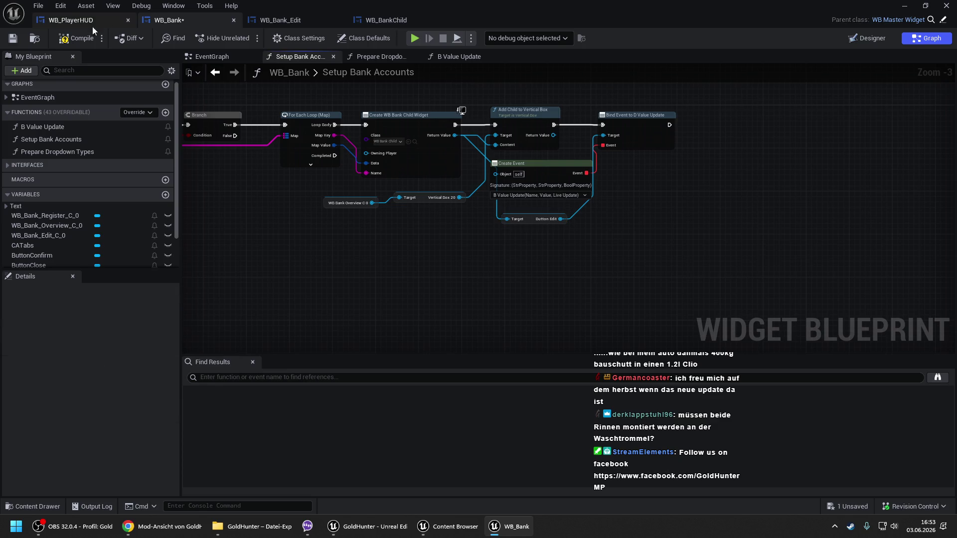
left_click(75, 38)
- Check the WB_Bank_Edit, WB_BankChild and WB_PlayerHUD tabs, then open WB_Bank's B Value Update graph
left_click(301, 19)
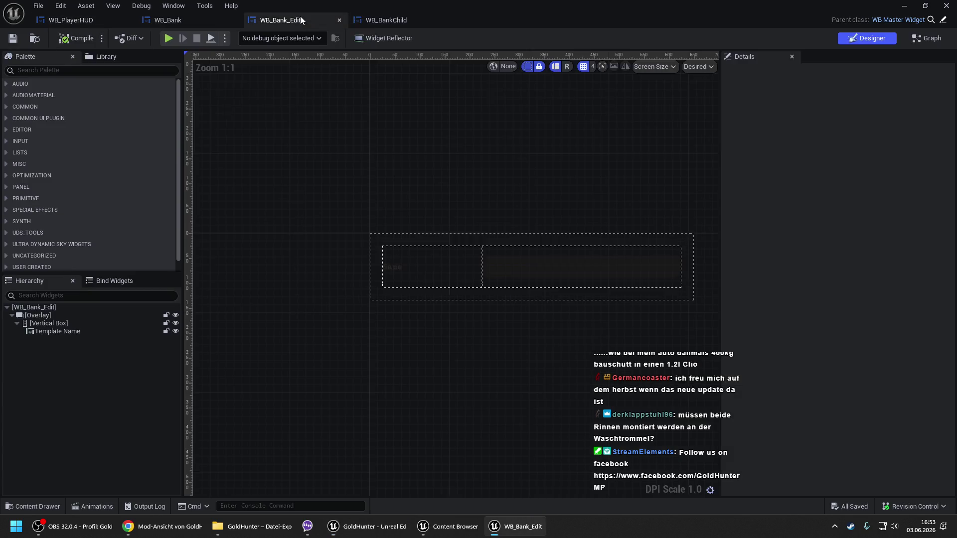
left_click(384, 20)
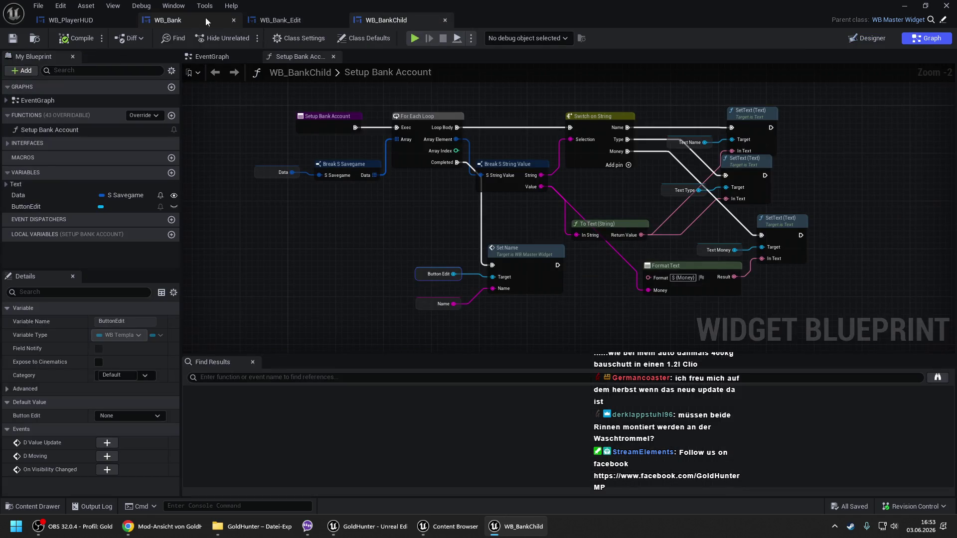
left_click(189, 19)
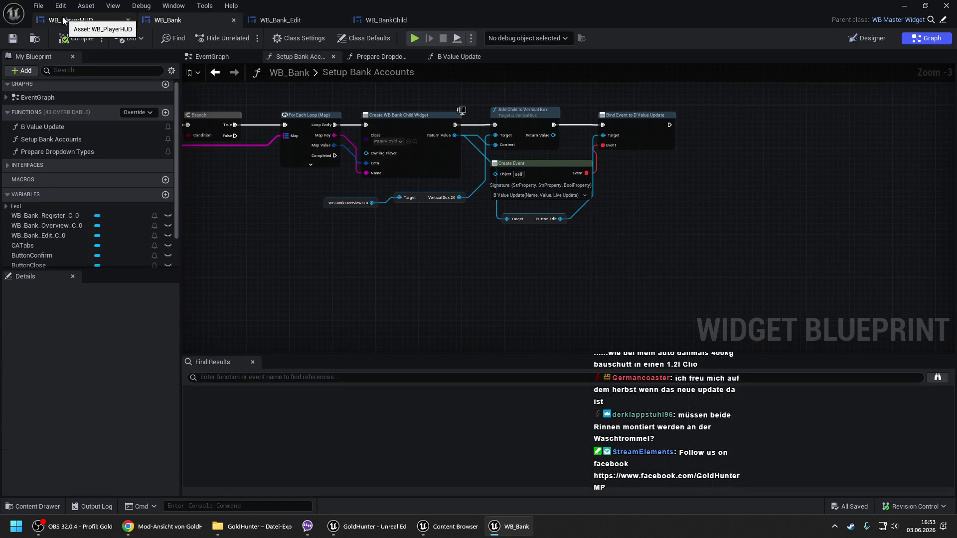
left_click(291, 20)
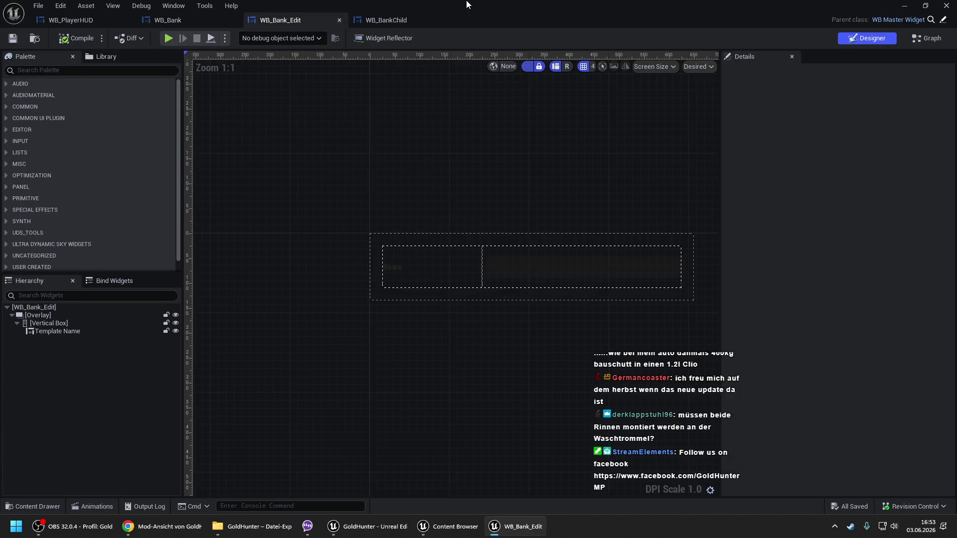
left_click(383, 20)
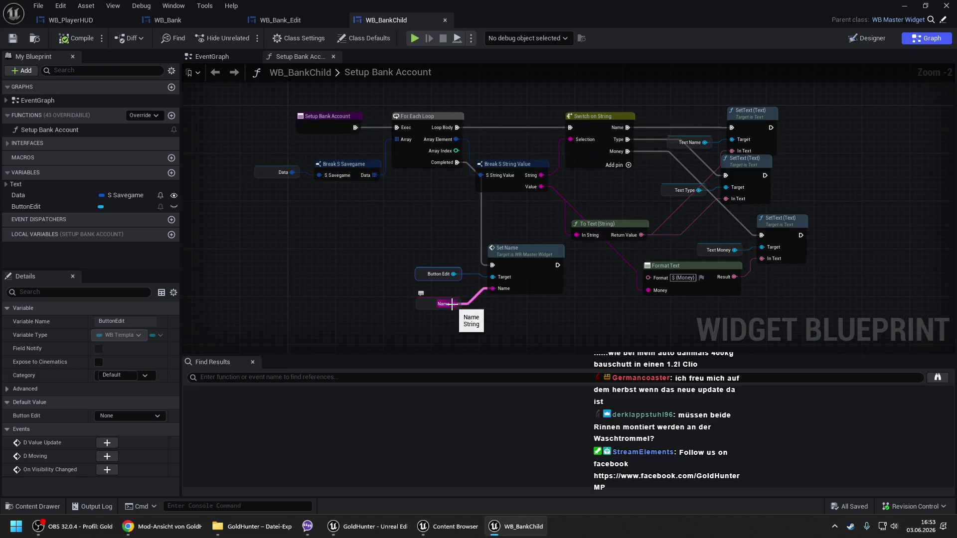
left_click(106, 20)
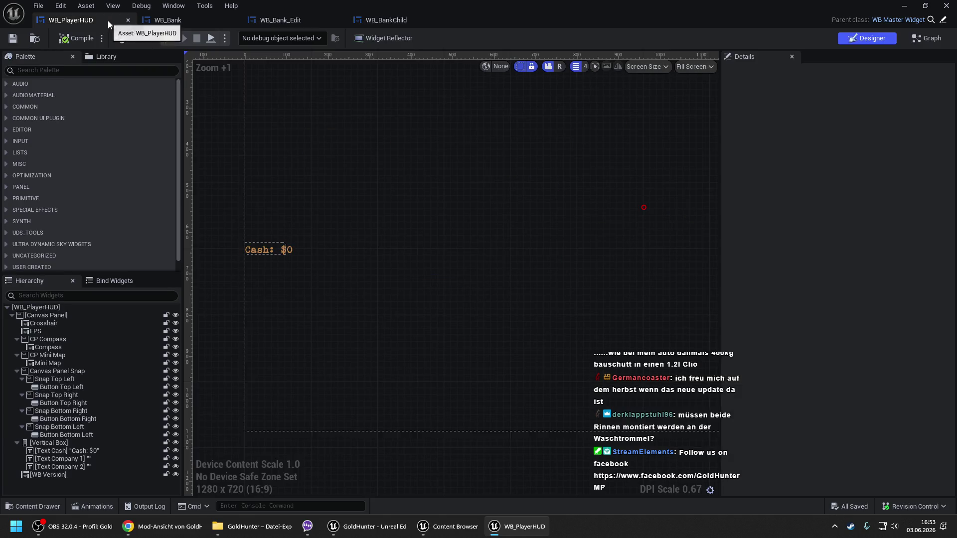
left_click(171, 19)
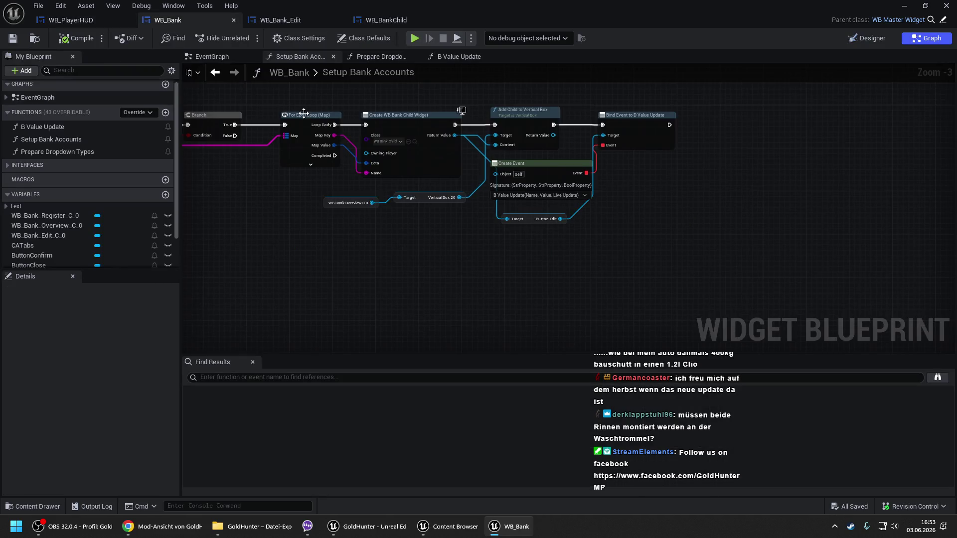
left_click(463, 59)
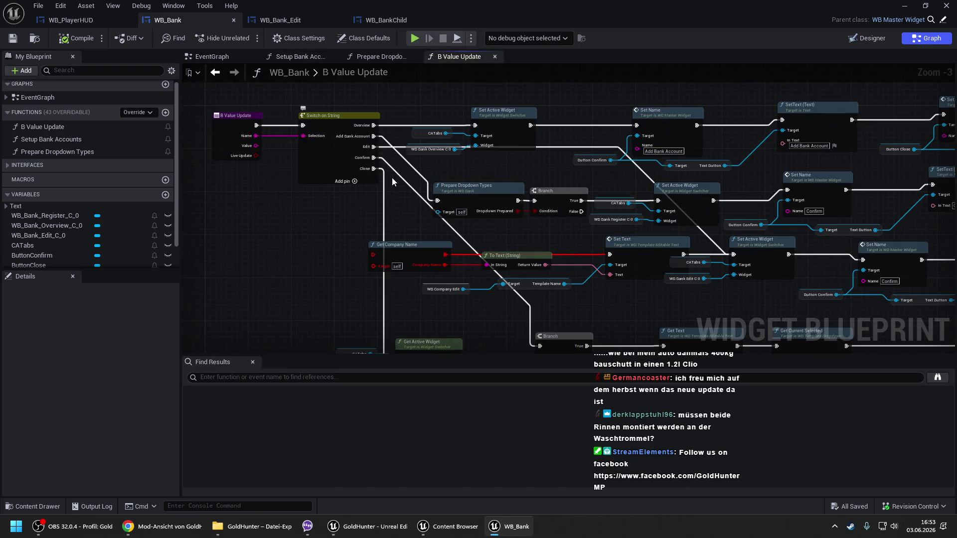
- Enable Has Default Pin on B Value Update's Switch on String node
left_click(329, 158)
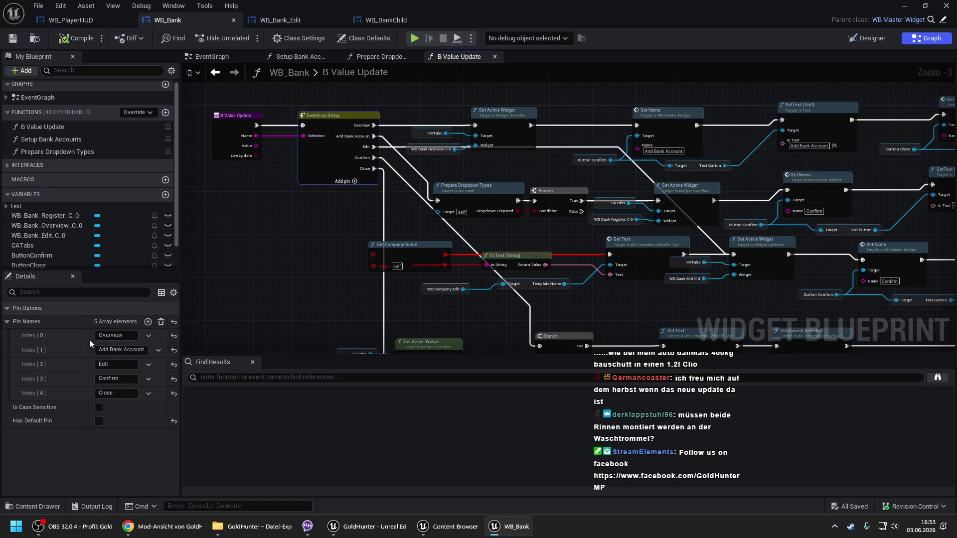
left_click(103, 422)
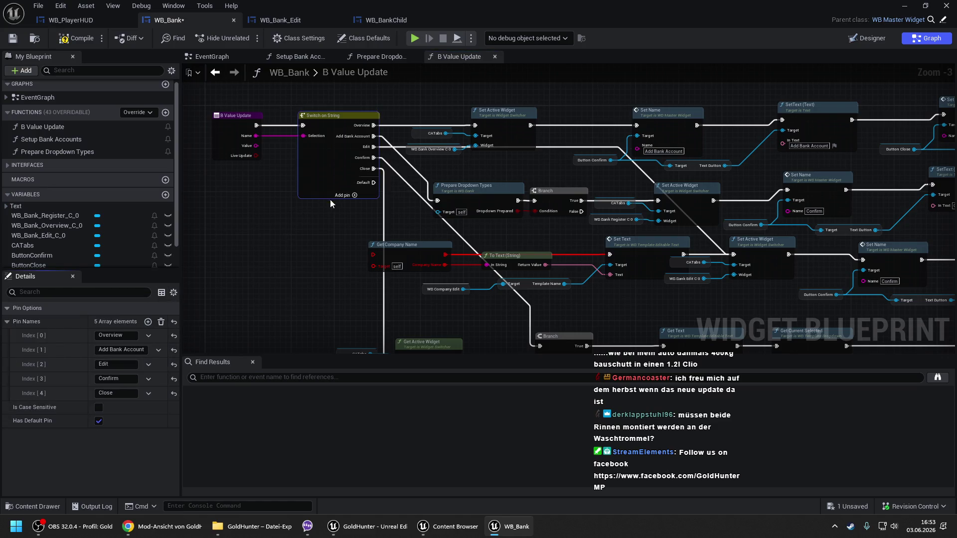
left_click_drag(364, 190, 314, 140)
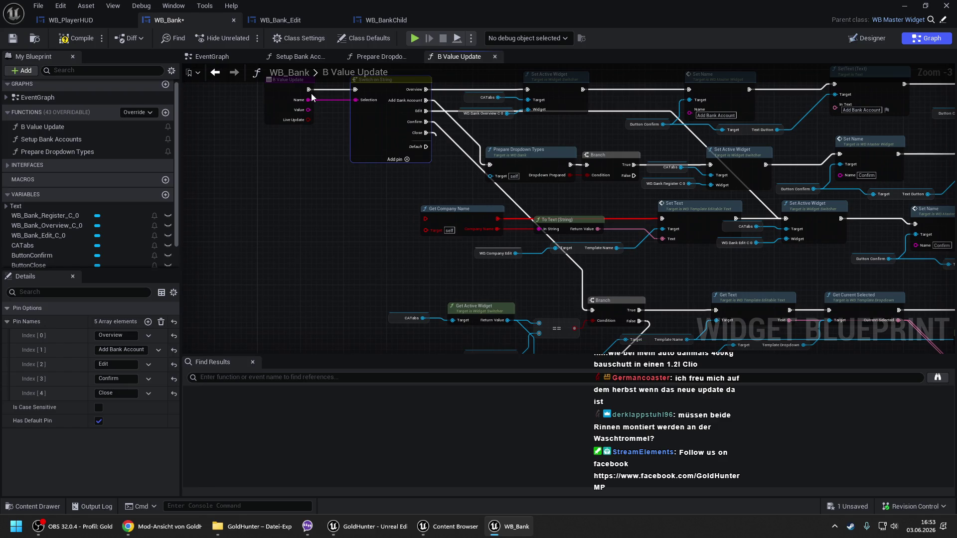
- Add a String Contains node wired from the Name input
left_click_drag(308, 100, 261, 245)
type("contains")
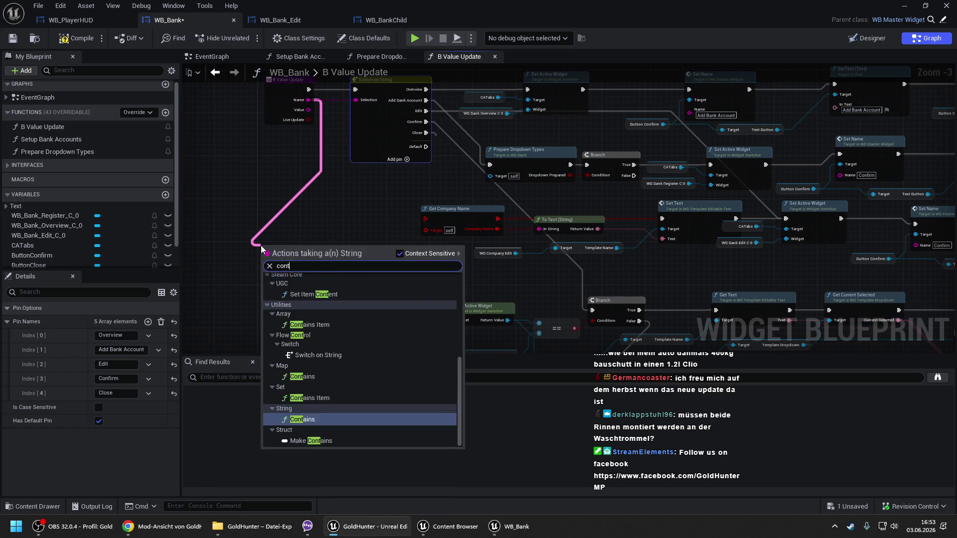
key("Return")
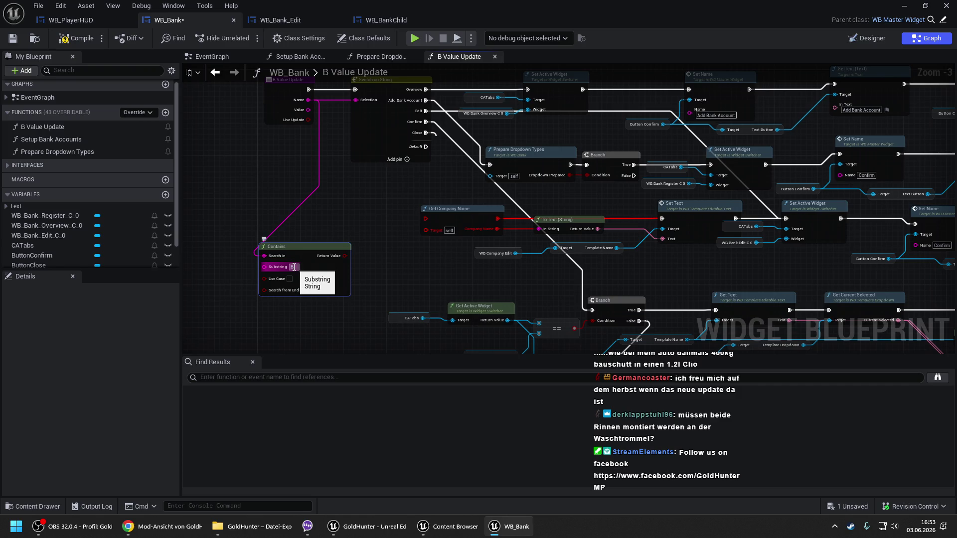
scroll(384, 189, "down", 3)
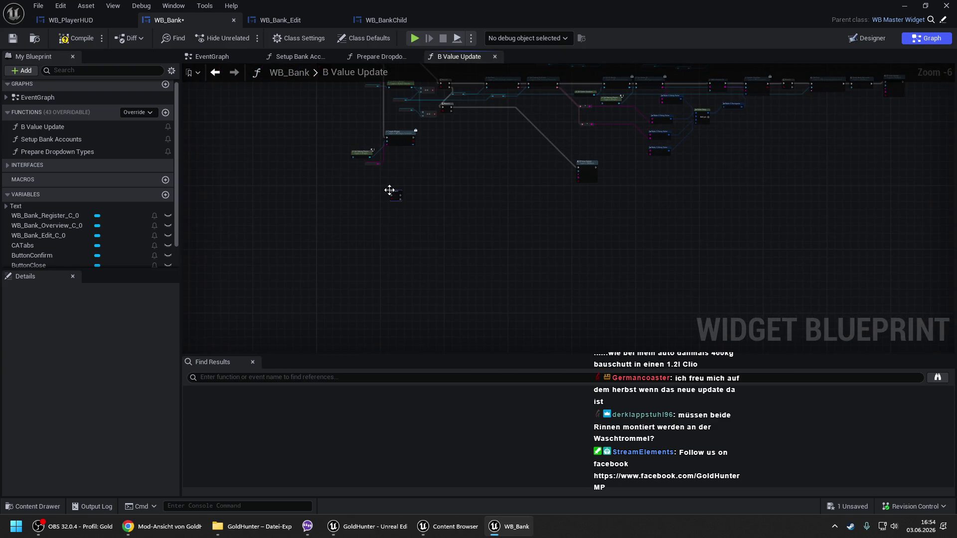
scroll(389, 189, "up", 2)
- Place a Branch node and wire it into the graph
key("b")
left_click_drag(387, 113, 366, 213)
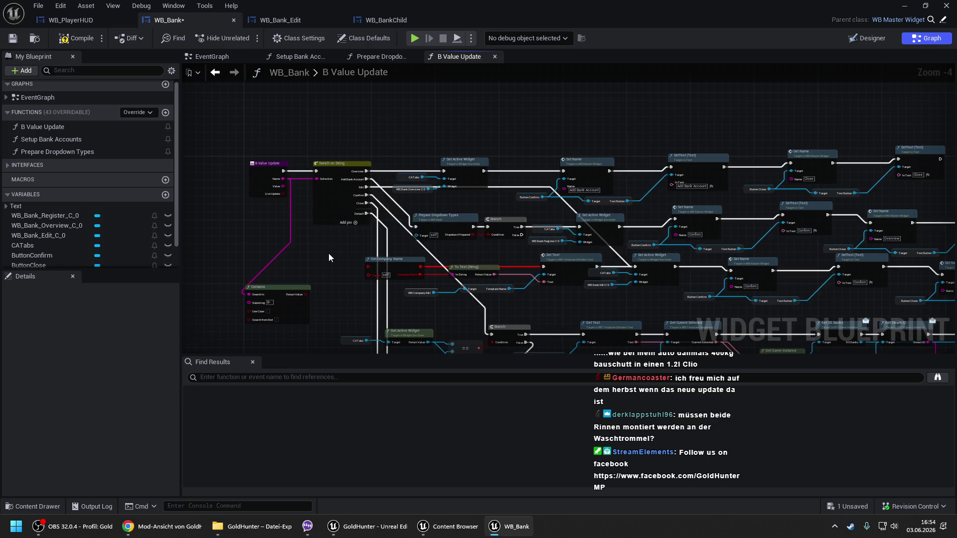
scroll(327, 253, "down", 3)
scroll(302, 126, "up", 3)
- Position Contains beside the Branch and reroute the exec wires around the Branch
left_click_drag(316, 145, 328, 351)
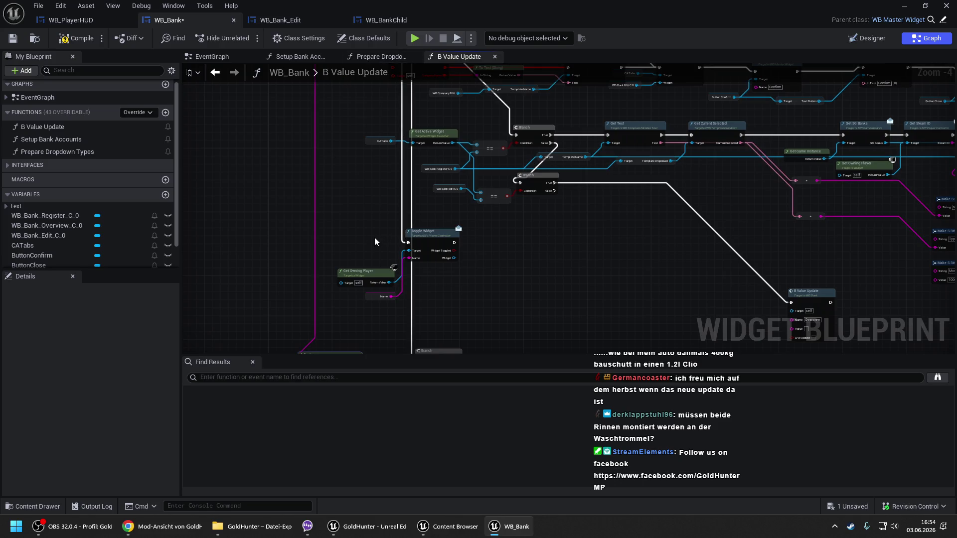
left_click_drag(457, 223, 448, 18)
scroll(330, 145, "up", 2)
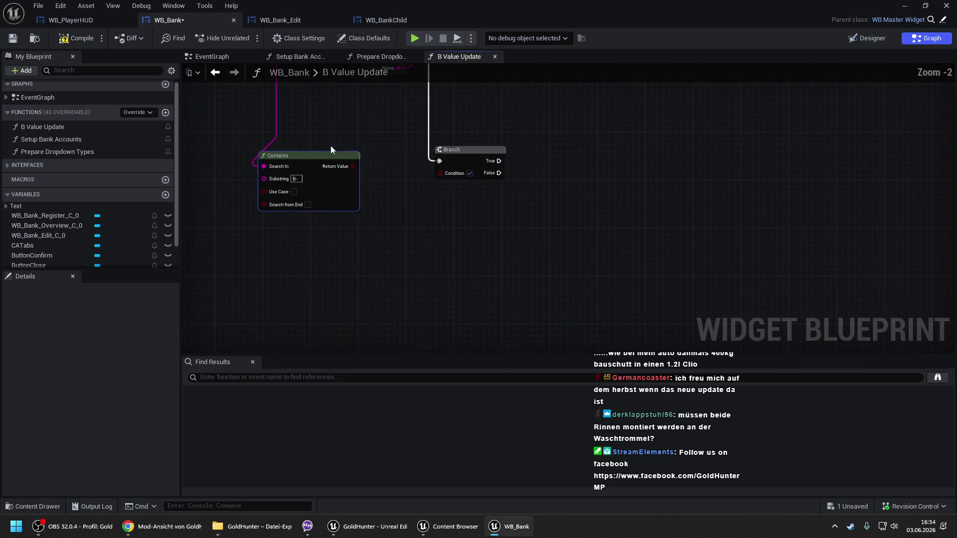
mouse_move(346, 171)
left_mouse_down()
mouse_move(373, 204)
mouse_move(440, 175)
left_mouse_up()
scroll(444, 175, "down", 3)
scroll(429, 214, "up", 2)
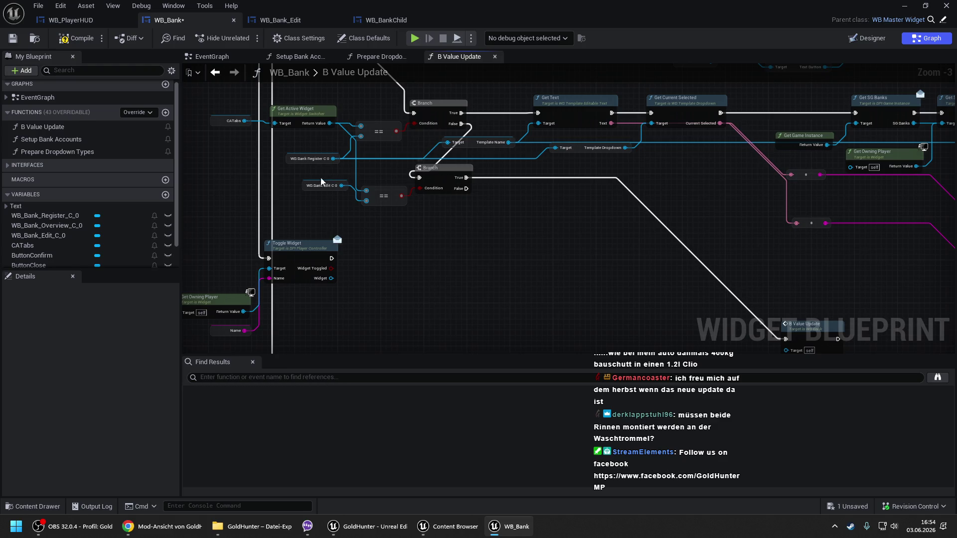
scroll(471, 147, "down", 1)
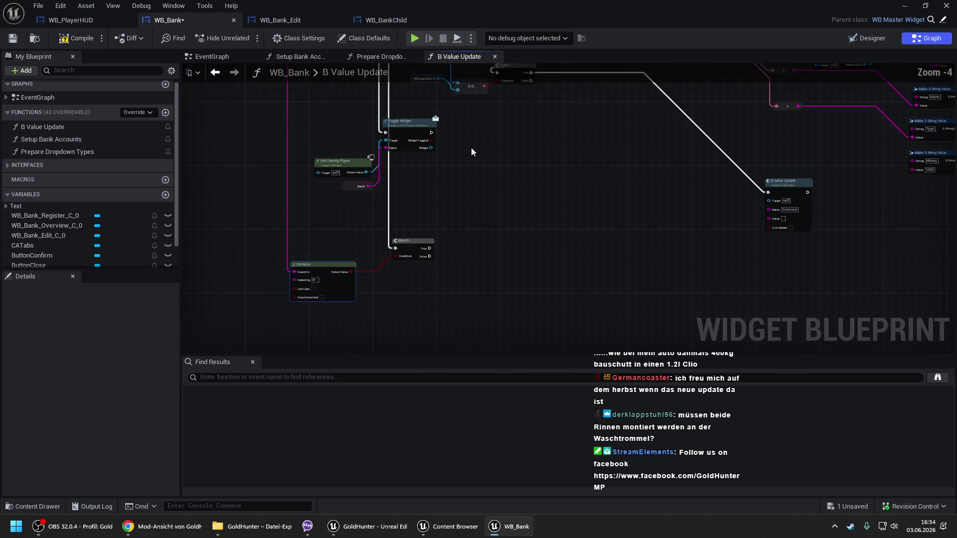
mouse_move(471, 147)
left_mouse_down()
mouse_move(482, 186)
mouse_move(490, 323)
left_mouse_up()
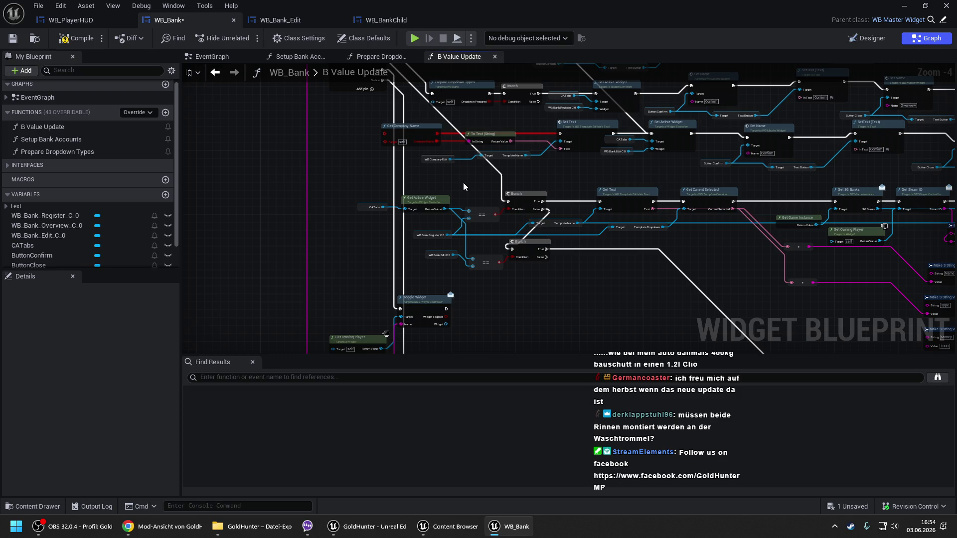
left_click_drag(463, 183, 456, 232)
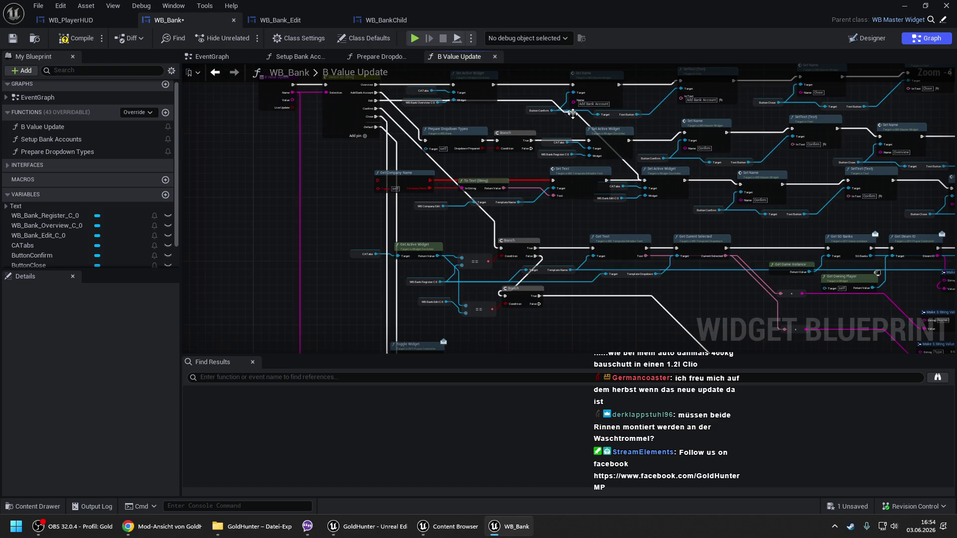
mouse_move(569, 114)
left_mouse_down()
mouse_move(394, 177)
mouse_move(418, 180)
left_mouse_up()
scroll(500, 164, "down", 5)
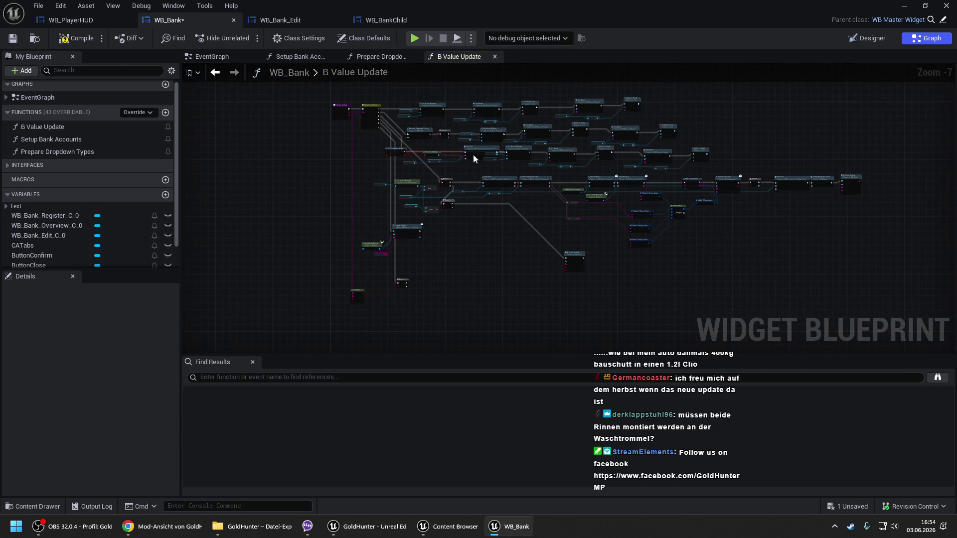
scroll(427, 156, "up", 5)
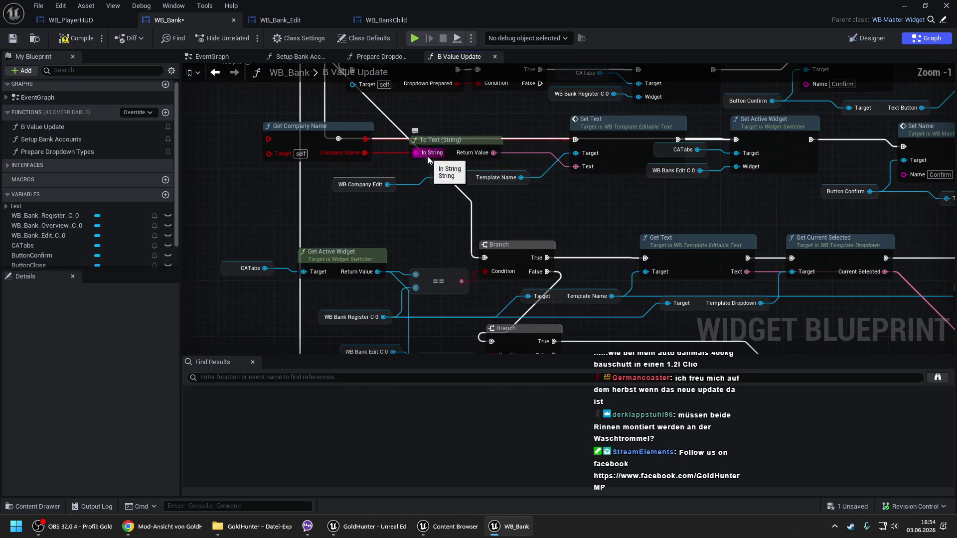
- Delete the Get Company Name node and tidy the To Text and Template Name nodes
left_click_drag(373, 197, 309, 205)
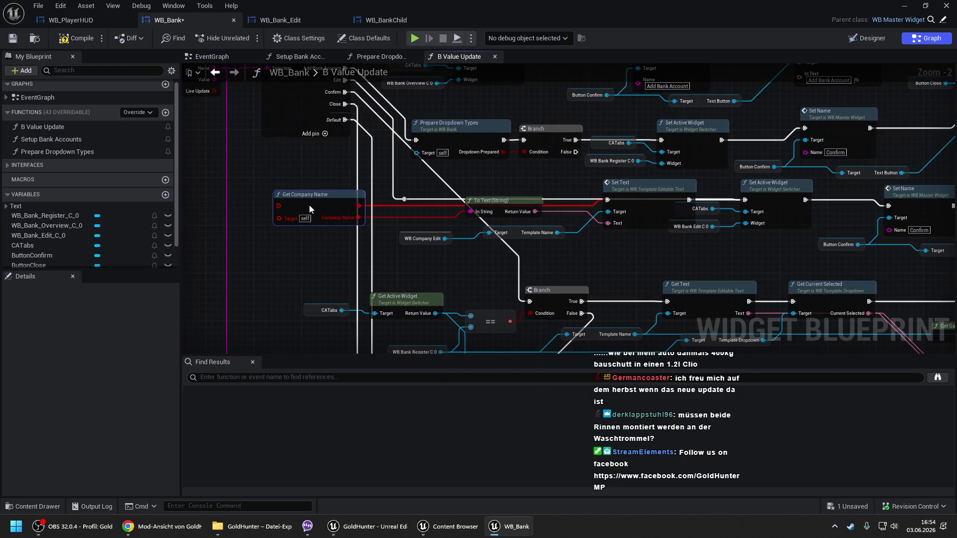
key("Delete")
mouse_move(518, 201)
left_mouse_down()
mouse_move(530, 206)
mouse_move(504, 239)
left_mouse_up()
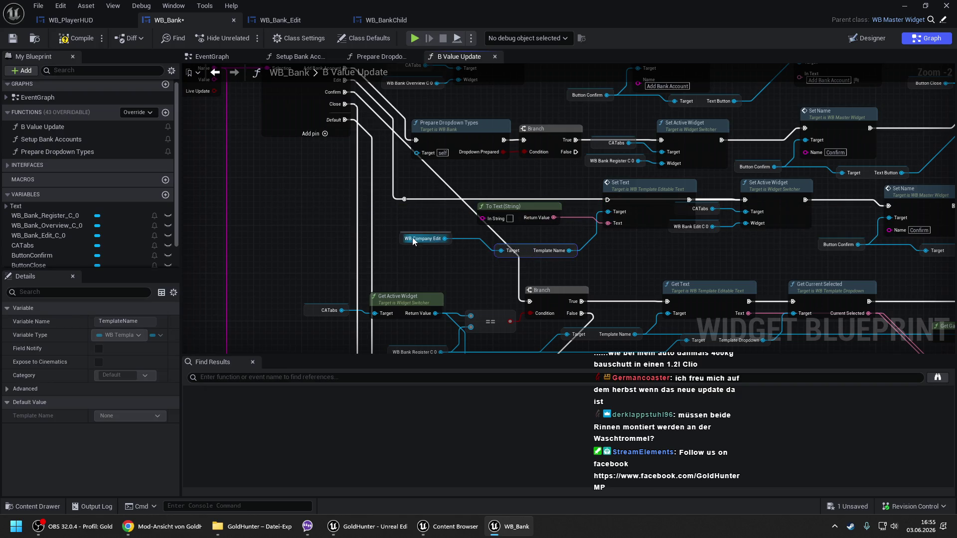
mouse_move(401, 238)
left_mouse_down()
mouse_move(435, 255)
mouse_move(433, 244)
left_mouse_up()
left_click(564, 267)
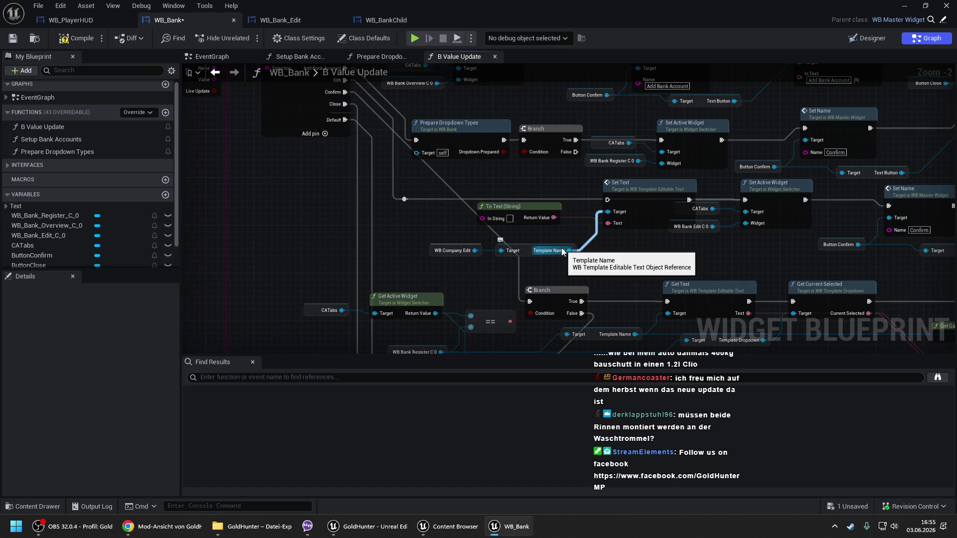
- Replace the old Template Name with one from a WB_Bank_Edit_C_0 getter, wired into Set Text
mouse_move(38, 235)
left_mouse_down()
mouse_move(423, 244)
mouse_move(518, 267)
left_mouse_up()
type("get template")
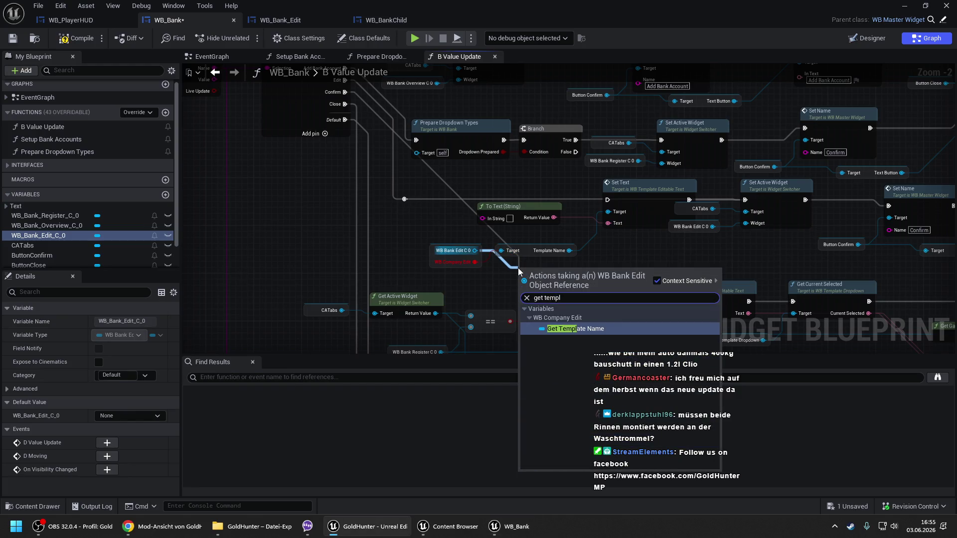
key("Return")
mouse_move(593, 274)
left_mouse_down()
mouse_move(611, 212)
mouse_move(608, 222)
left_mouse_up()
left_click(548, 251)
key("Delete")
left_click_drag(551, 277, 532, 253)
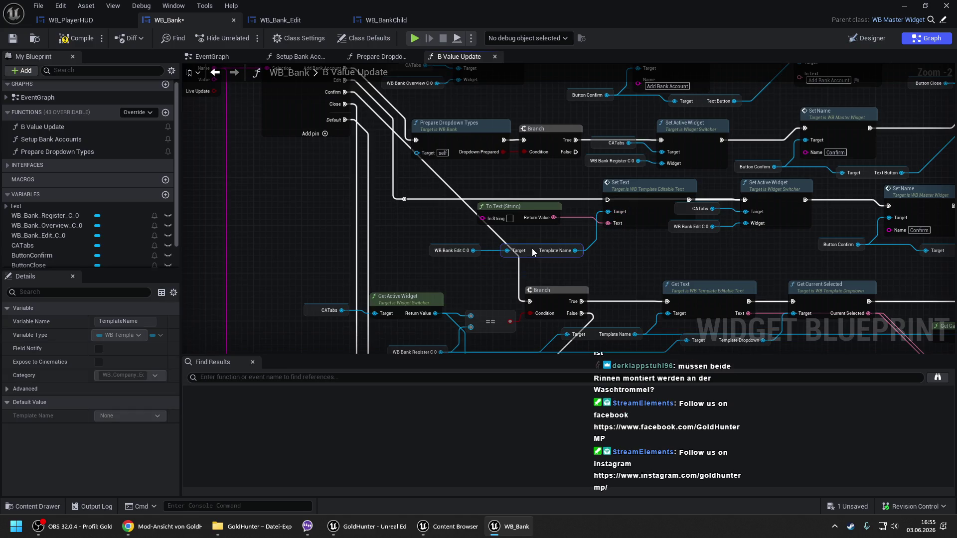
left_click_drag(607, 199, 404, 200)
left_click(671, 260)
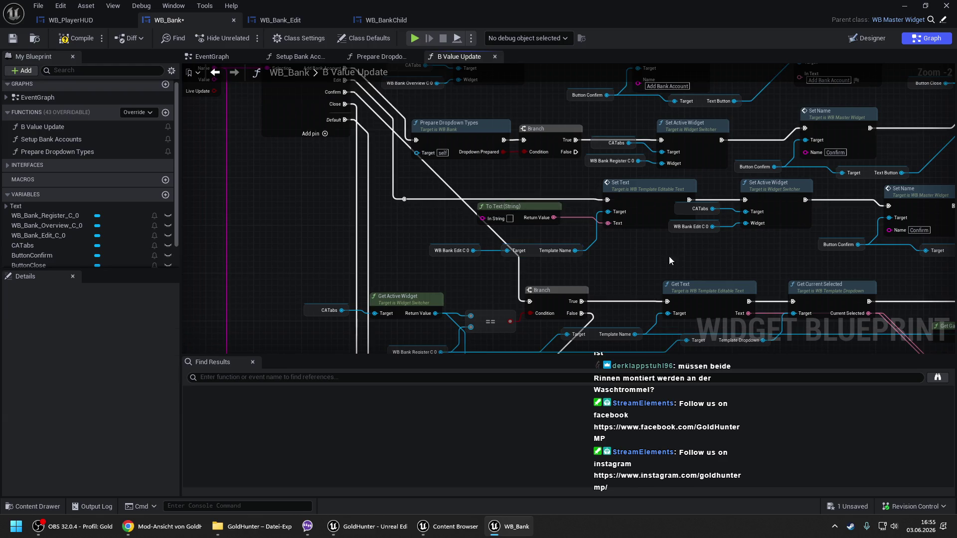
- Rearrange the Set Text and To Text nodes, then compile and save WB_Bank
mouse_move(718, 243)
left_mouse_down()
mouse_move(667, 205)
mouse_move(676, 267)
left_mouse_up()
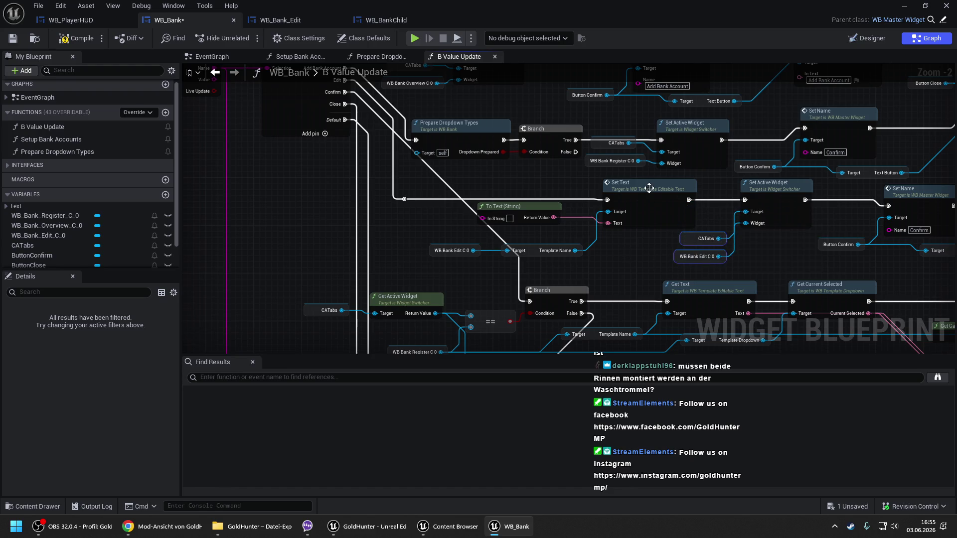
left_click_drag(648, 188, 668, 194)
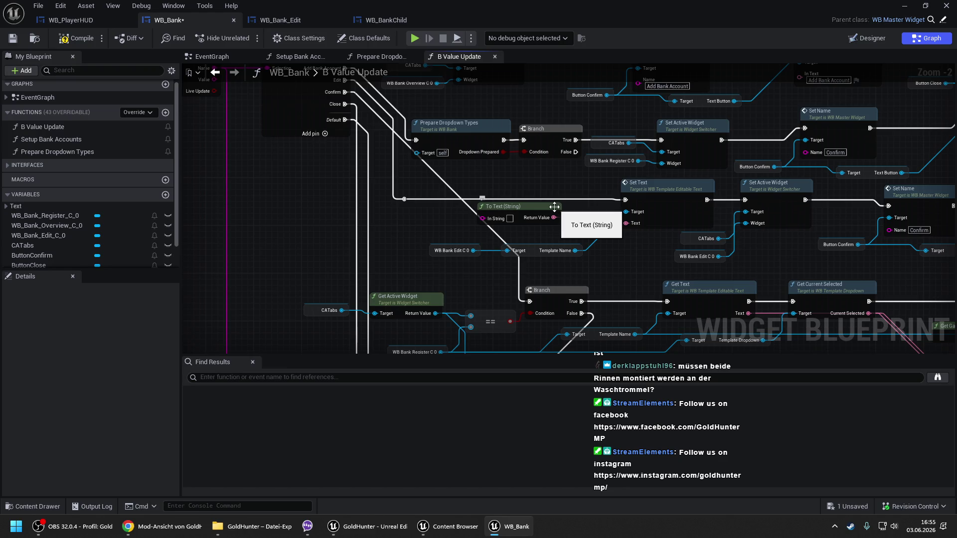
left_click_drag(554, 211, 595, 223)
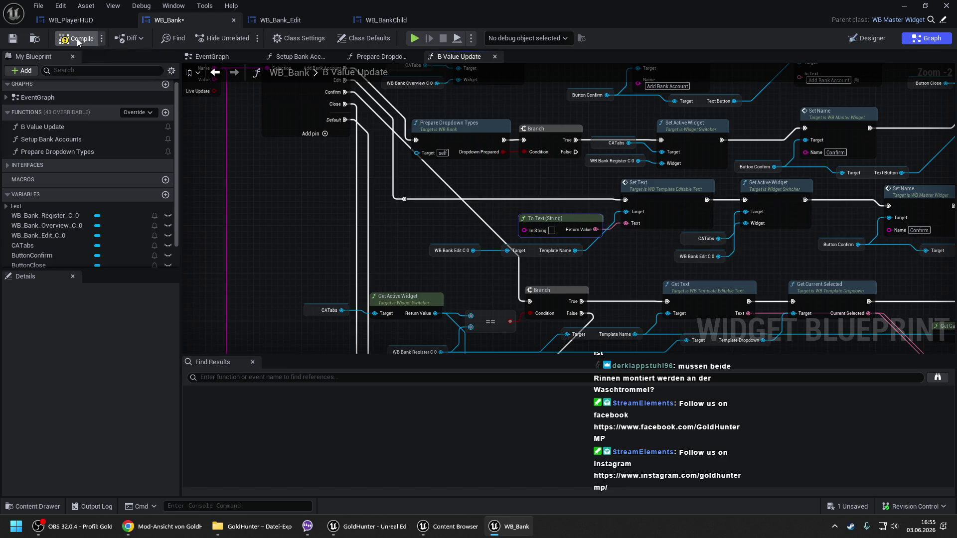
key("ctrl+s")
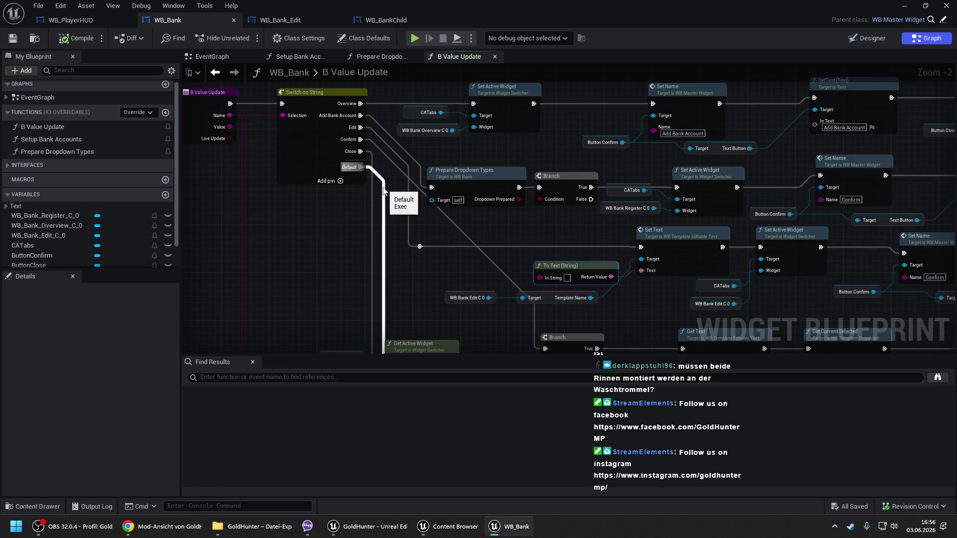
- Check Setup Bank Accounts, then in B Value Update delete and re-paste the Edit node chain
left_click(298, 58)
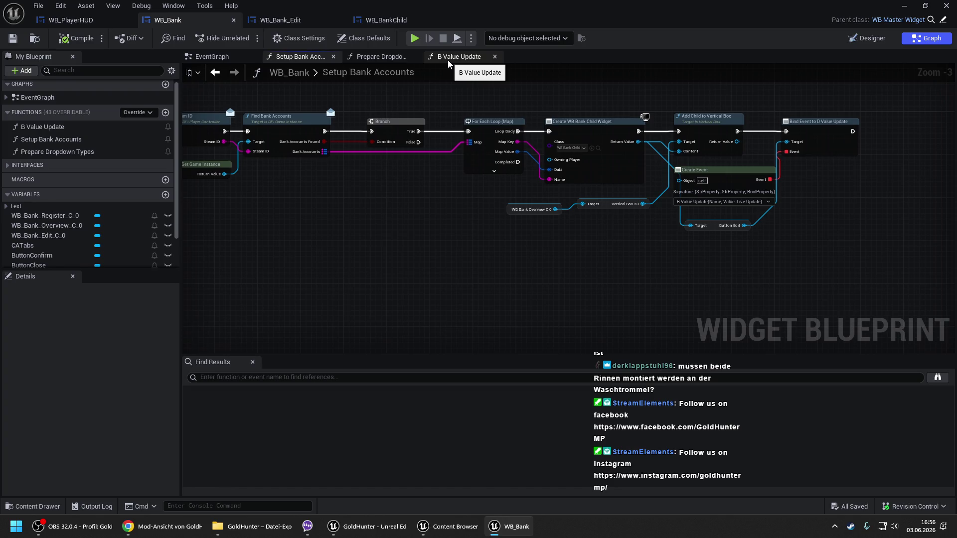
left_click(448, 61)
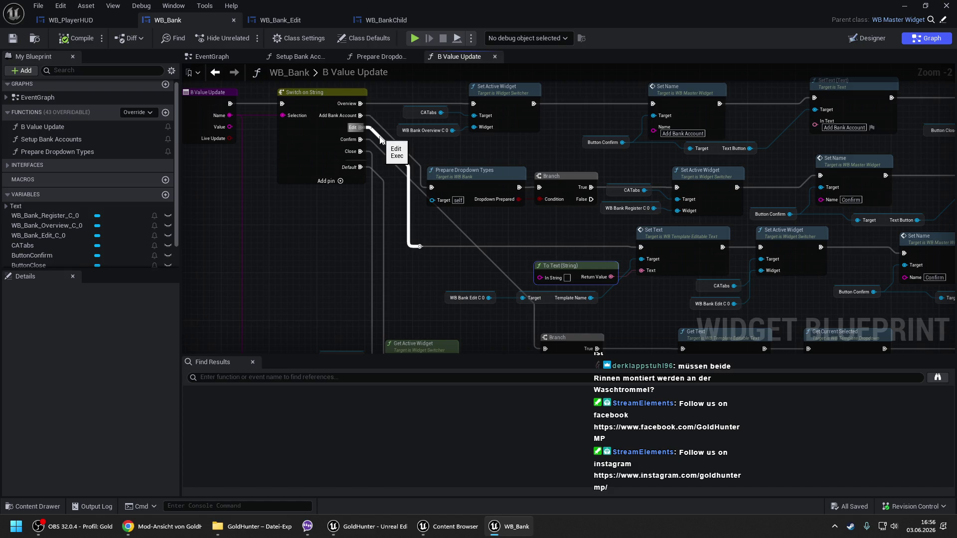
scroll(302, 149, "down", 2)
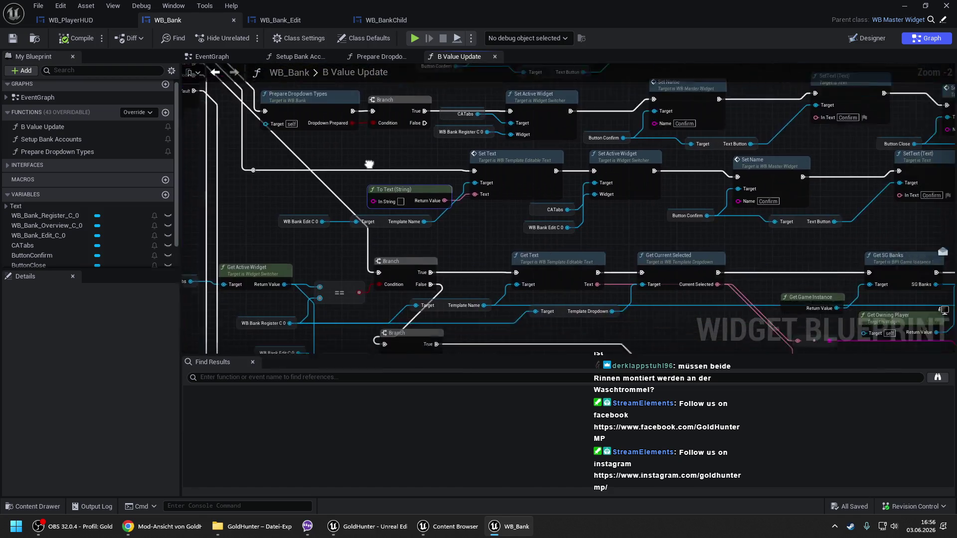
mouse_move(275, 146)
left_mouse_down()
mouse_move(478, 194)
mouse_move(700, 206)
mouse_move(899, 201)
left_mouse_up()
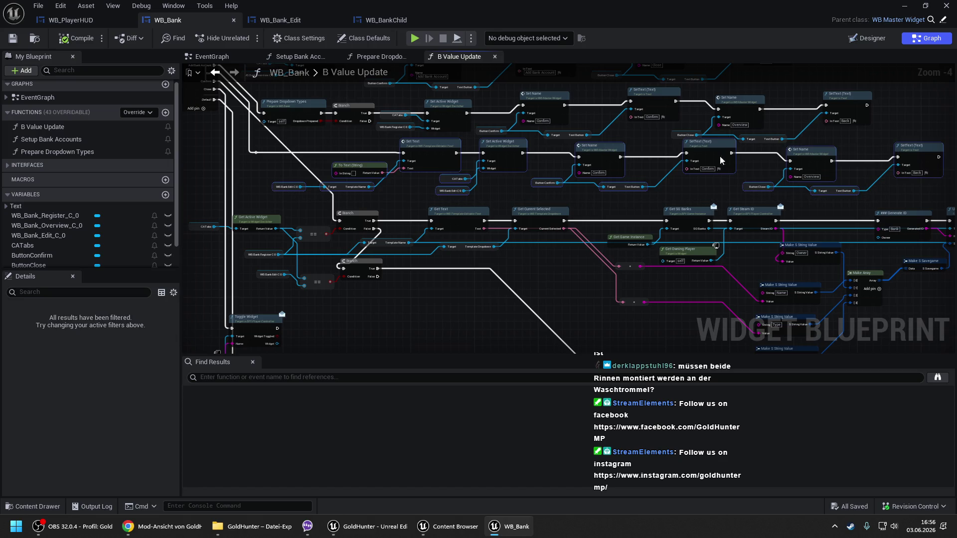
key("Delete")
mouse_move(266, 150)
left_mouse_down()
mouse_move(246, 175)
mouse_move(378, 163)
mouse_move(385, 190)
mouse_move(415, 145)
mouse_move(320, 152)
mouse_move(311, 135)
mouse_move(357, 132)
mouse_move(398, 201)
left_mouse_up()
key("ctrl+v")
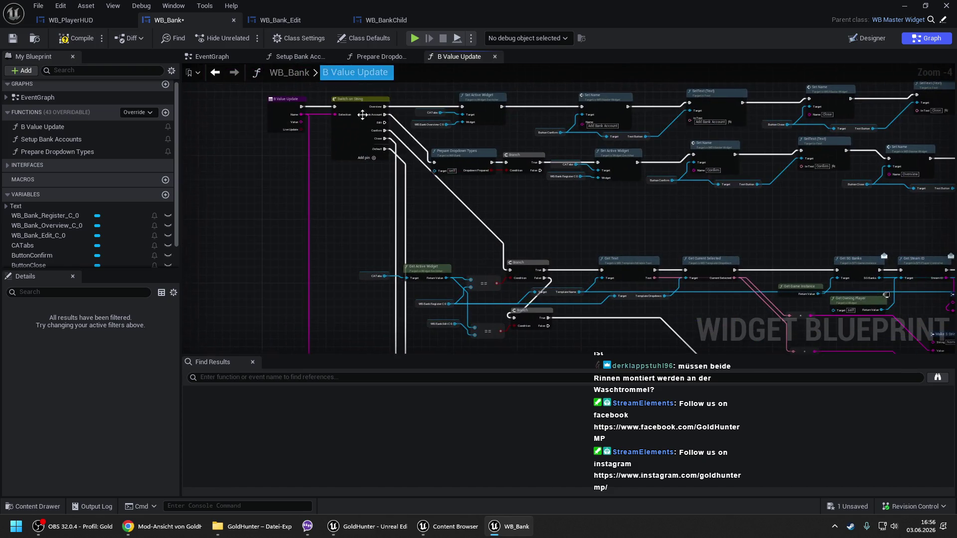
scroll(357, 98, "up", 3)
- Remove the Edit case from the Switch on String node and bring the Branch chain into view
left_click(358, 101)
left_click(148, 364)
left_click(160, 391)
scroll(363, 195, "down", 2)
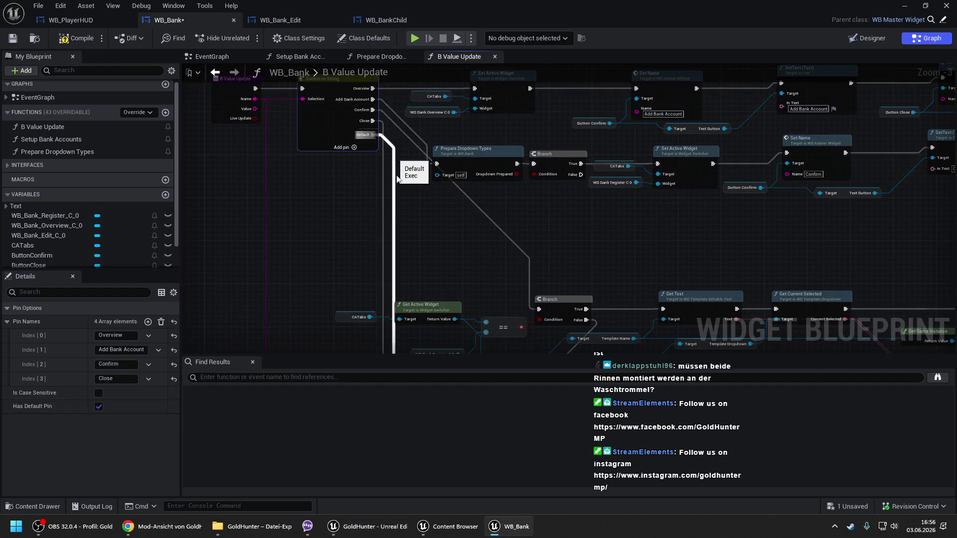
mouse_move(394, 159)
left_mouse_down()
mouse_move(428, 204)
mouse_move(456, 182)
mouse_move(449, 194)
left_mouse_up()
left_click(441, 184)
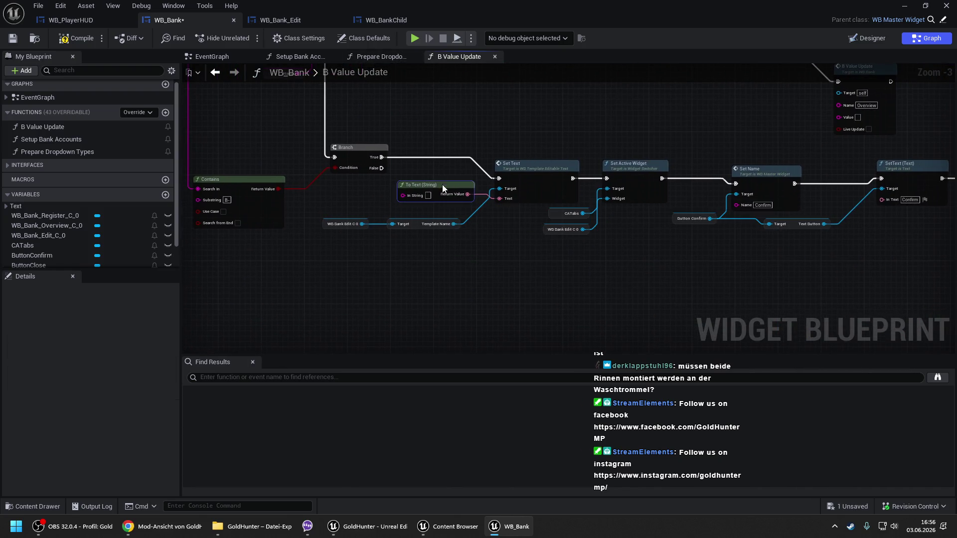
- Feed a Get Value node into To Text's In String, compile WB_Bank, and go to WB_Bank_Edit
left_click_drag(435, 161, 312, 198)
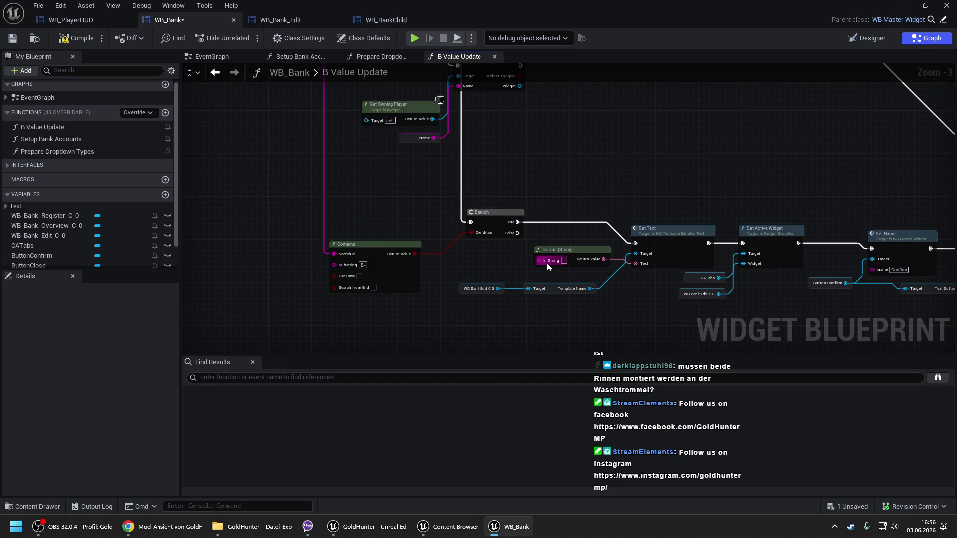
left_click_drag(542, 261, 463, 265)
type("get value")
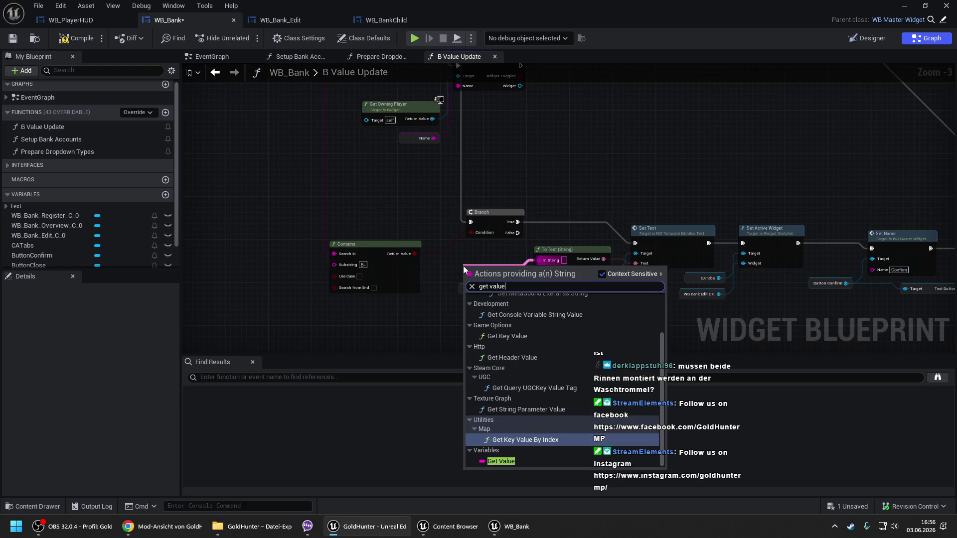
key("Down")
key("Return")
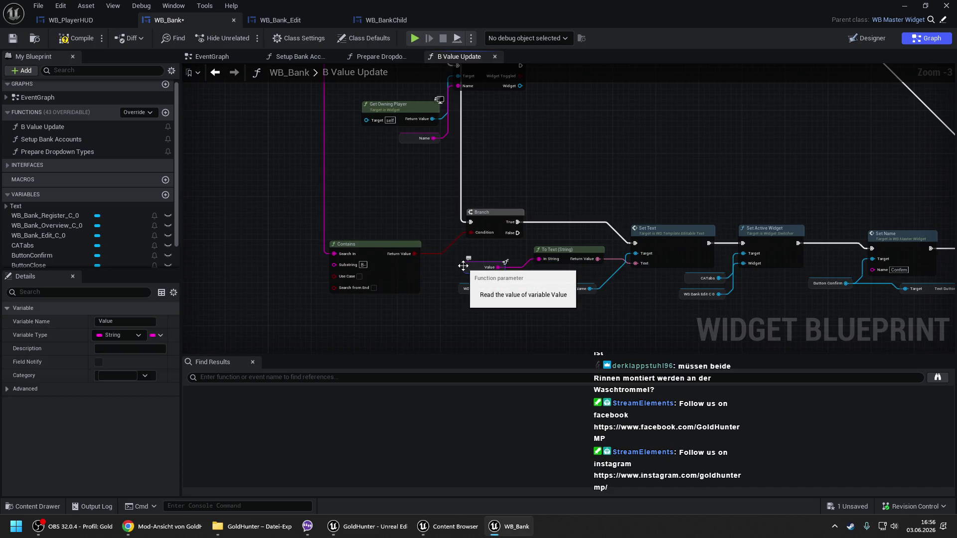
left_click(534, 181)
left_click(76, 38)
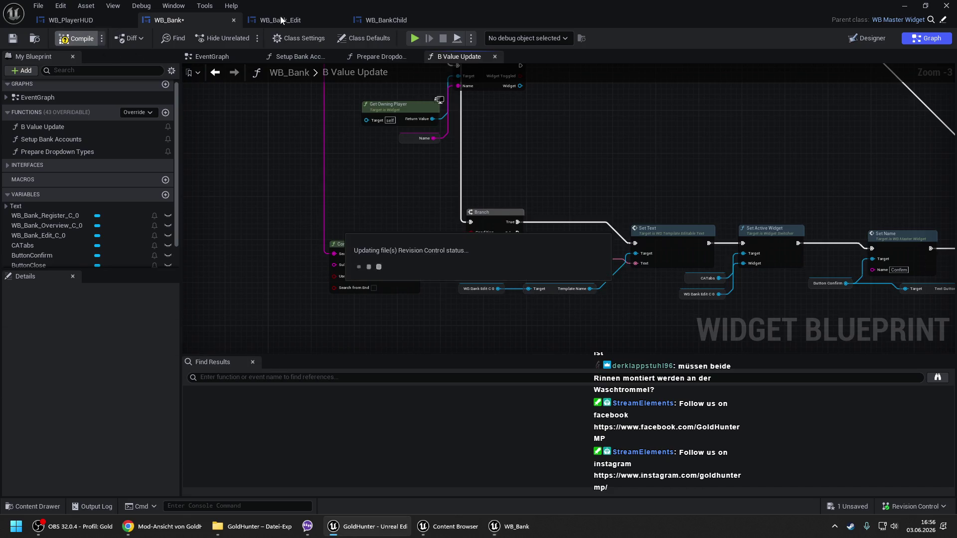
left_click(301, 18)
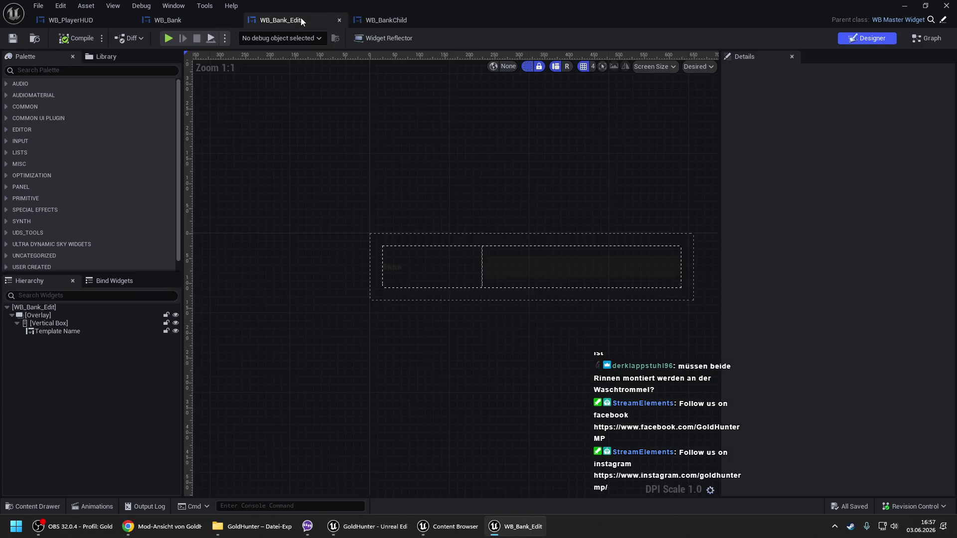
- Review the WB_BankChild, WB_Bank_Edit and WB_Bank Setup Bank Accounts graphs
left_click(425, 24)
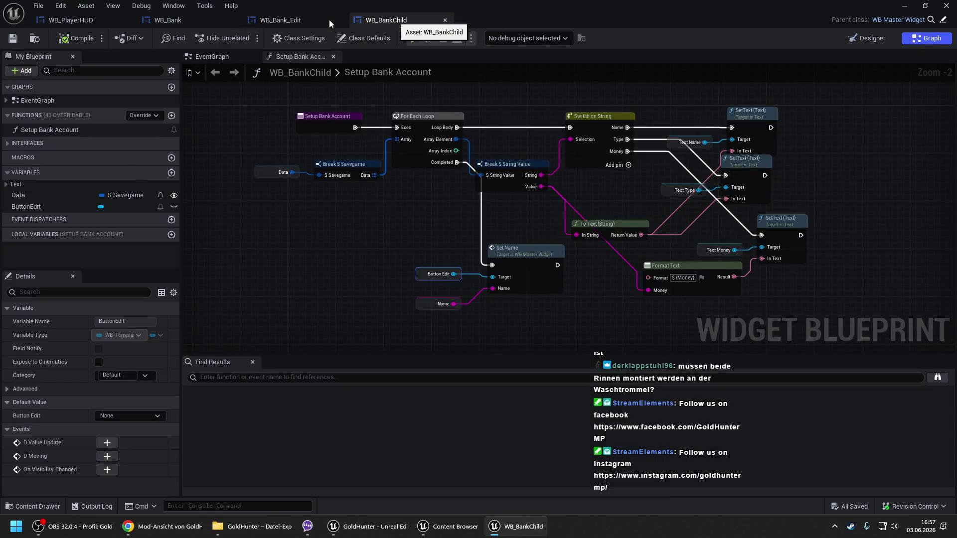
left_click(299, 19)
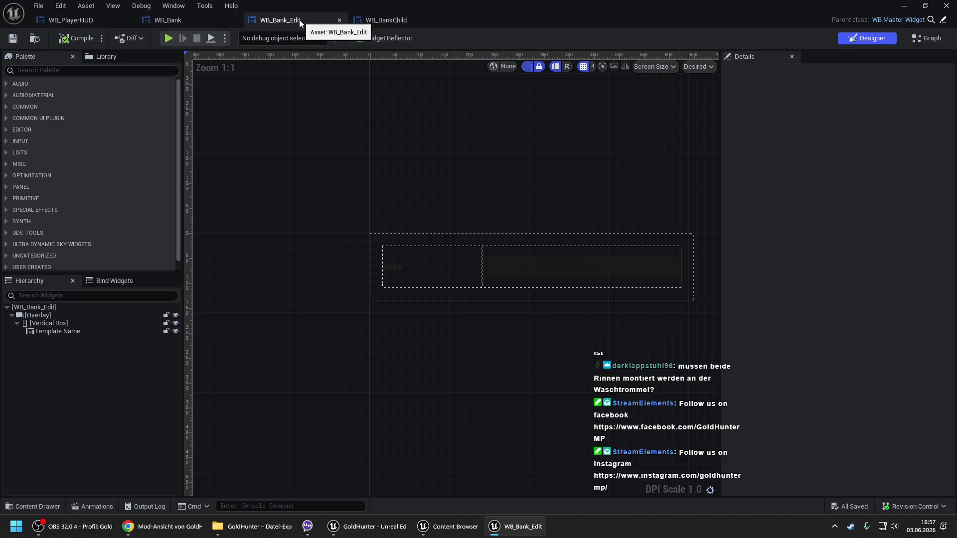
left_click(169, 24)
scroll(378, 151, "down", 5)
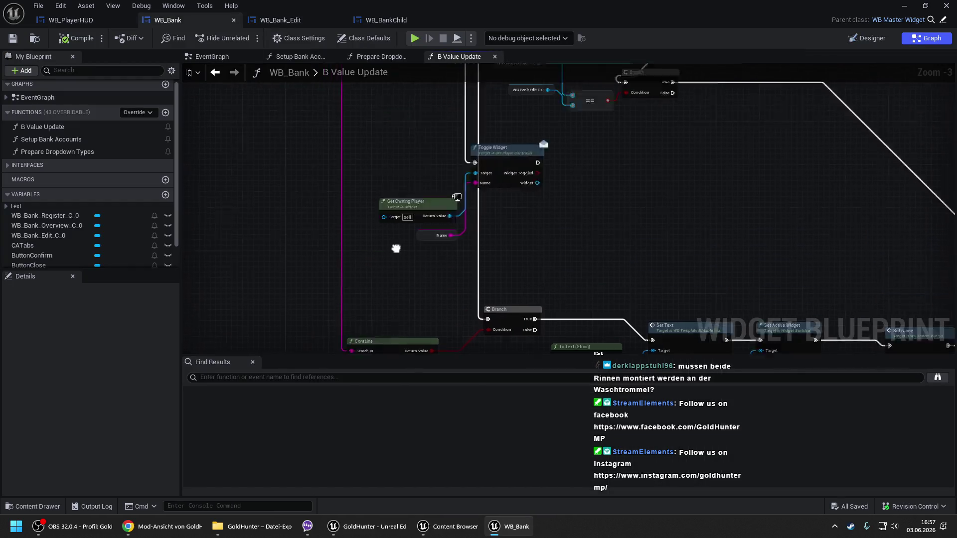
scroll(393, 197, "up", 4)
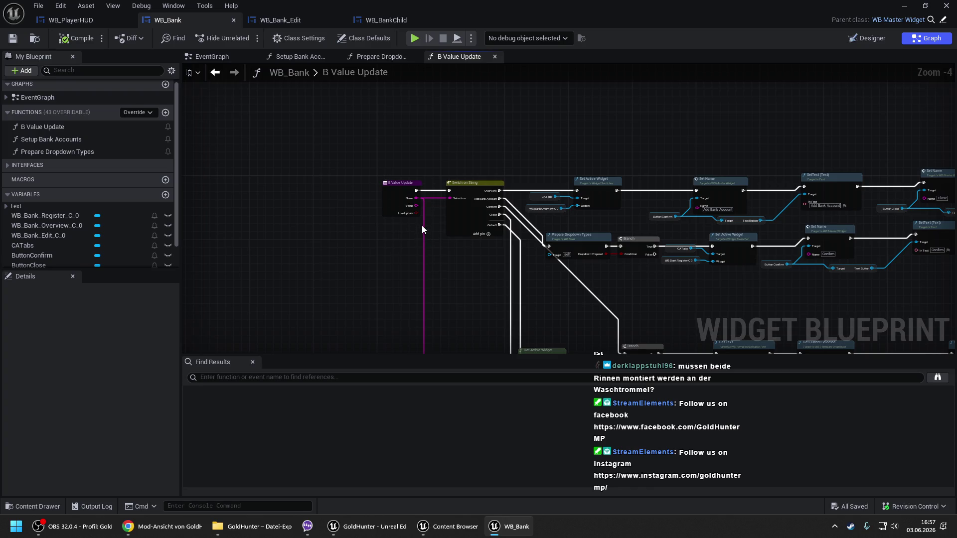
left_click(303, 57)
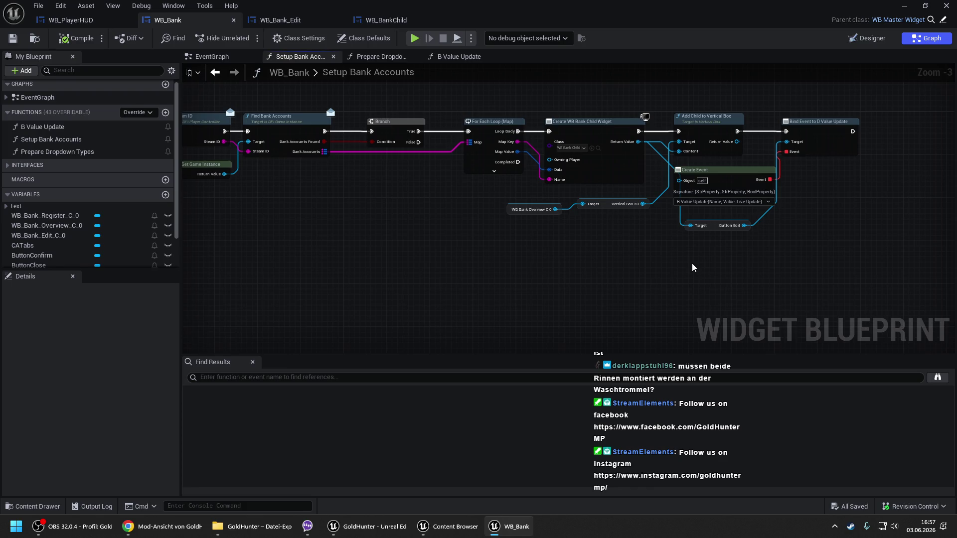
- Inspect WB_TemplateButton's EventGraph Call D Value Update nodes, close it, and return to WB_BankChild
left_click(408, 19)
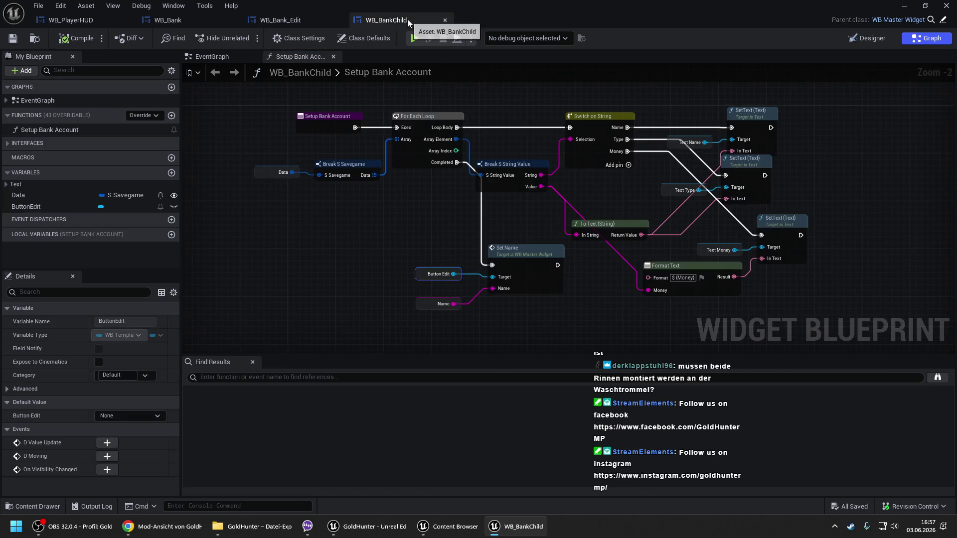
left_click(875, 38)
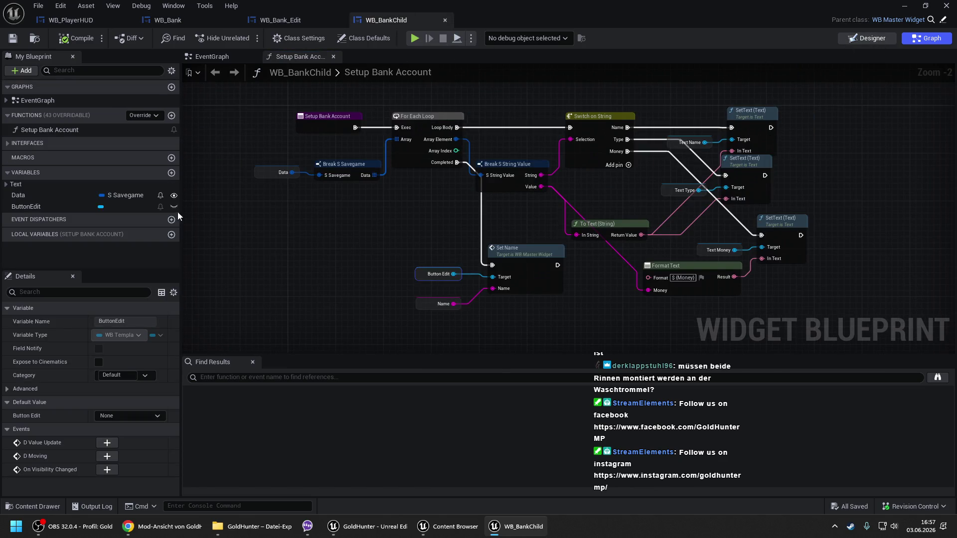
left_click(929, 72)
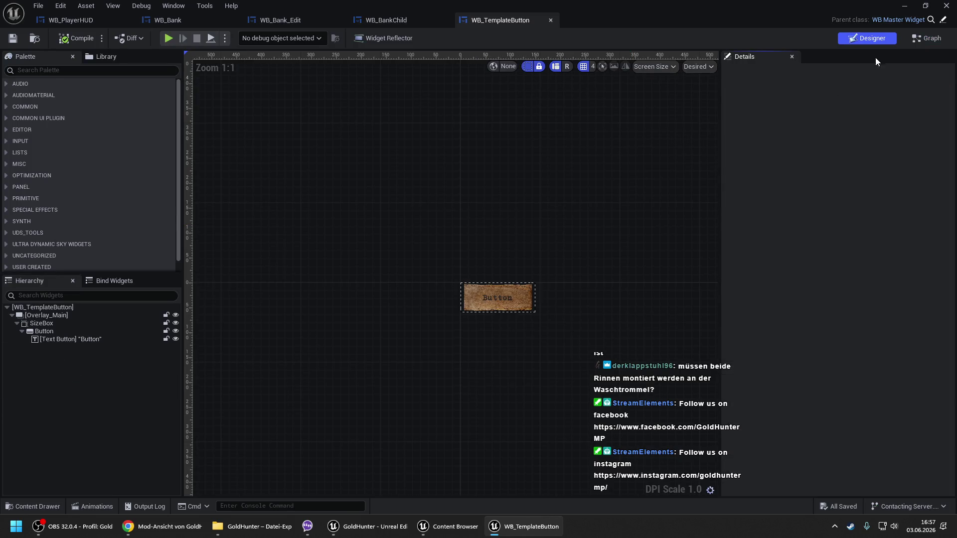
key("ctrl+shift+g")
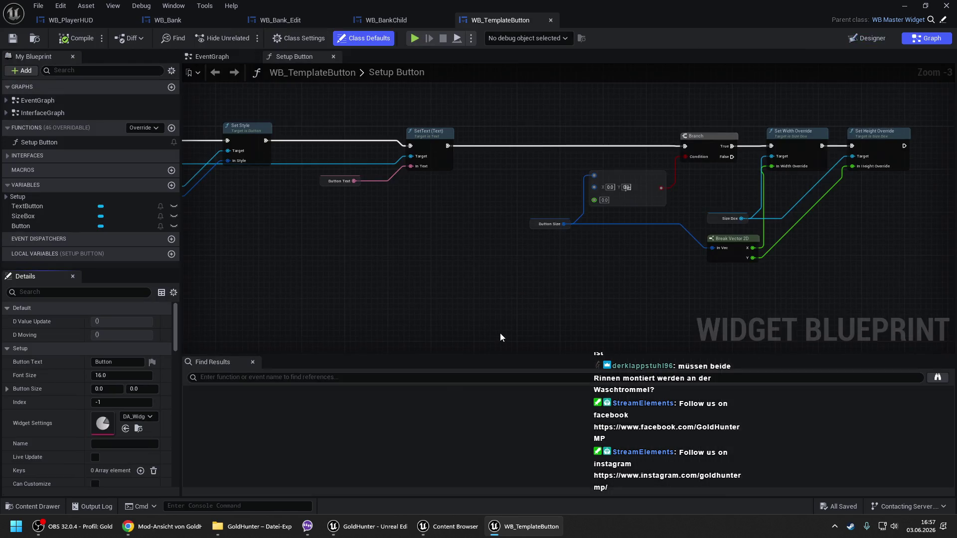
scroll(630, 180, "down", 5)
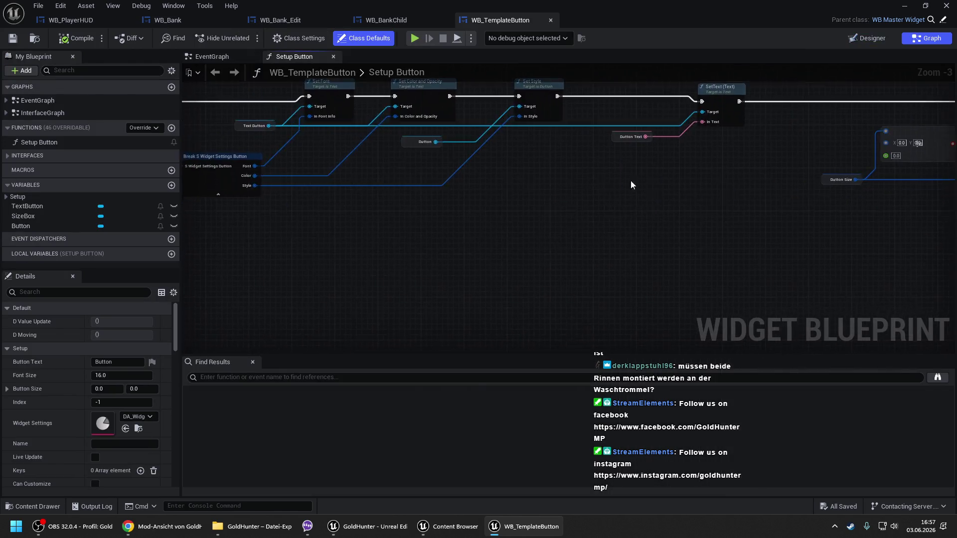
left_click(212, 57)
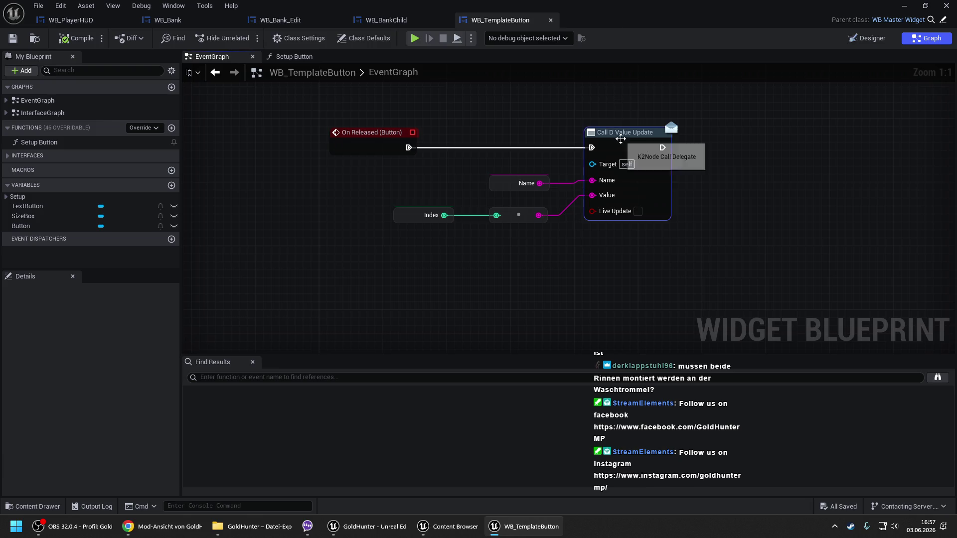
left_click_drag(519, 138, 613, 189)
left_click(550, 20)
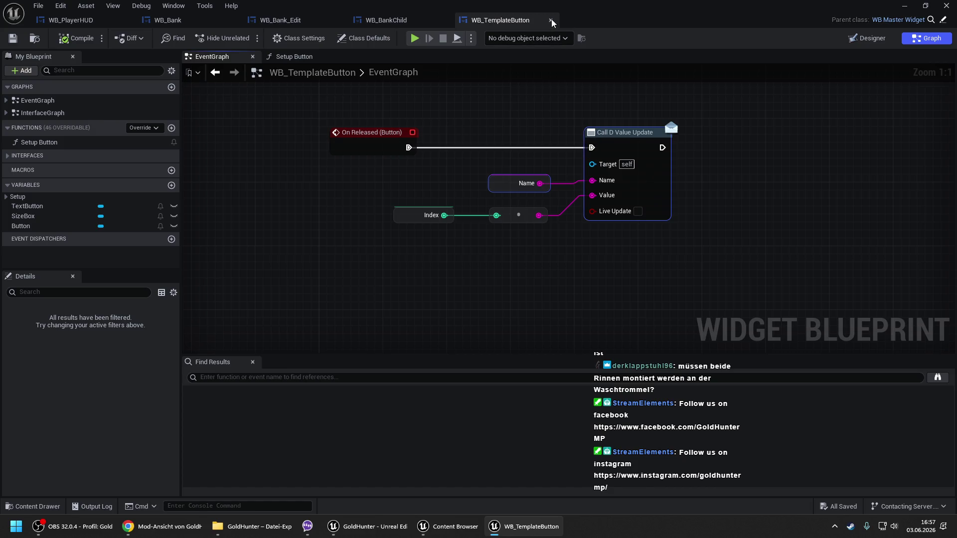
left_click(396, 19)
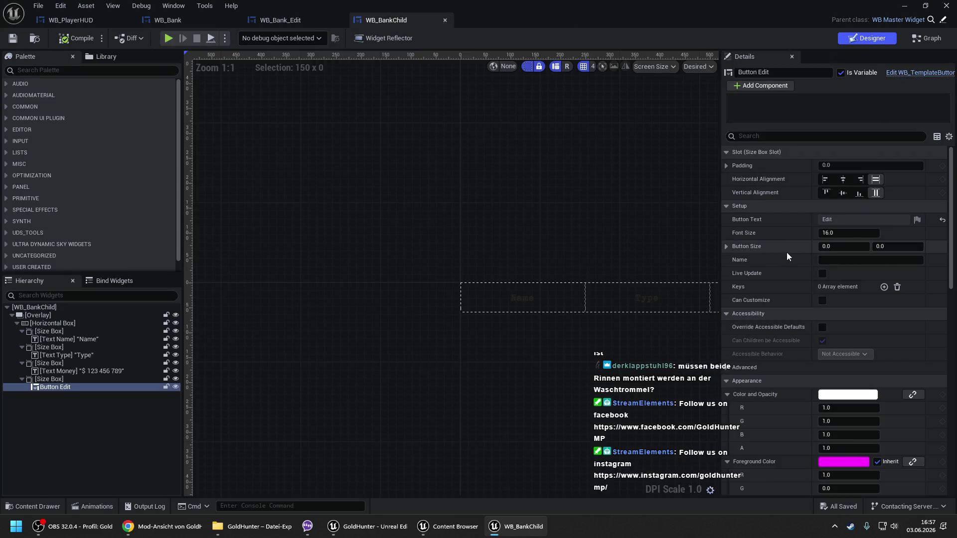
- Wire the Button Edit D Value Update event to a Call D Value Update node, then delete them
scroll(851, 453, "down", 10)
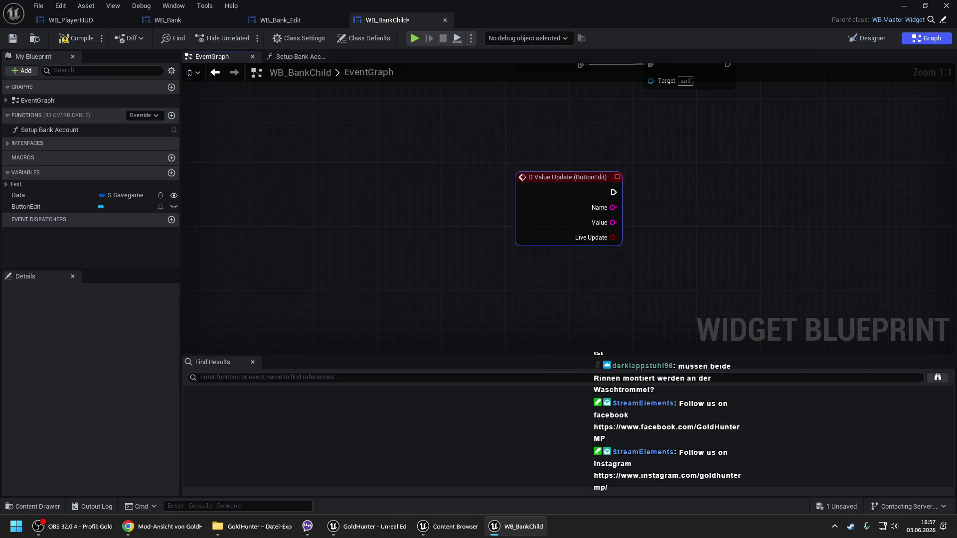
mouse_move(565, 155)
left_mouse_down()
mouse_move(605, 100)
mouse_move(613, 107)
mouse_move(446, 115)
left_mouse_up()
left_click(641, 97)
left_click_drag(641, 97, 640, 105)
left_click(743, 139)
key("Home")
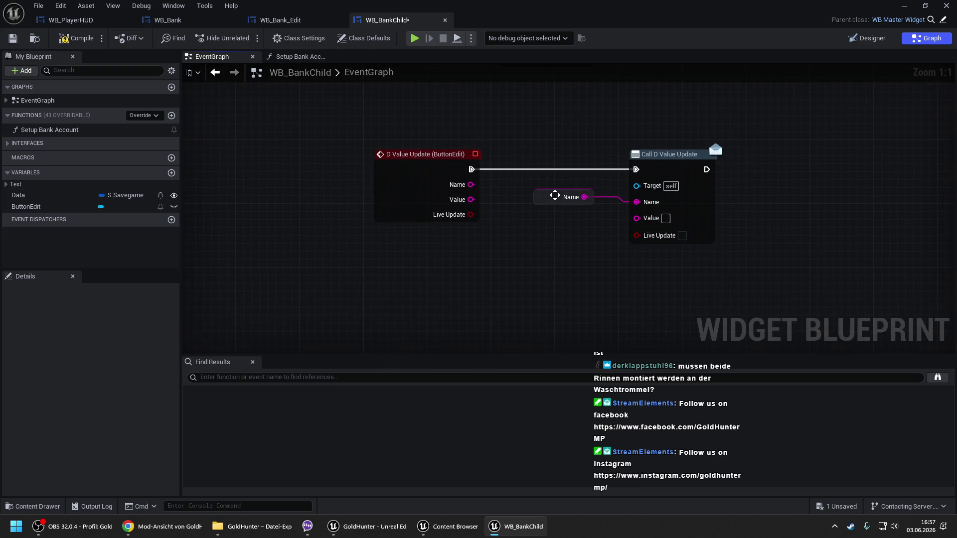
left_click_drag(529, 150, 755, 273)
left_click(739, 265)
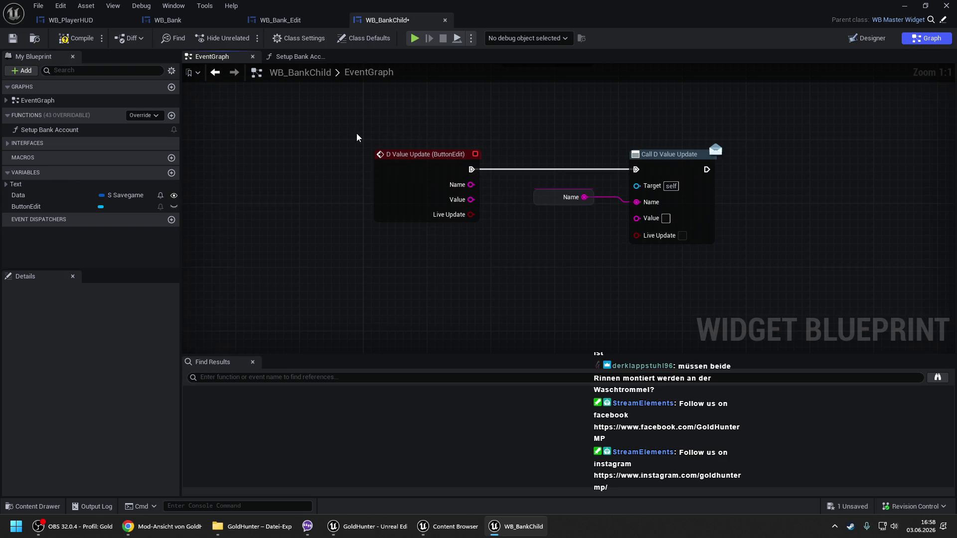
mouse_move(361, 133)
left_mouse_down()
mouse_move(718, 247)
mouse_move(735, 261)
left_mouse_up()
key("Delete")
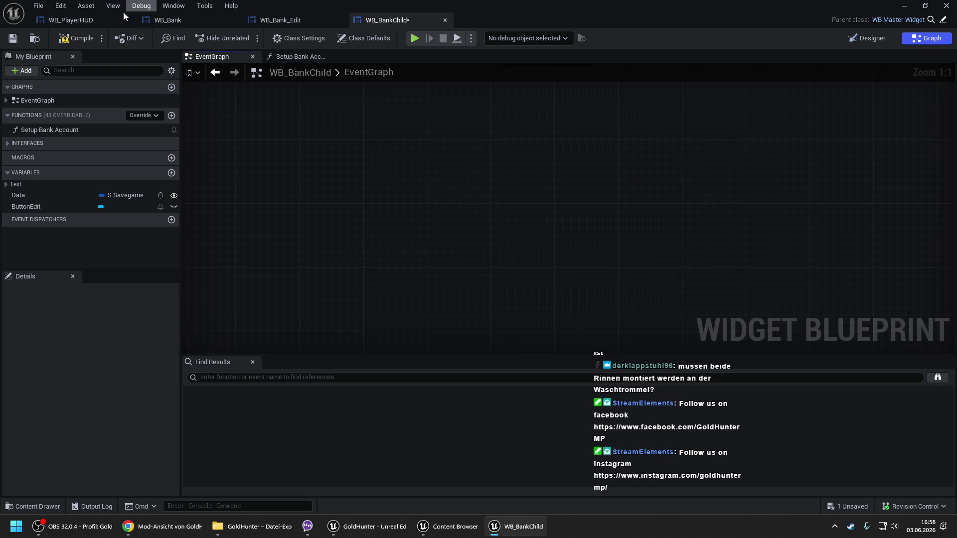
- Save WB_BankChild and view WB_Bank's Setup Bank Accounts bindings
key("ctrl+s")
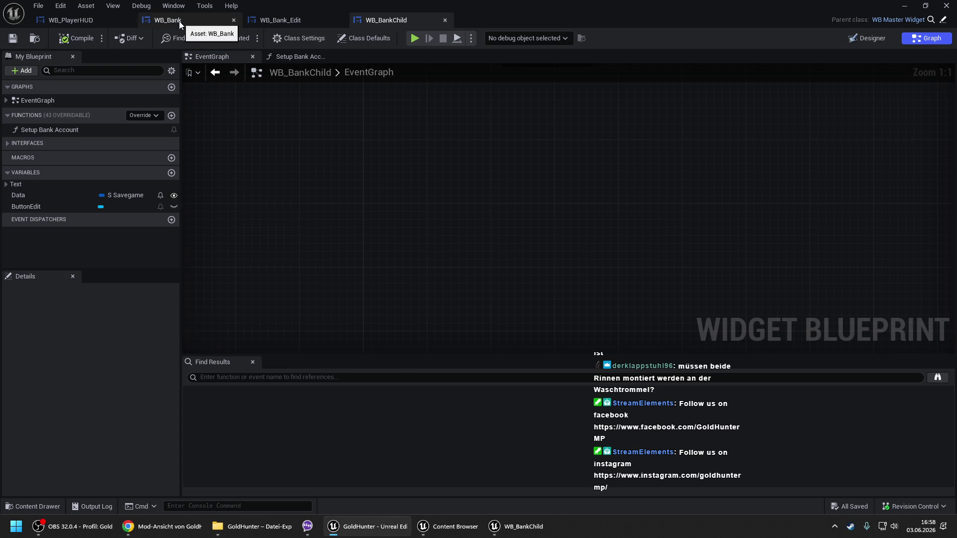
left_click(178, 21)
left_click_drag(456, 167, 384, 177)
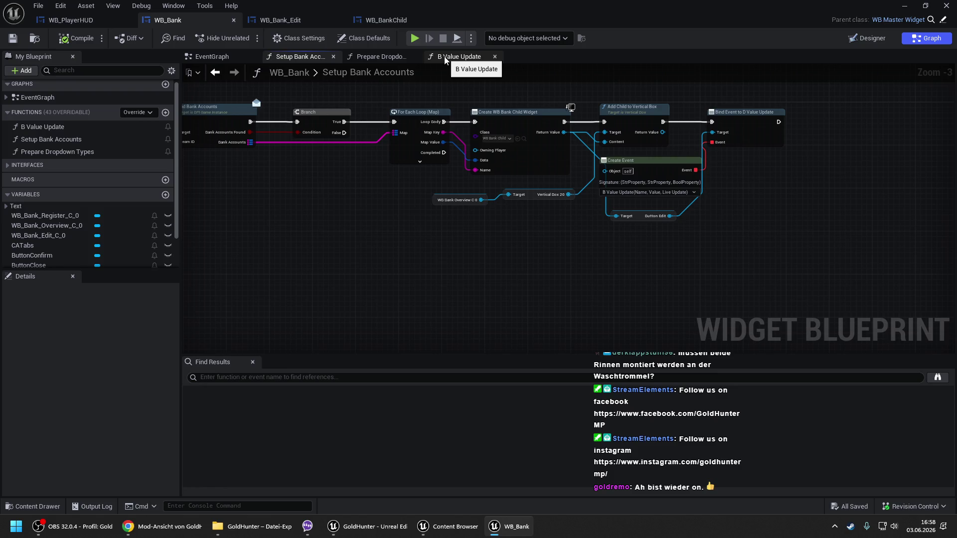
- Briefly check the browser chat and streaming software, then come back to Unreal
left_click(161, 528)
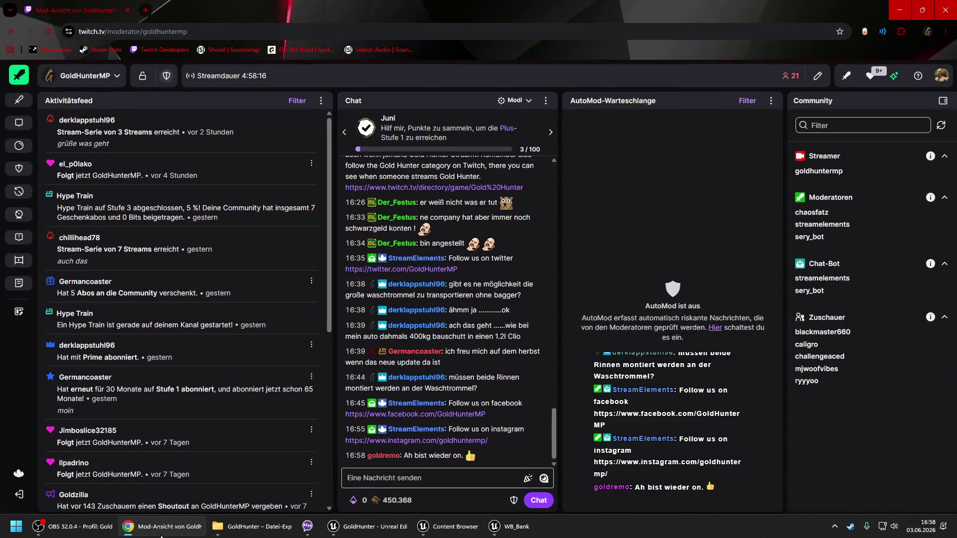
left_click(161, 528)
left_click(93, 528)
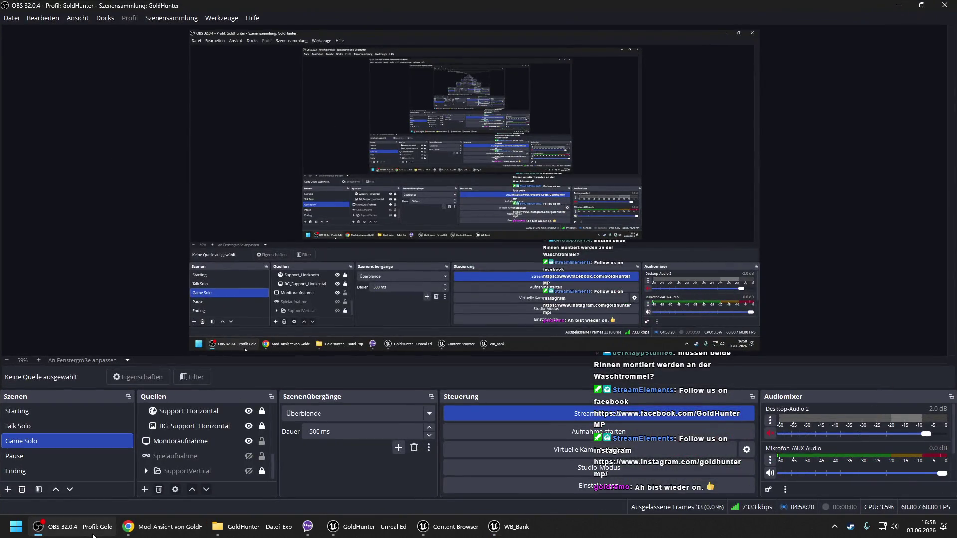
left_click(93, 535)
scroll(346, 215, "up", 2)
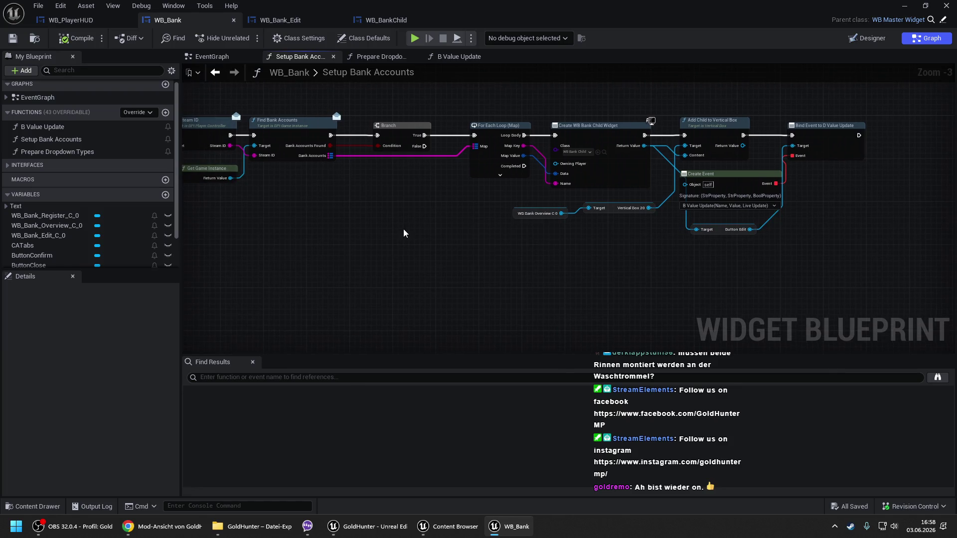
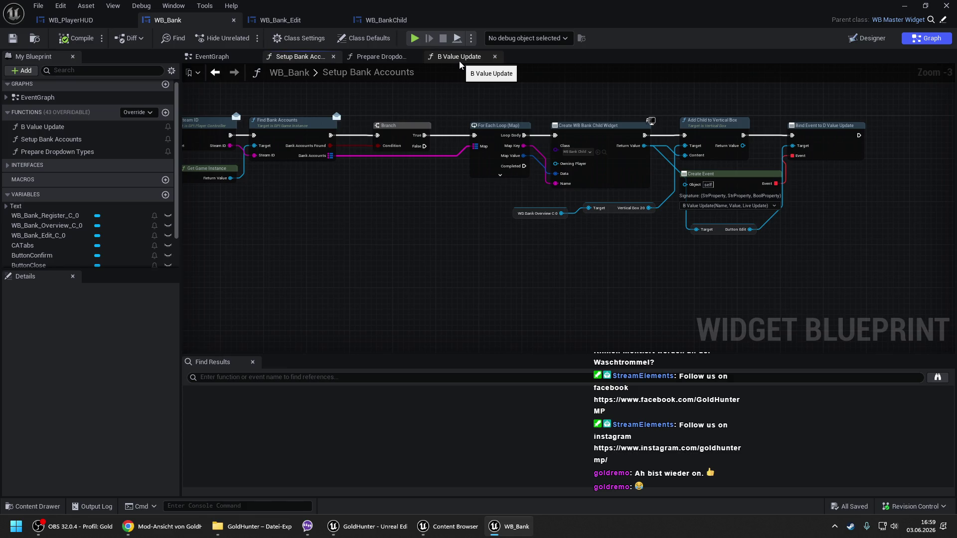
- Review WB_Bank's B Value Update function graph, then bring up the WB_Bank_Edit widget blueprint
left_click(459, 61)
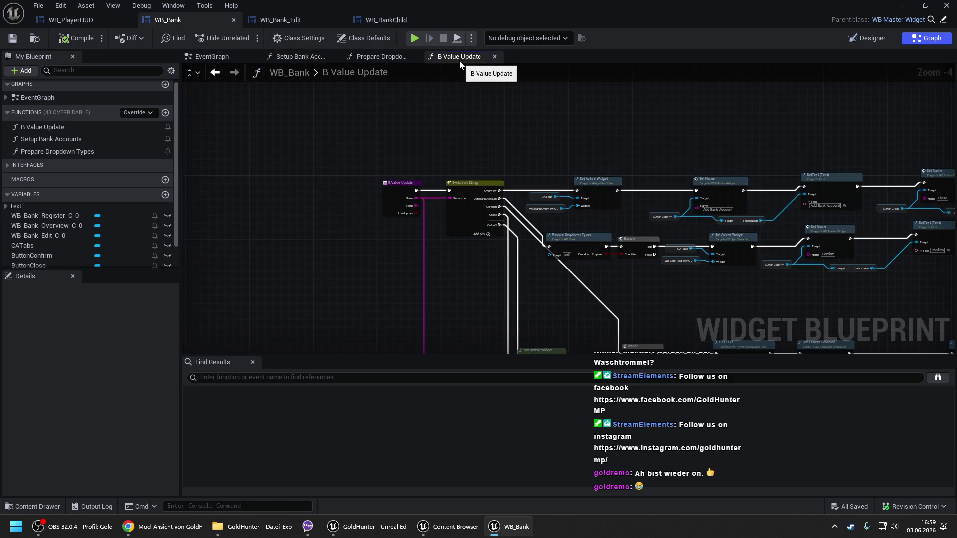
mouse_move(492, 274)
left_mouse_down()
mouse_move(443, 199)
mouse_move(456, 70)
mouse_move(516, 106)
mouse_move(424, 162)
left_mouse_up()
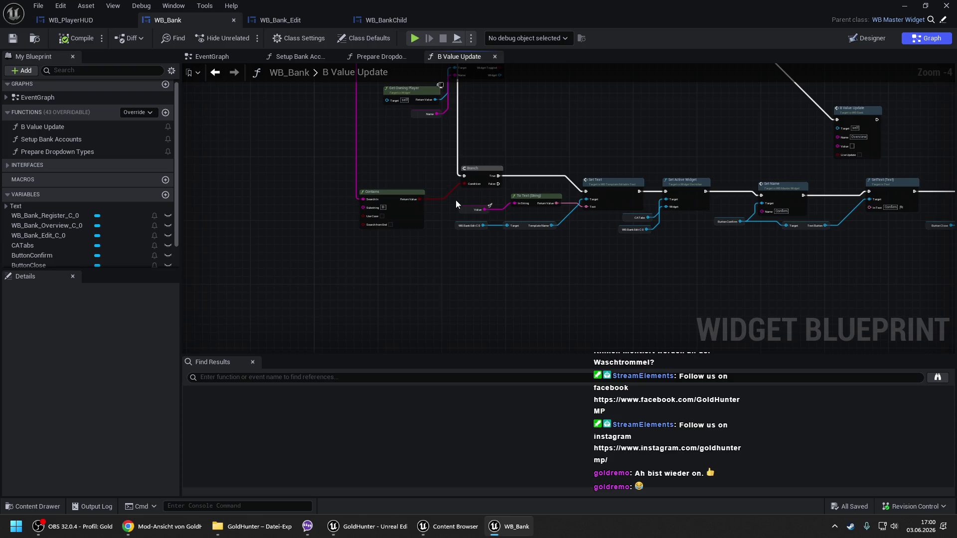
mouse_move(430, 144)
left_mouse_down()
mouse_move(450, 228)
mouse_move(454, 325)
left_mouse_up()
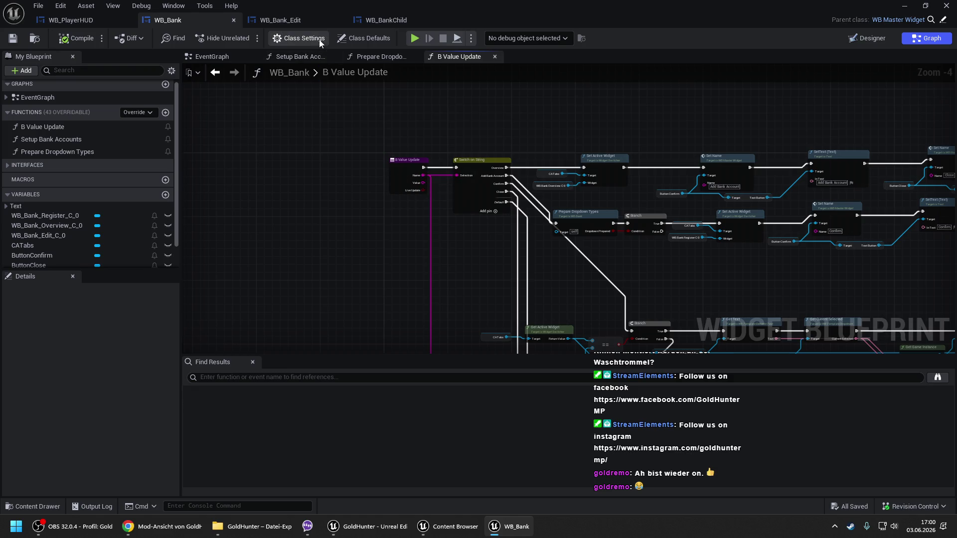
left_click(305, 22)
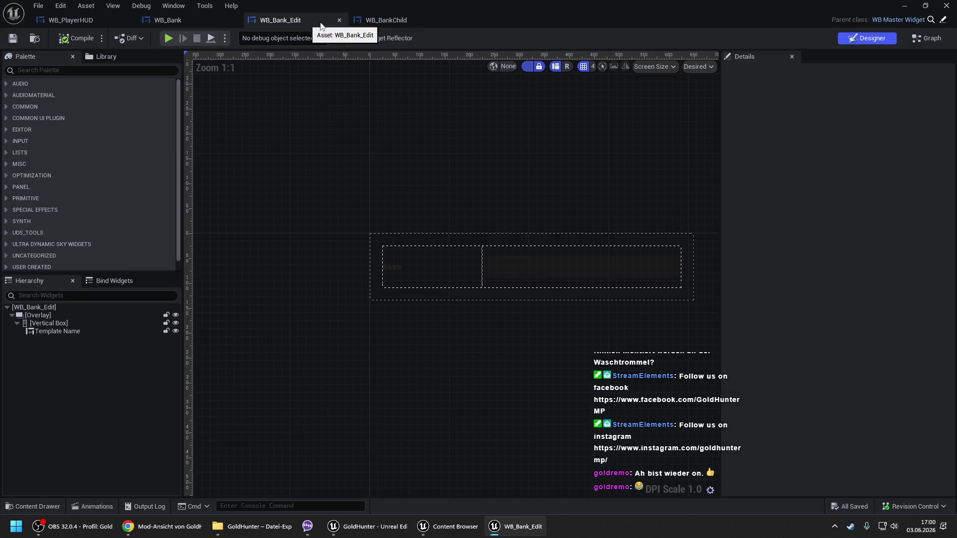
- In WB_BankChild, inspect Button Edit's Details down to its Events section
left_click(372, 21)
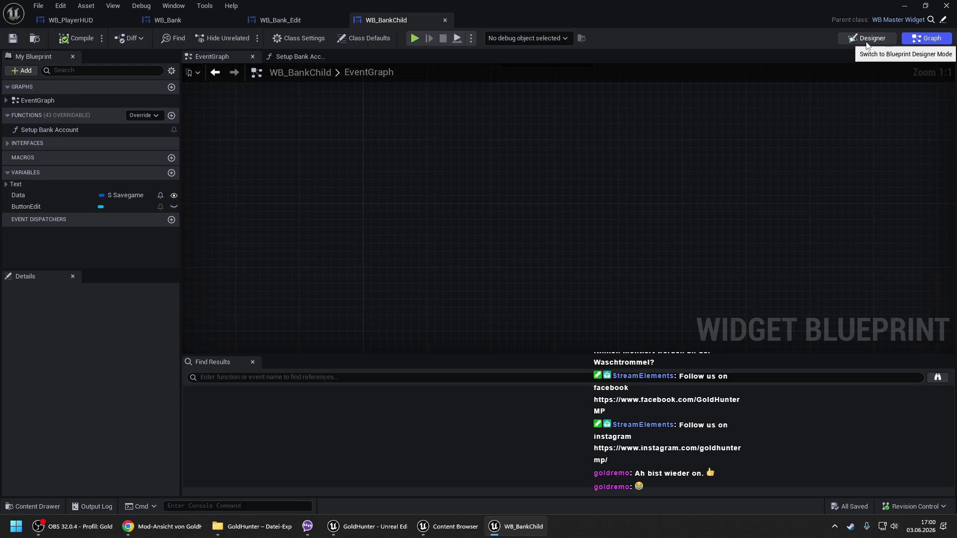
scroll(504, 264, "down", 3)
scroll(564, 255, "up", 2)
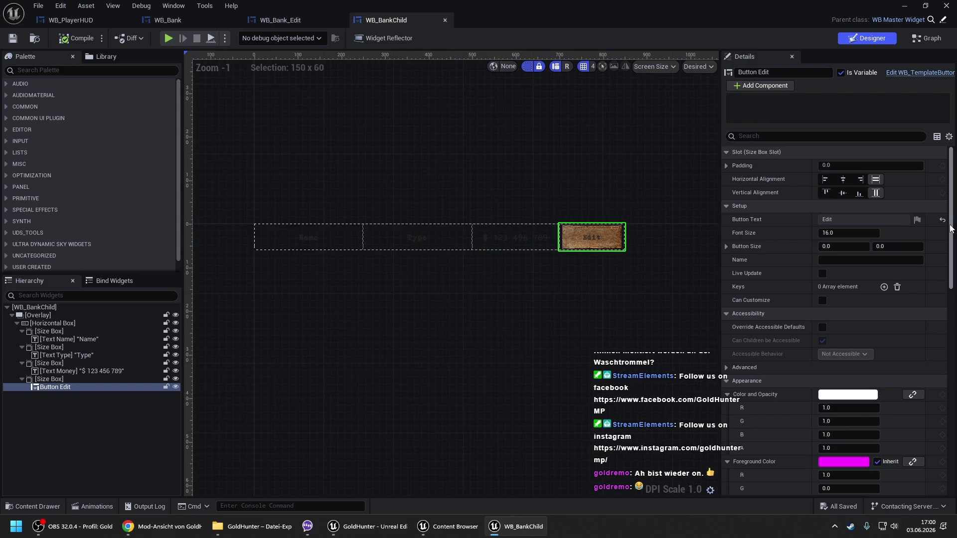
left_click_drag(951, 229, 943, 455)
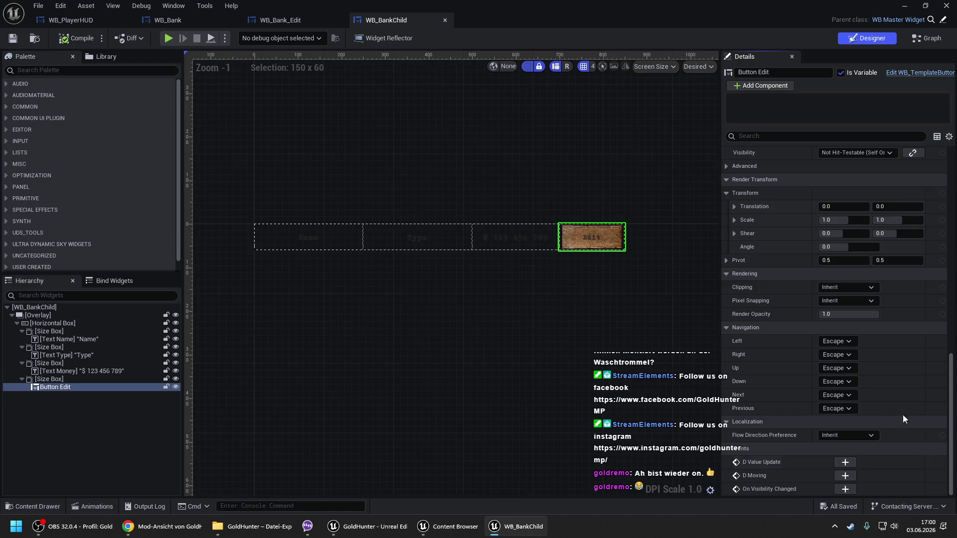
scroll(902, 414, "up", 10)
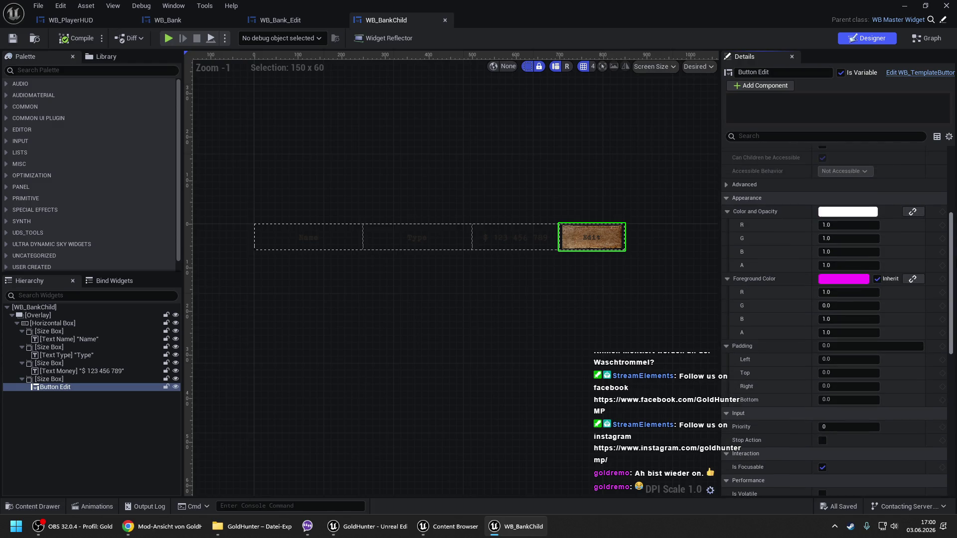
scroll(943, 192, "up", 8)
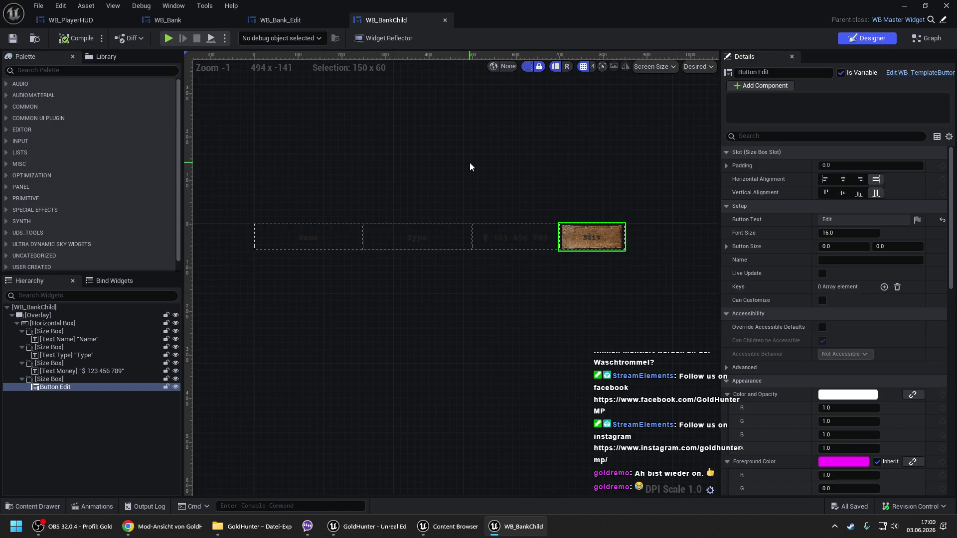
- Return to WB_Bank's B Value Update graph via the blueprint tabs
left_click(76, 24)
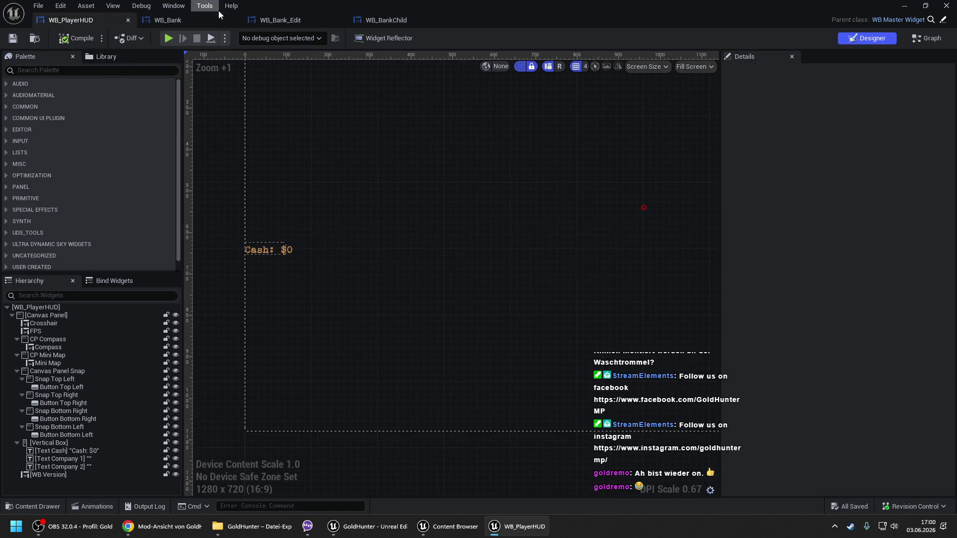
left_click(208, 17)
left_click(396, 20)
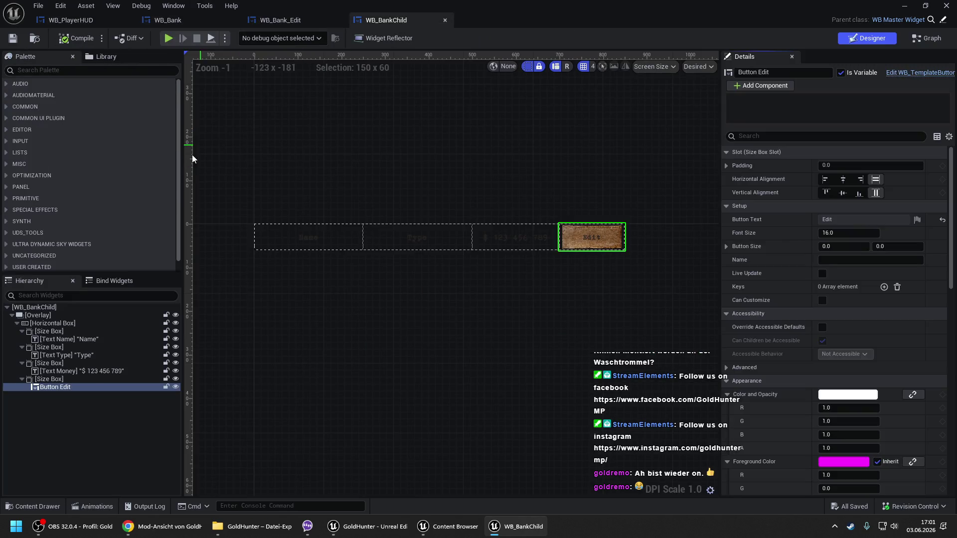
left_click(201, 18)
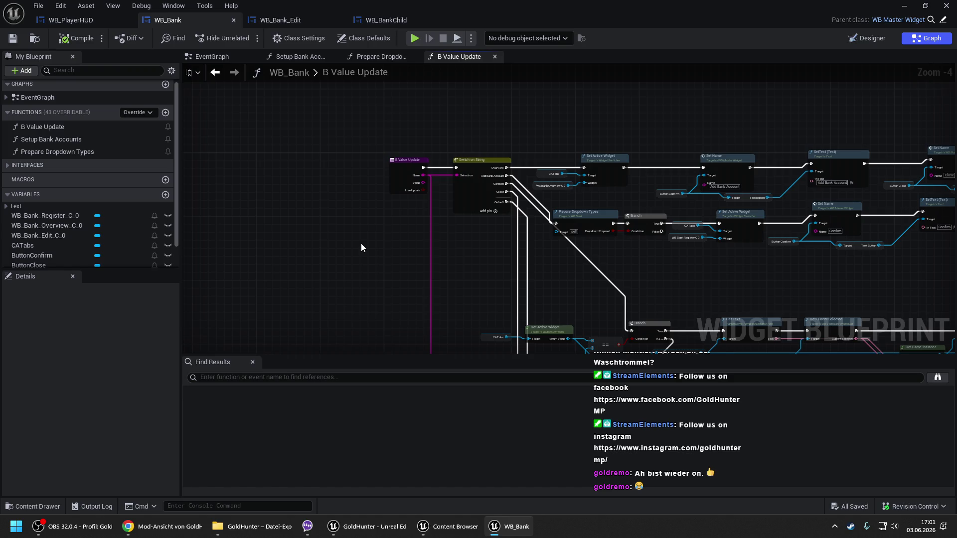
- Look over B Value Update's branches, then the Prepare Dropdown Types and Setup Bank Accounts graphs
left_click_drag(449, 258, 408, 195)
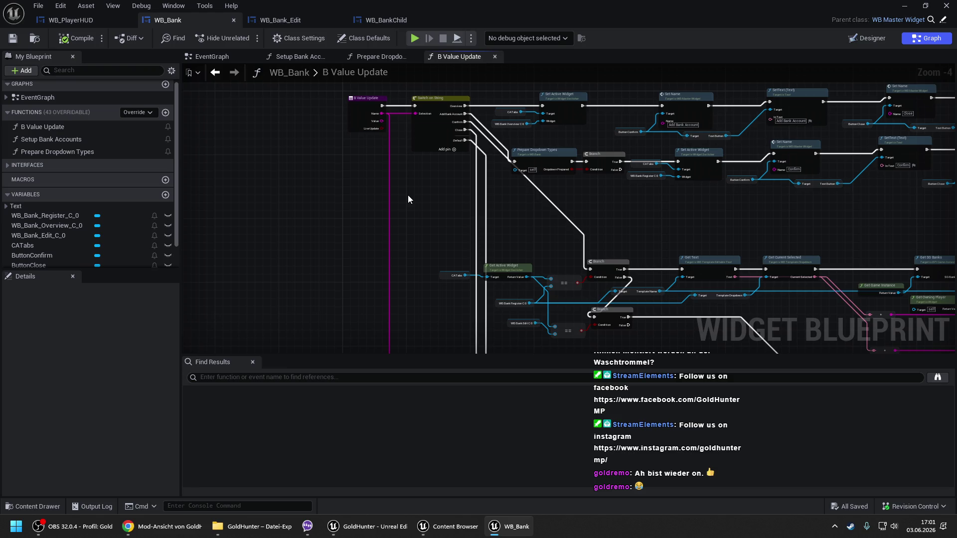
mouse_move(408, 200)
left_mouse_down()
mouse_move(406, 161)
mouse_move(395, 203)
left_mouse_up()
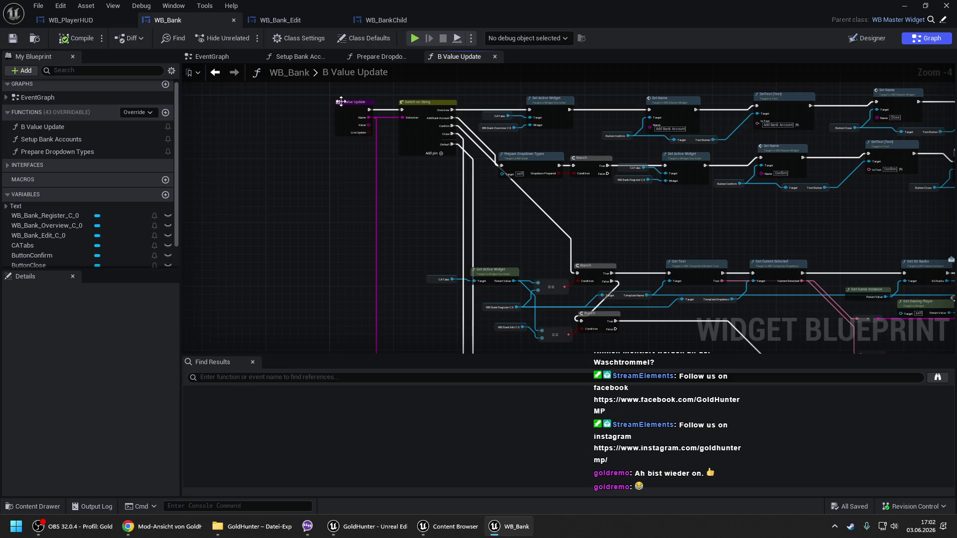
left_click(368, 58)
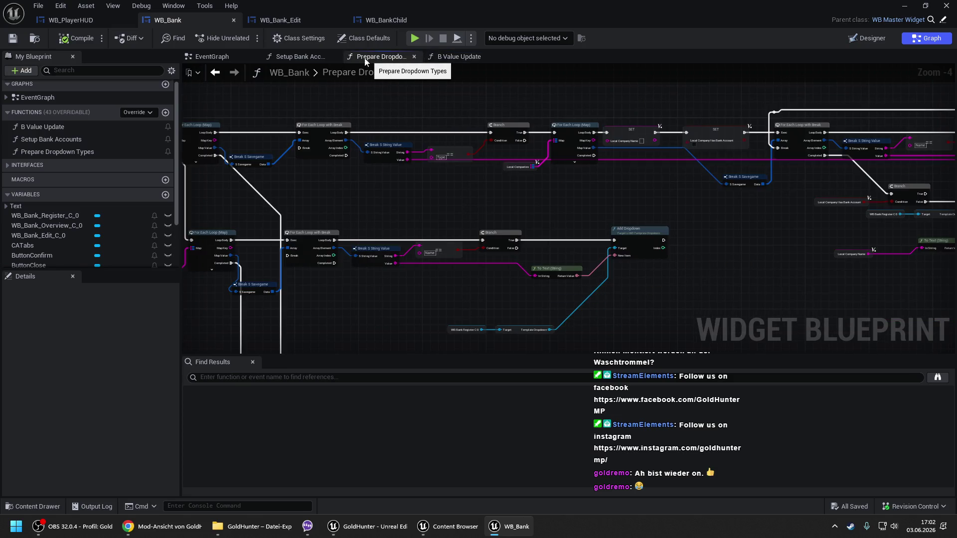
left_click(294, 58)
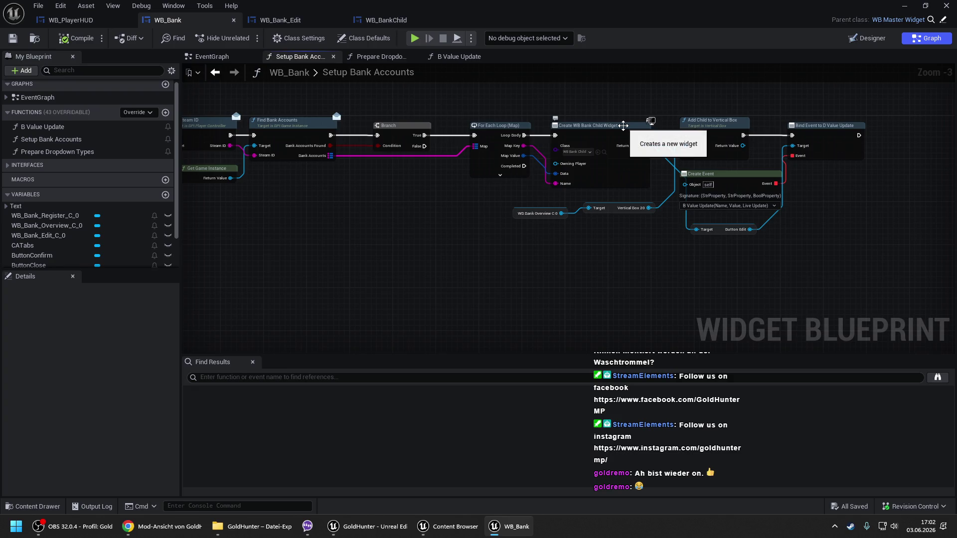
left_click_drag(606, 115, 533, 110)
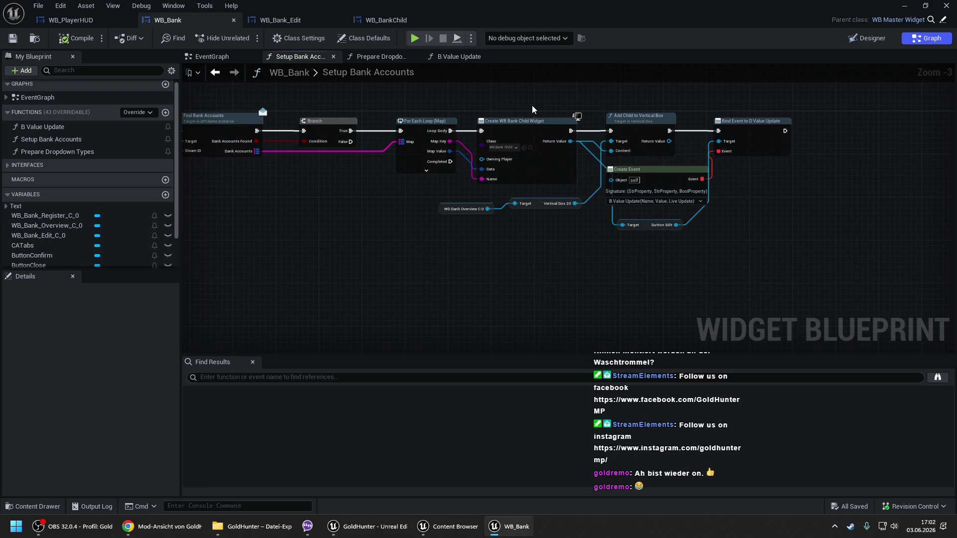
- Back in WB_BankChild, scroll Button Edit's Details to the D Value Update event
left_click(389, 20)
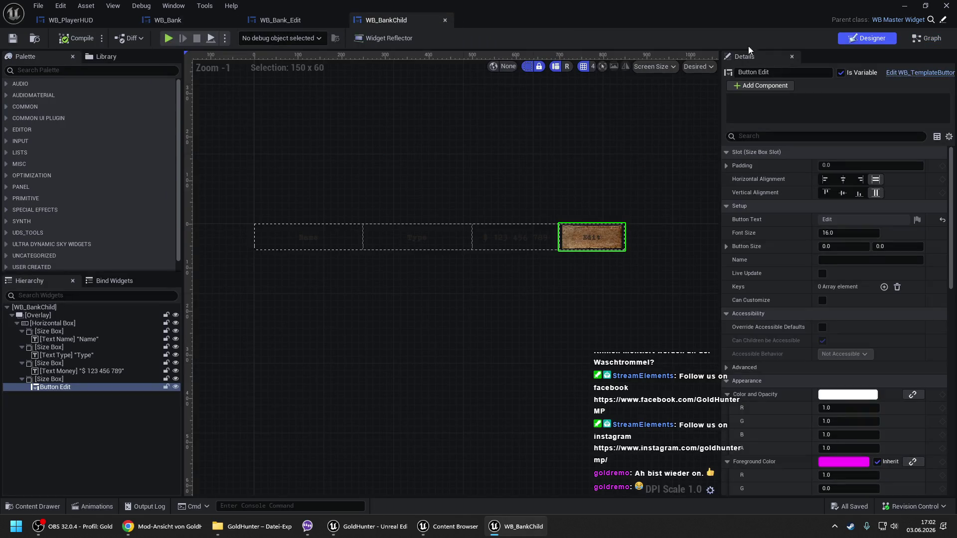
scroll(955, 293, "down", 5)
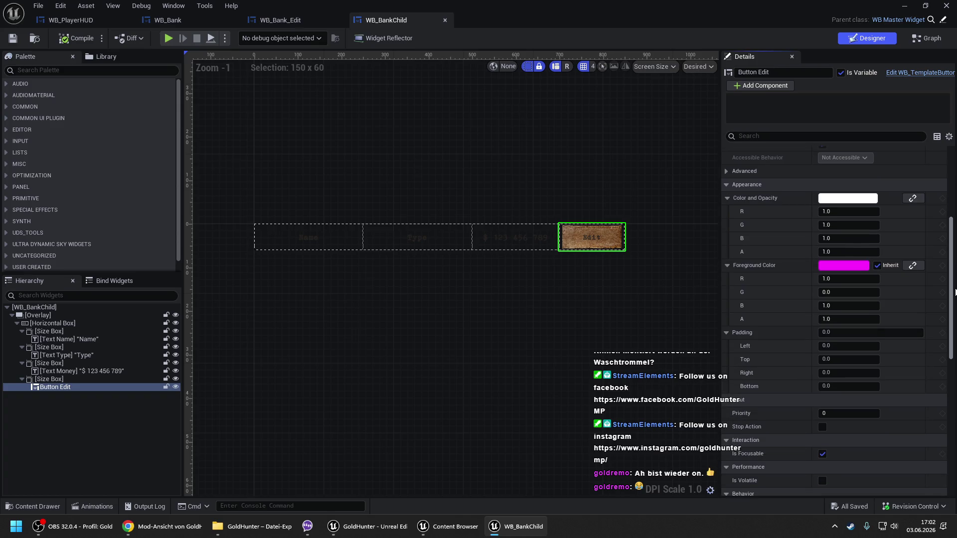
scroll(955, 293, "down", 10)
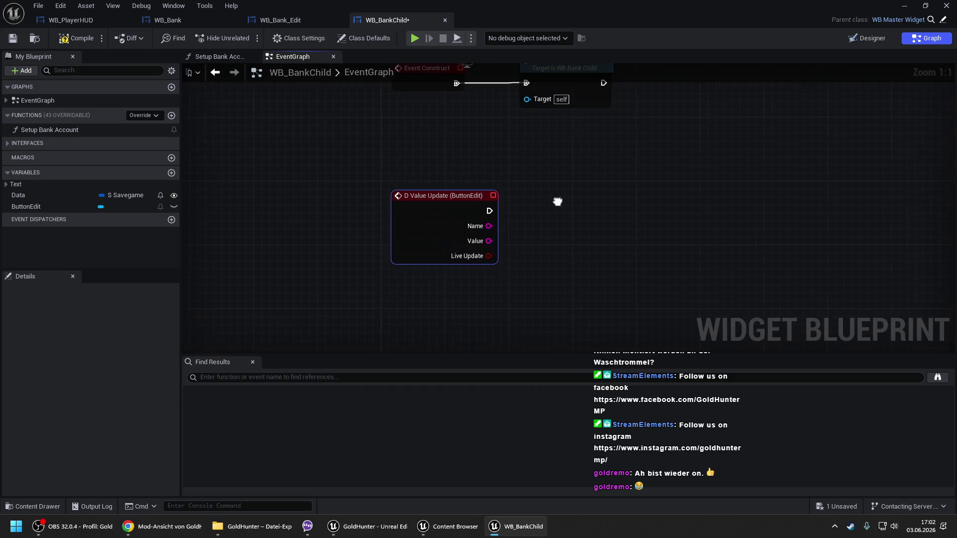
- Add a Call D Value Update node to the WB_BankChild EventGraph
right_click(530, 198)
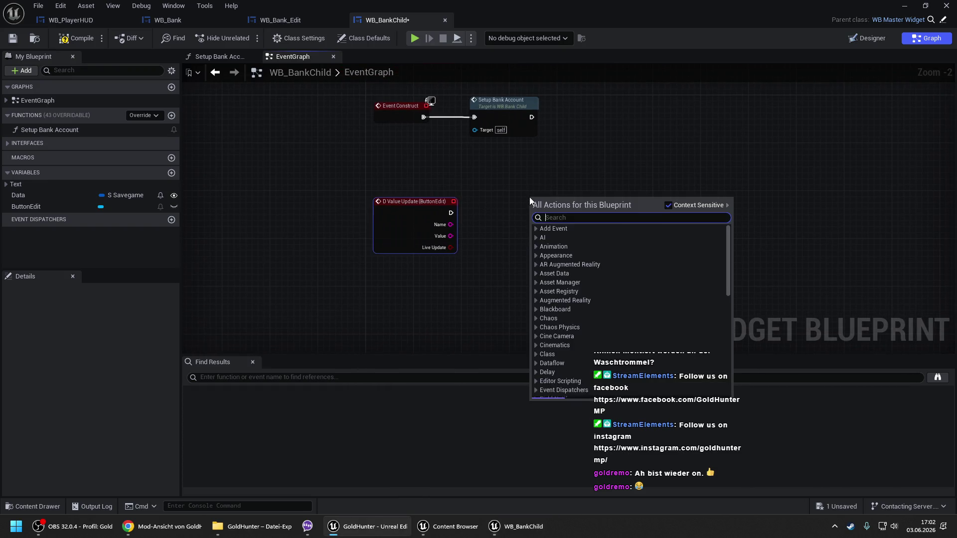
type("call uod")
key("BackSpace")
key("BackSpace")
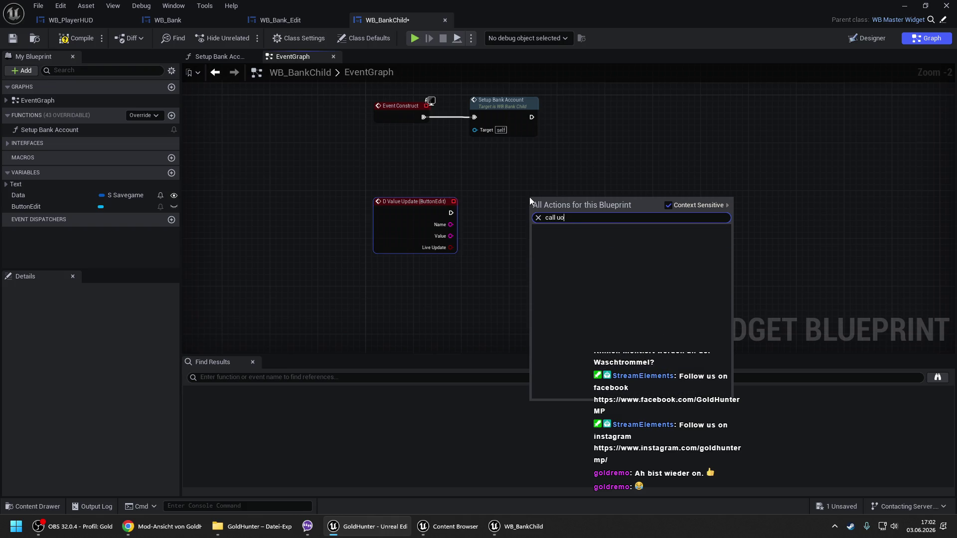
type("pd")
key("Return")
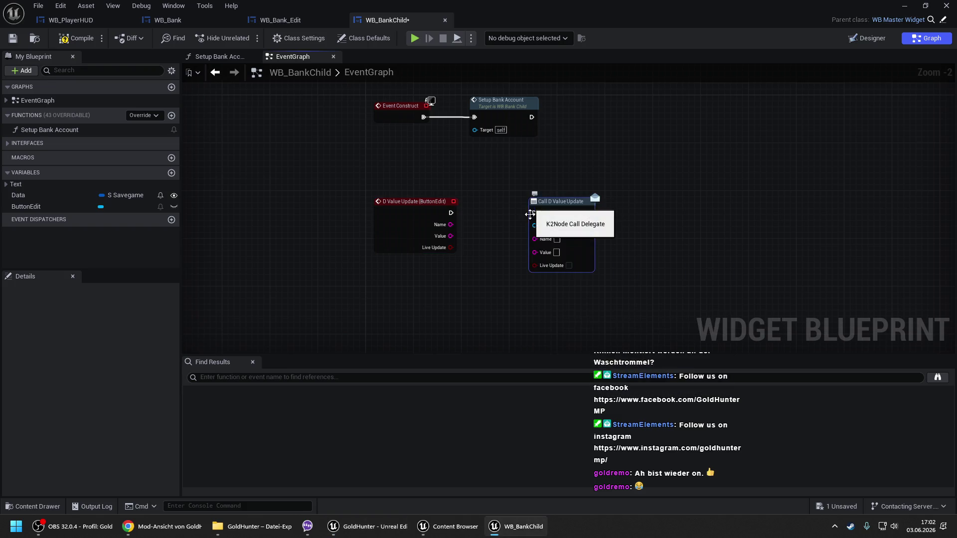
- Wire the event's exec and Name into Call D Value Update, then open Setup Bank Account
left_click_drag(533, 213, 449, 218)
mouse_move(497, 196)
left_mouse_down()
mouse_move(512, 143)
mouse_move(443, 162)
left_mouse_up()
left_click(512, 143)
left_click(588, 195)
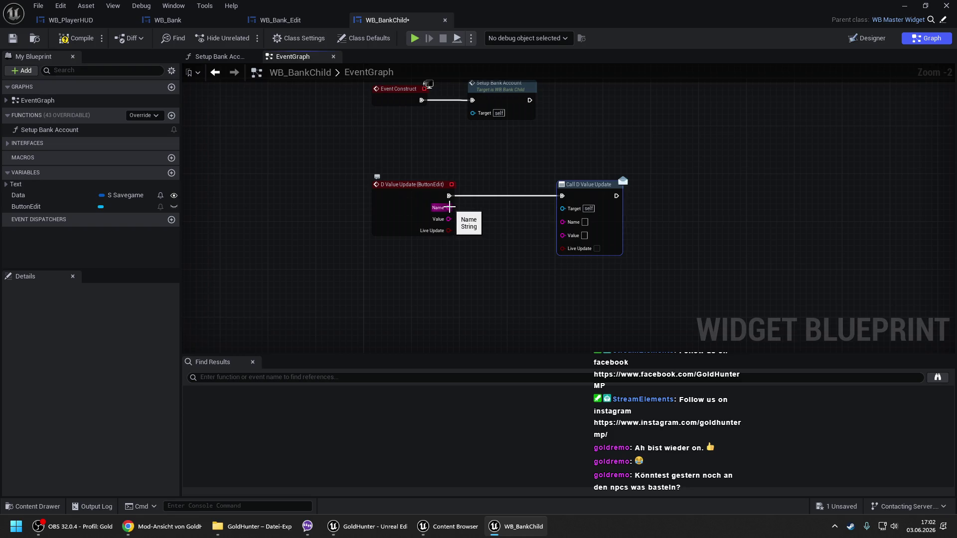
left_click_drag(449, 207, 559, 222)
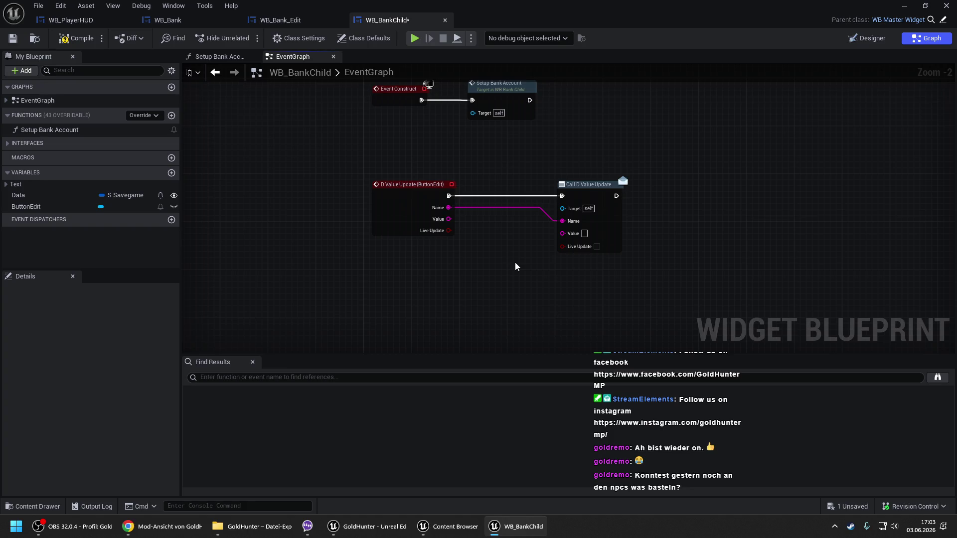
mouse_move(495, 265)
left_mouse_down()
mouse_move(471, 237)
mouse_move(492, 246)
mouse_move(490, 294)
left_mouse_up()
double_click(474, 144)
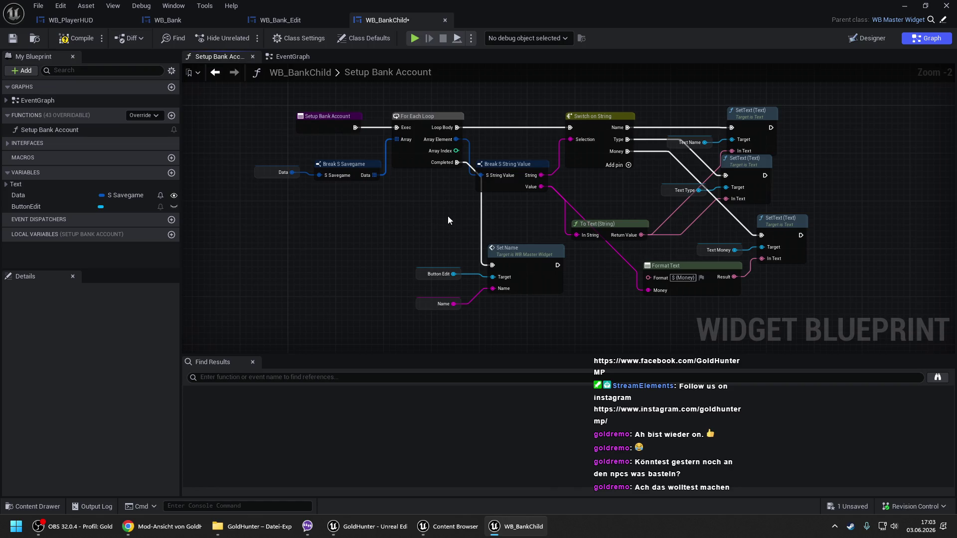
- View Setup Bank Account's Set Name logic, minimizing and restoring the WB_BankChild editor
left_click_drag(447, 221, 383, 189)
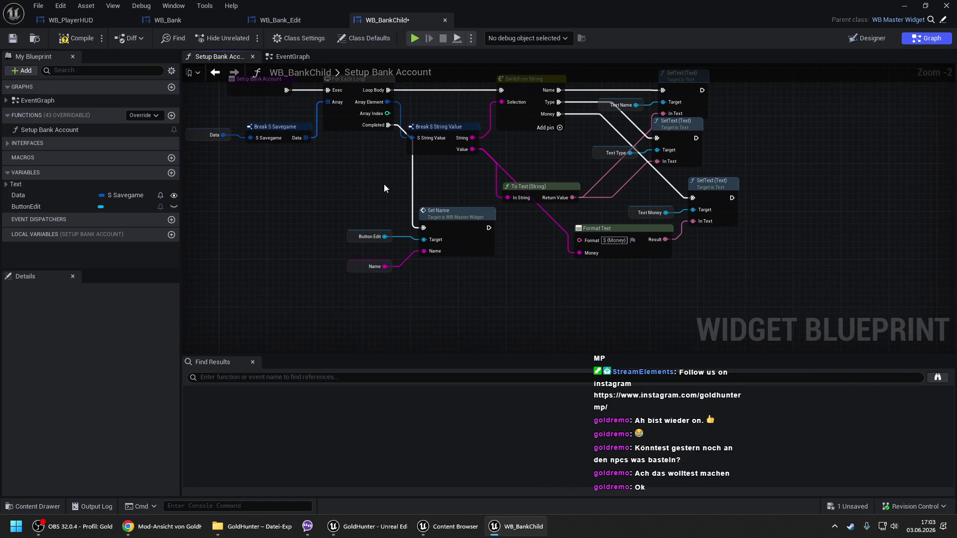
scroll(390, 188, "up", 2)
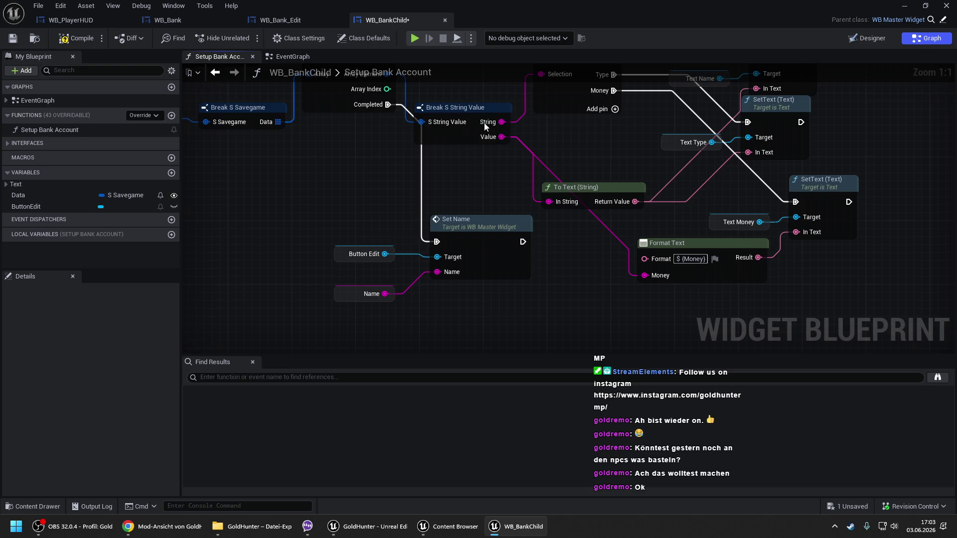
left_click(904, 5)
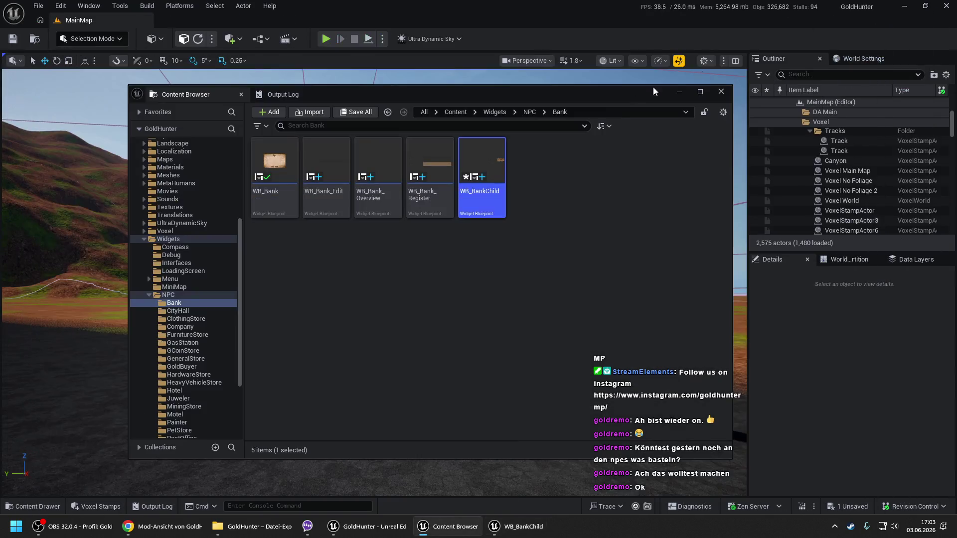
left_click(675, 90)
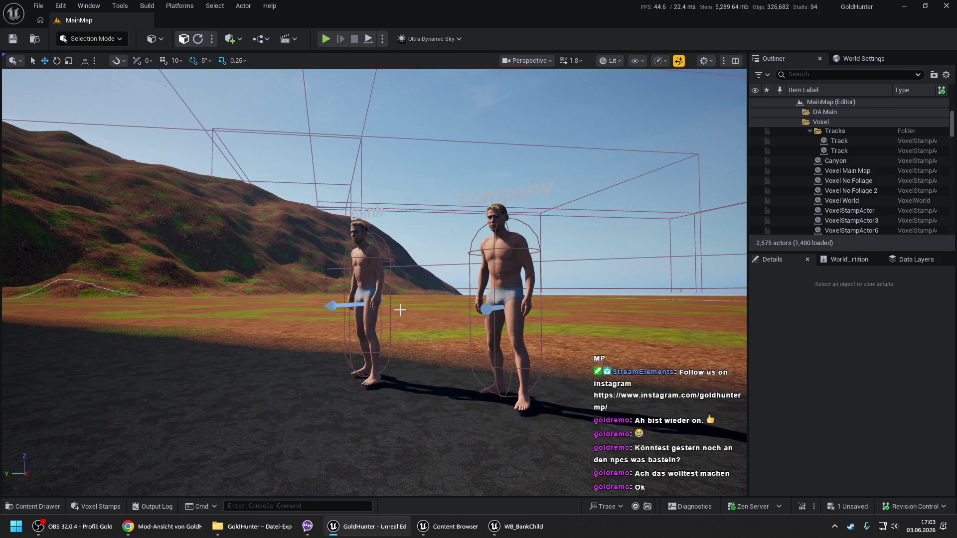
left_click(515, 526)
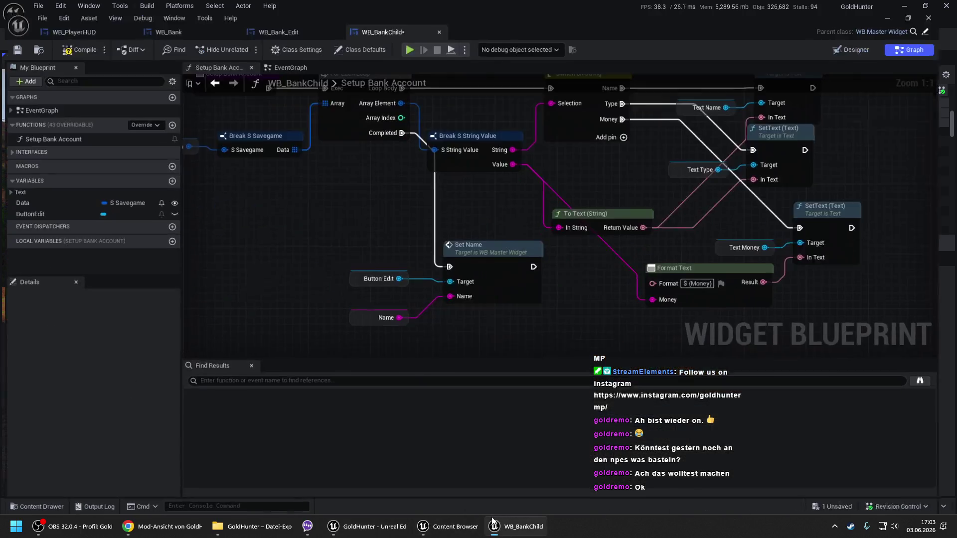
- Box-select the Button Edit, Name and Set Name nodes, then return to EventGraph
scroll(596, 231, "down", 2)
left_click_drag(483, 172, 461, 213)
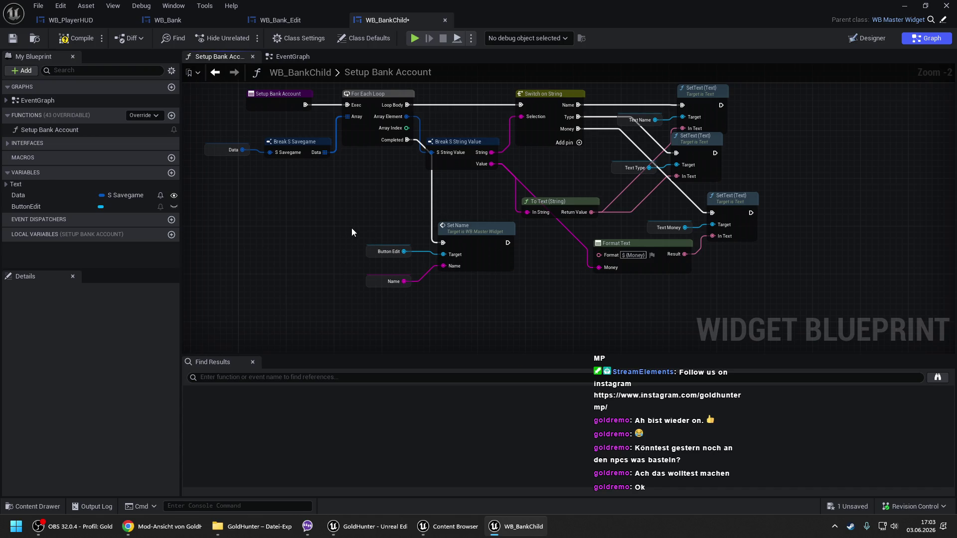
left_click_drag(352, 229, 470, 315)
left_click(297, 57)
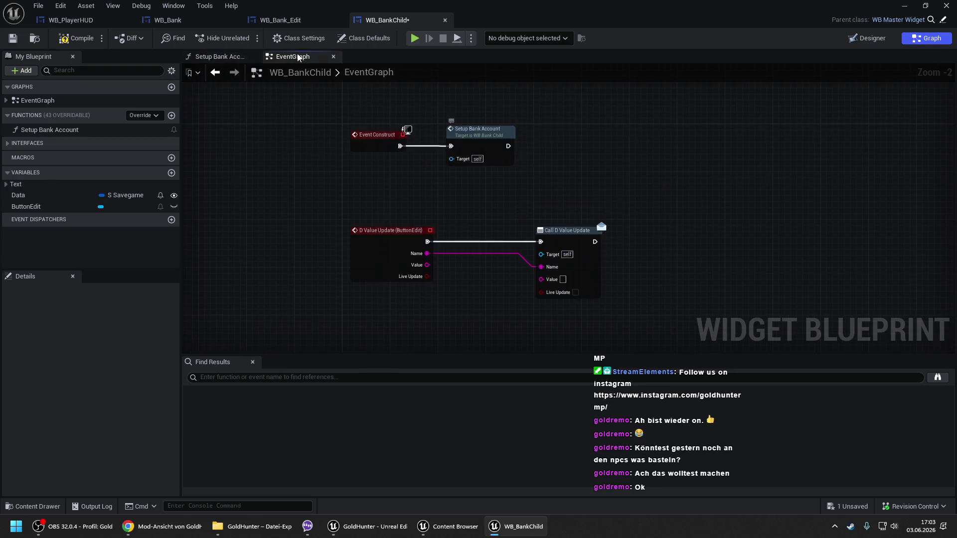
- Feed a Name variable getter into Call D Value Update's Name pin
left_click_drag(541, 267, 455, 297)
type("get name")
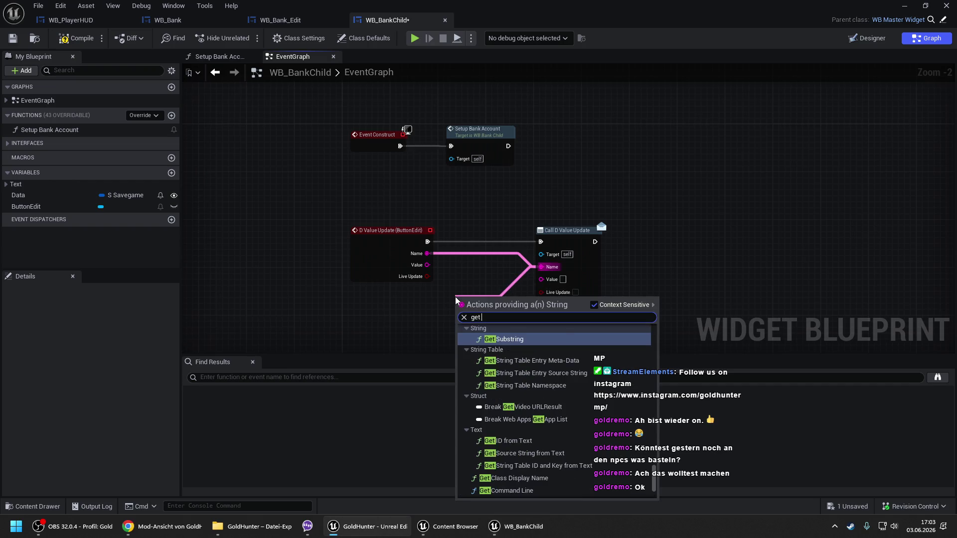
key("Up")
key("Up")
key("Return")
left_click_drag(459, 299, 471, 263)
left_click(470, 228)
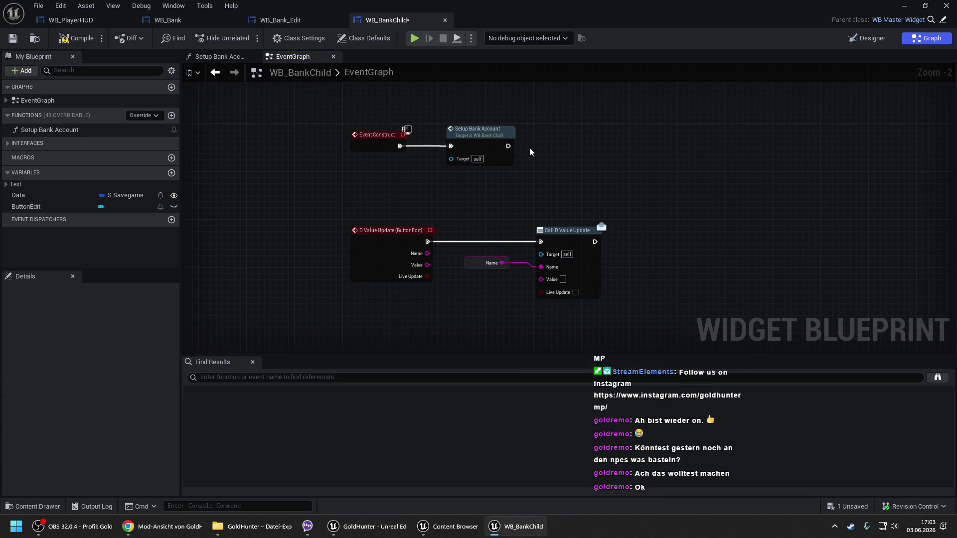
- Open the Setup Bank Account function graph and go to WB_Bank
double_click(458, 132)
left_click_drag(462, 170, 473, 195)
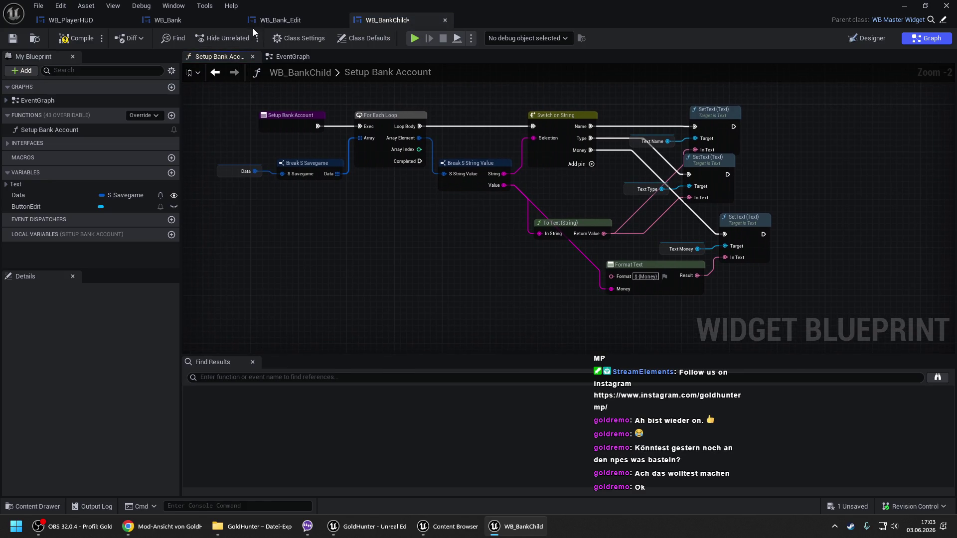
left_click(172, 21)
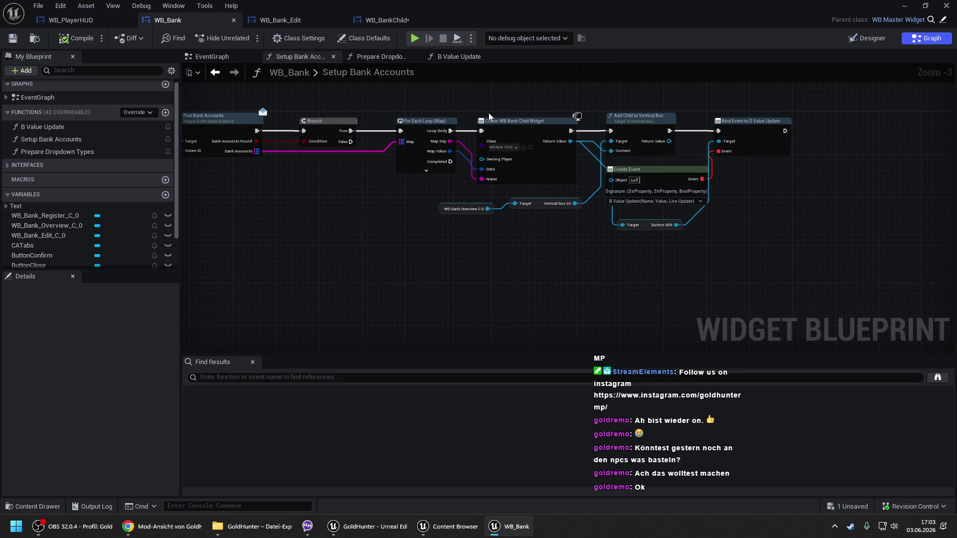
- Move between WB_BankChild, WB_Bank_Edit and WB_Bank to reach the B Value Update graph
scroll(501, 124, "up", 1)
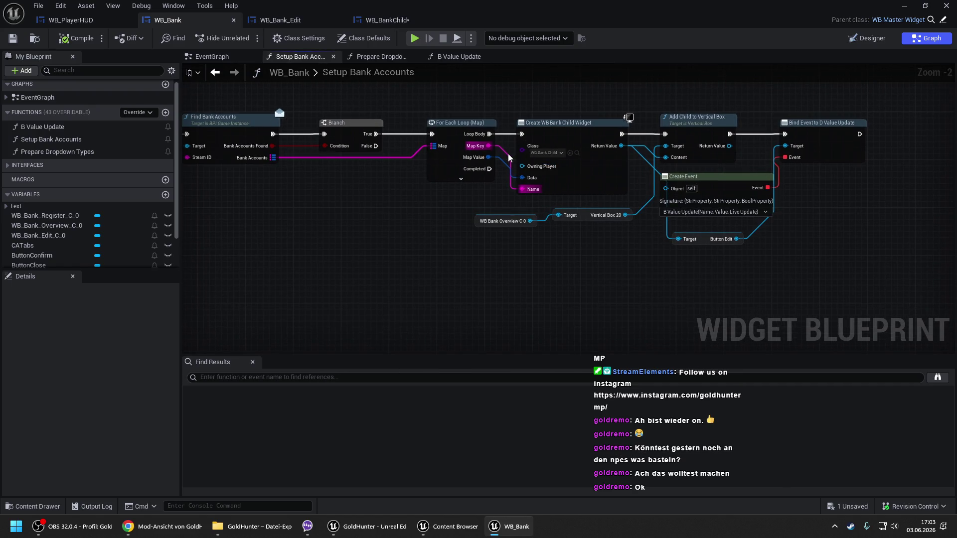
left_click(384, 20)
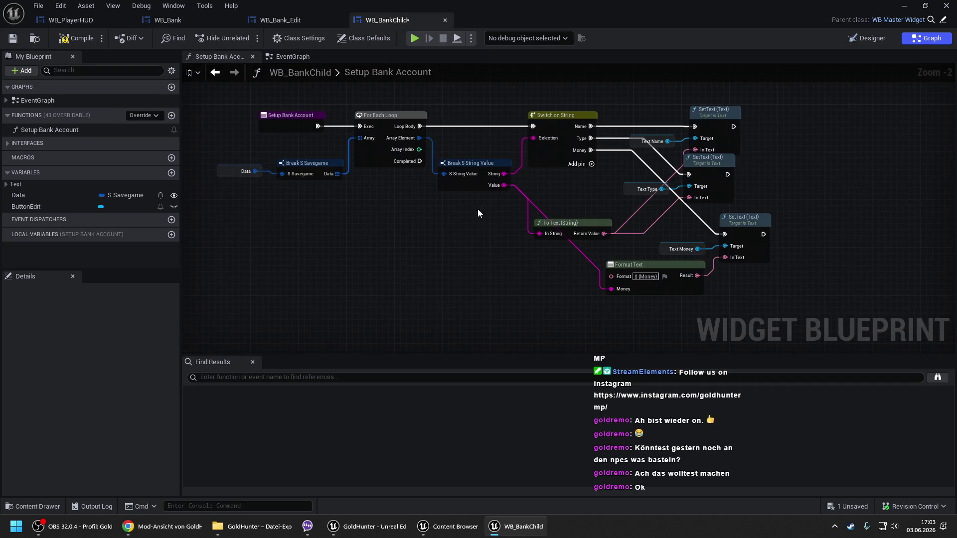
left_click(281, 23)
left_click(355, 22)
left_click(297, 57)
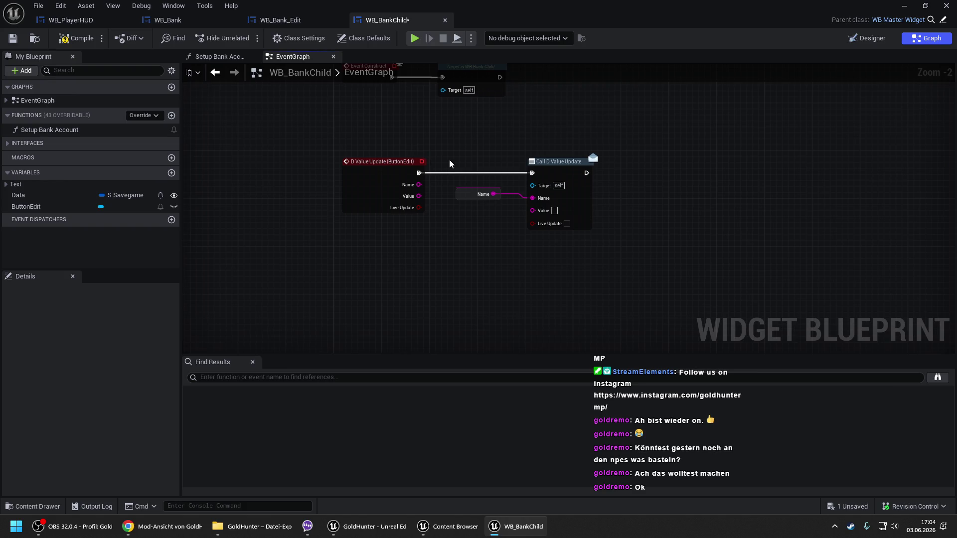
left_click(165, 20)
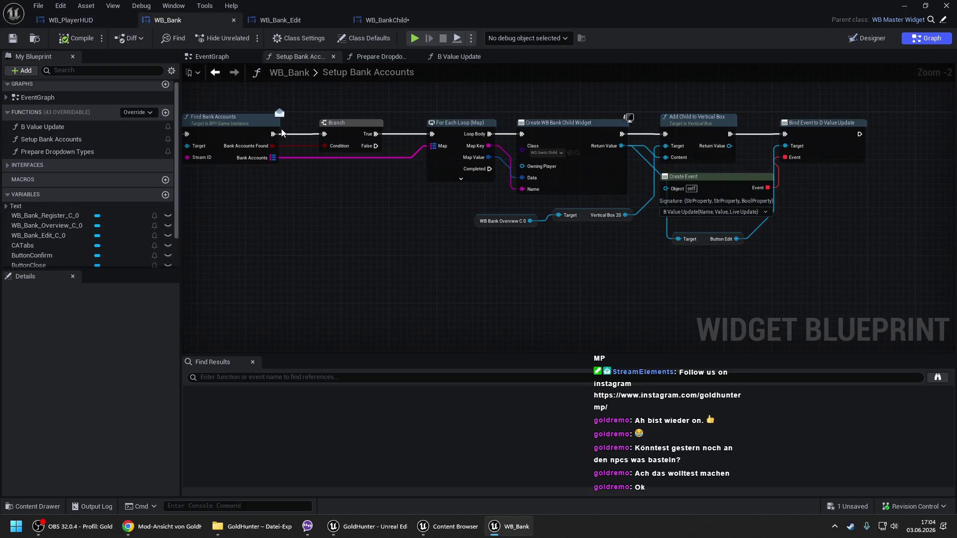
left_click(452, 59)
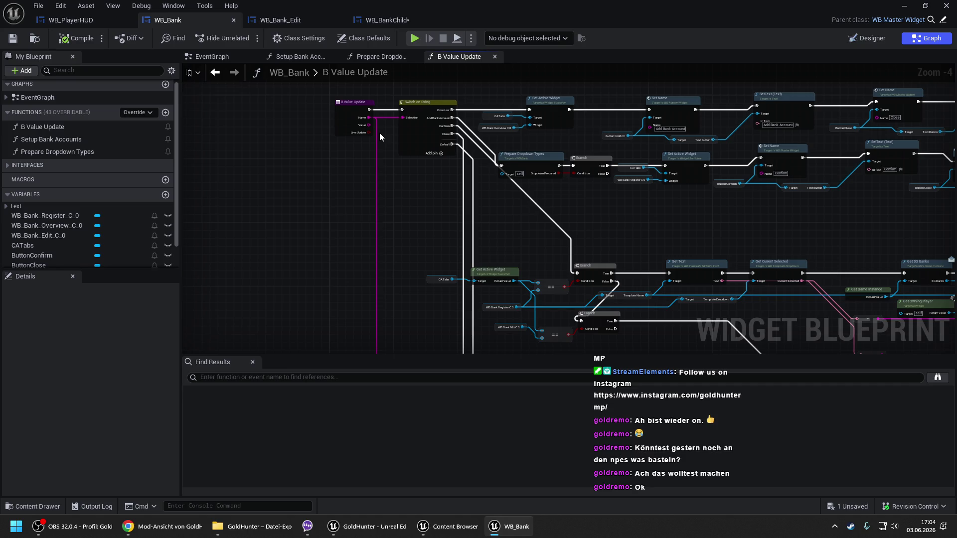
- Pan through the Toggle Widget, Contains, Branch and Button Confirm nodes in B Value Update
left_click_drag(428, 248, 429, 62)
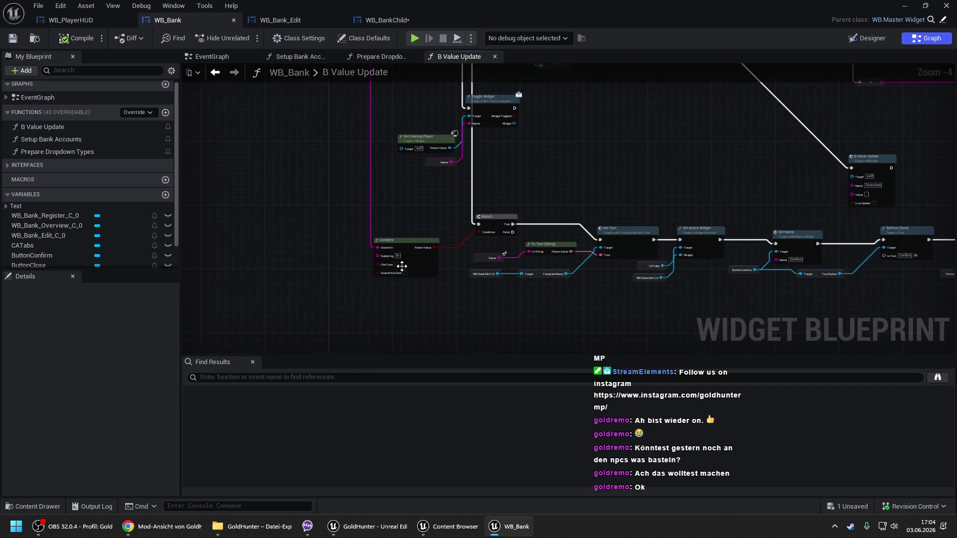
mouse_move(465, 237)
left_mouse_down()
mouse_move(391, 228)
mouse_move(286, 172)
left_mouse_up()
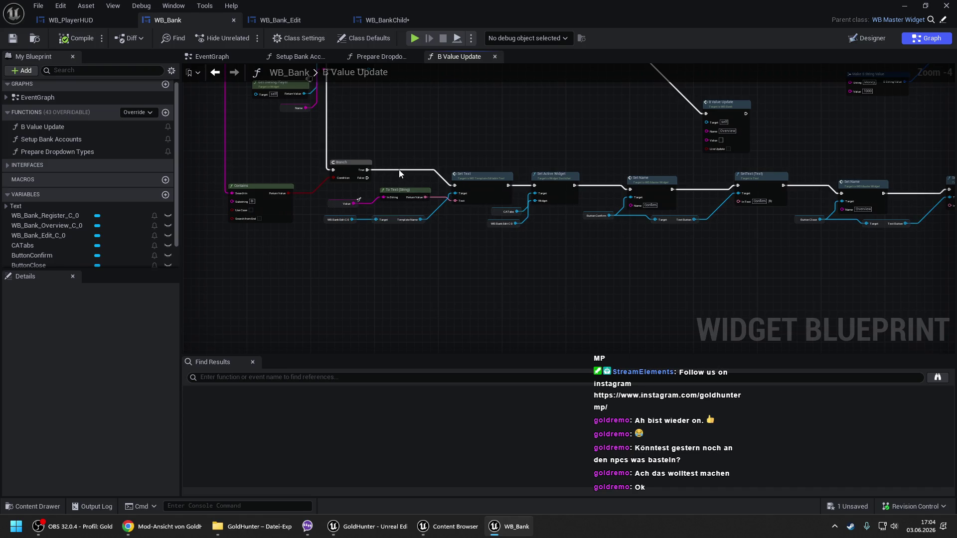
mouse_move(310, 157)
left_mouse_down()
mouse_move(669, 243)
mouse_move(509, 205)
left_mouse_up()
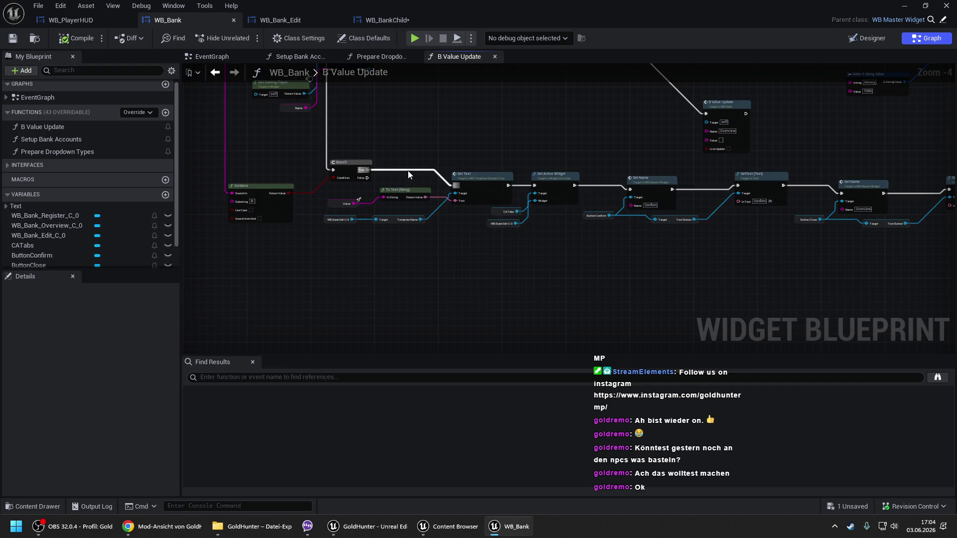
mouse_move(411, 151)
left_mouse_down()
mouse_move(443, 187)
mouse_move(363, 180)
mouse_move(454, 185)
left_mouse_up()
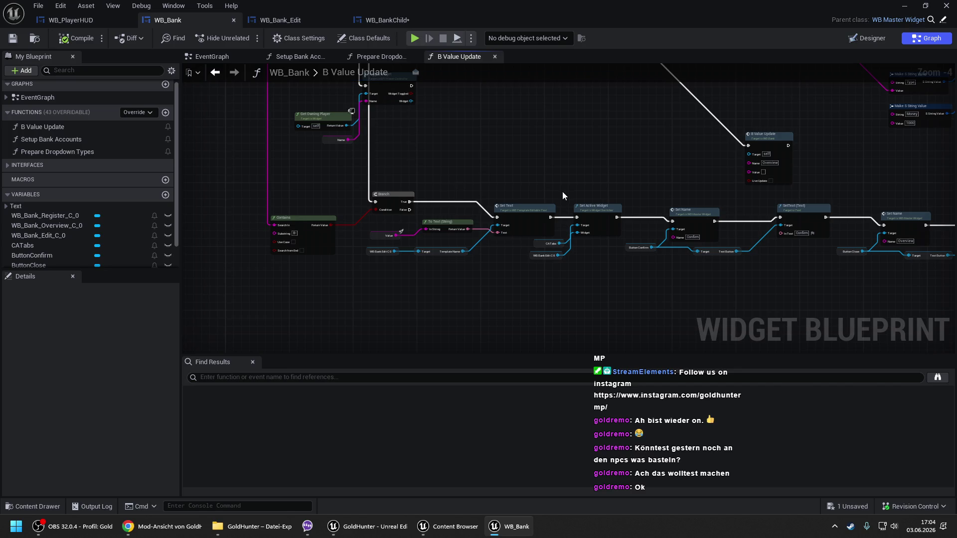
left_click_drag(562, 191, 556, 189)
left_click_drag(635, 226, 419, 201)
left_click_drag(479, 247, 653, 264)
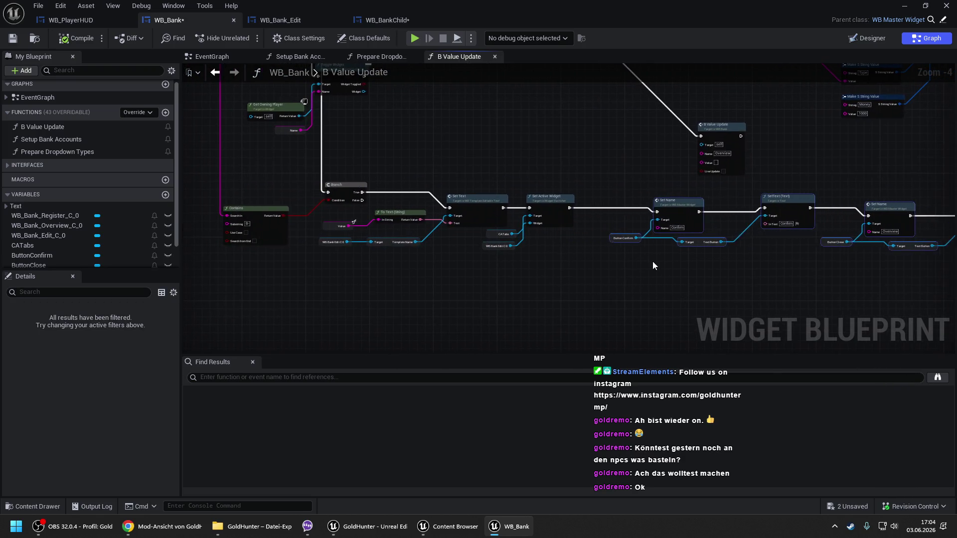
left_click_drag(581, 267, 724, 280)
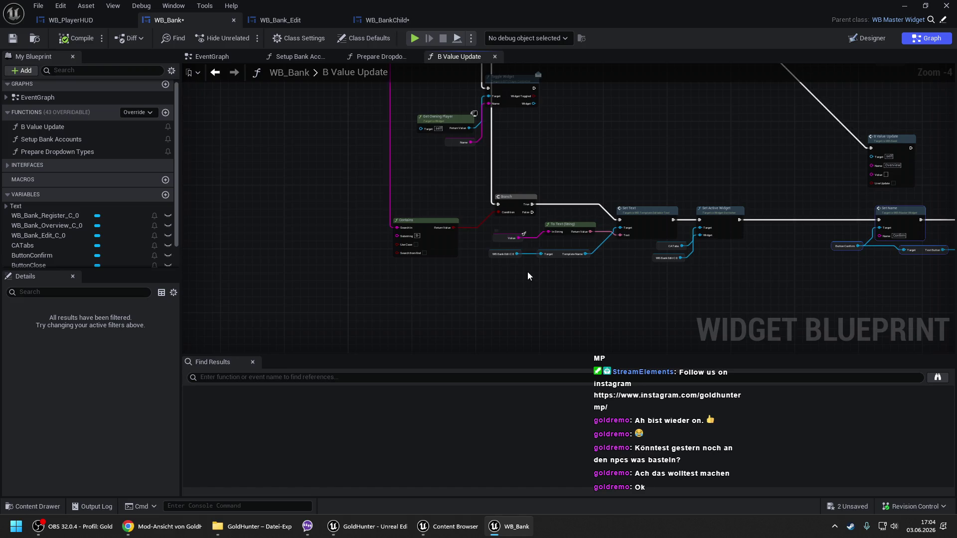
scroll(527, 271, "up", 2)
mouse_move(527, 273)
left_mouse_down()
mouse_move(445, 254)
mouse_move(479, 279)
left_mouse_up()
- Add Set Name for WB Bank Edit C 0 after Set Active Widget, fed by the Name variable
type("set name")
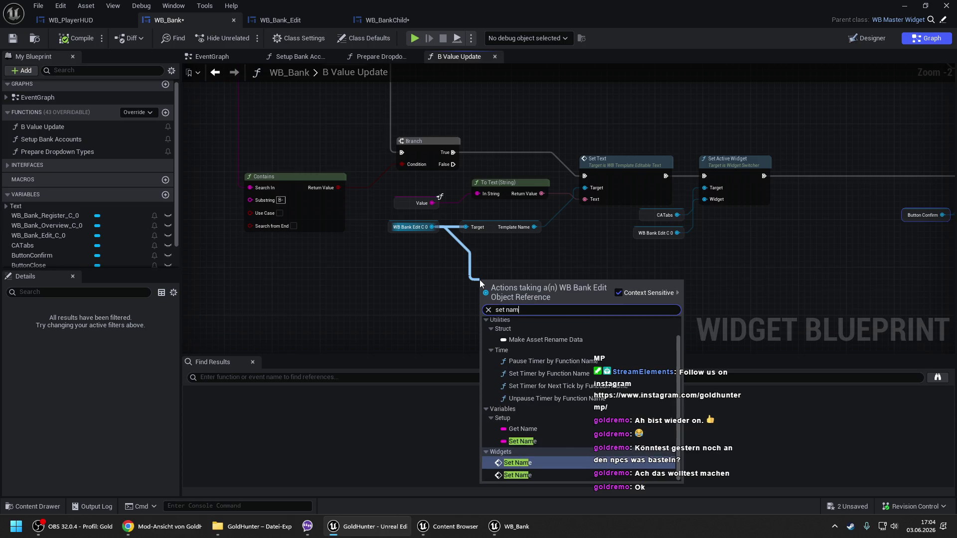
left_click(517, 463)
mouse_move(518, 294)
left_mouse_down()
mouse_move(794, 241)
mouse_move(845, 177)
mouse_move(764, 175)
left_mouse_up()
mouse_move(858, 176)
left_mouse_down()
mouse_move(717, 189)
mouse_move(836, 190)
left_mouse_up()
mouse_move(689, 213)
left_mouse_down()
mouse_move(767, 219)
mouse_move(654, 261)
left_mouse_up()
type("get name")
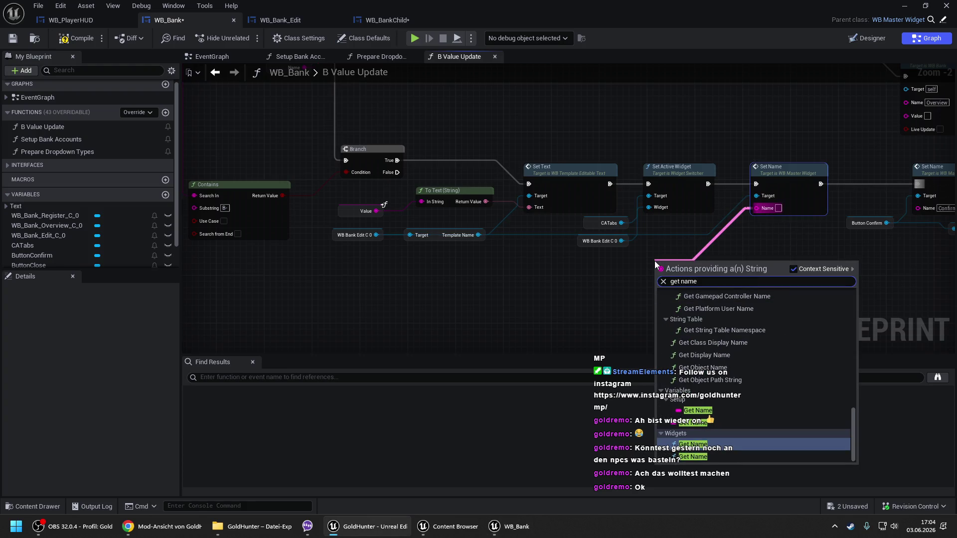
key("Return")
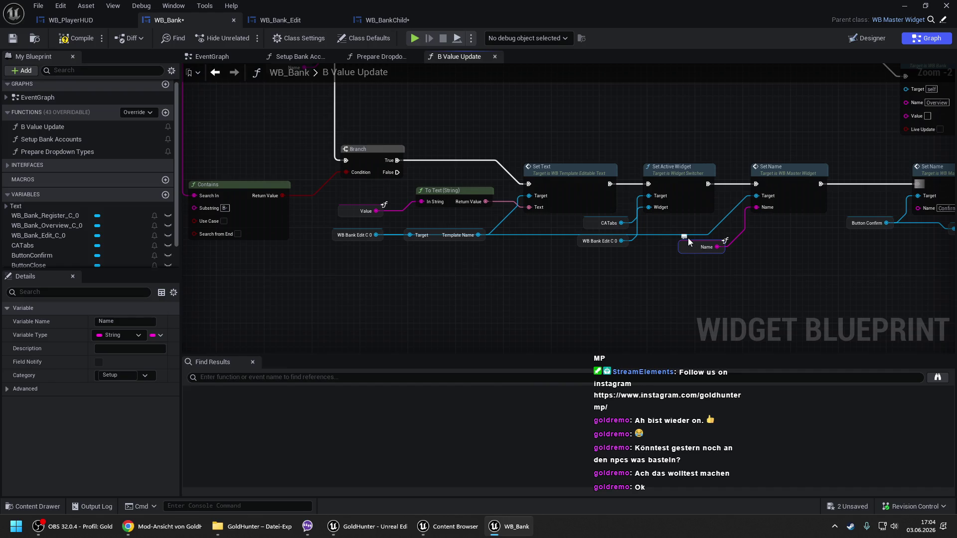
left_click(714, 234)
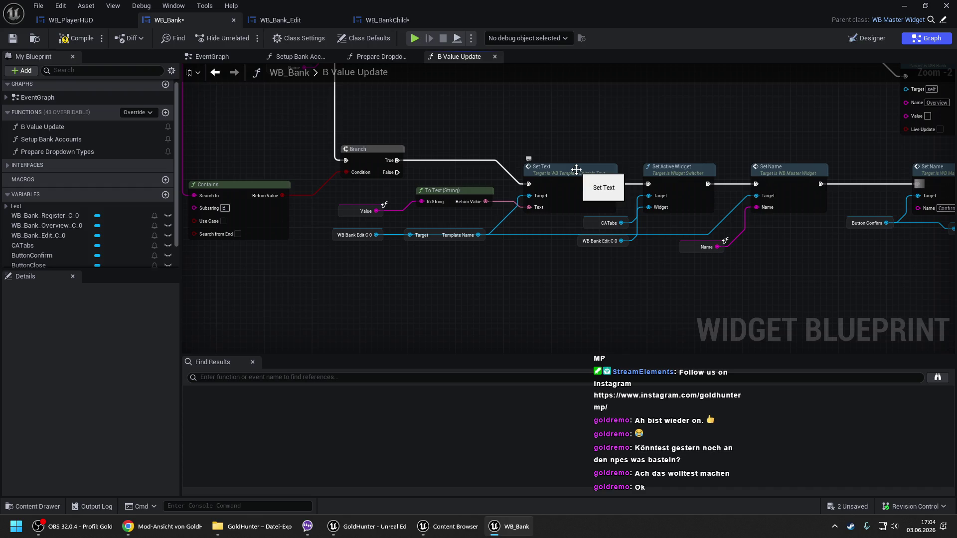
- Compile and save WB_Bank
left_click(91, 41)
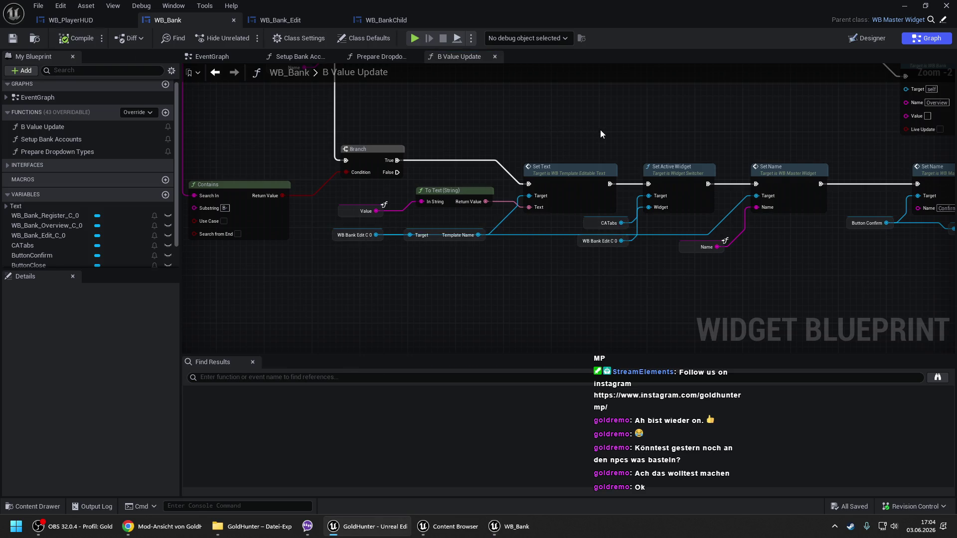
scroll(600, 130, "down", 1)
left_click_drag(600, 130, 611, 220)
scroll(598, 209, "down", 2)
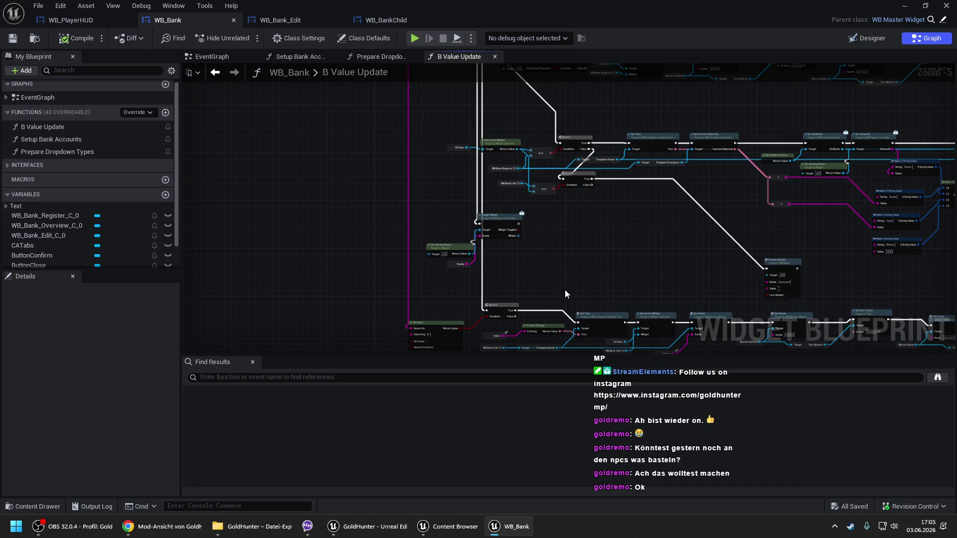
scroll(564, 289, "up", 2)
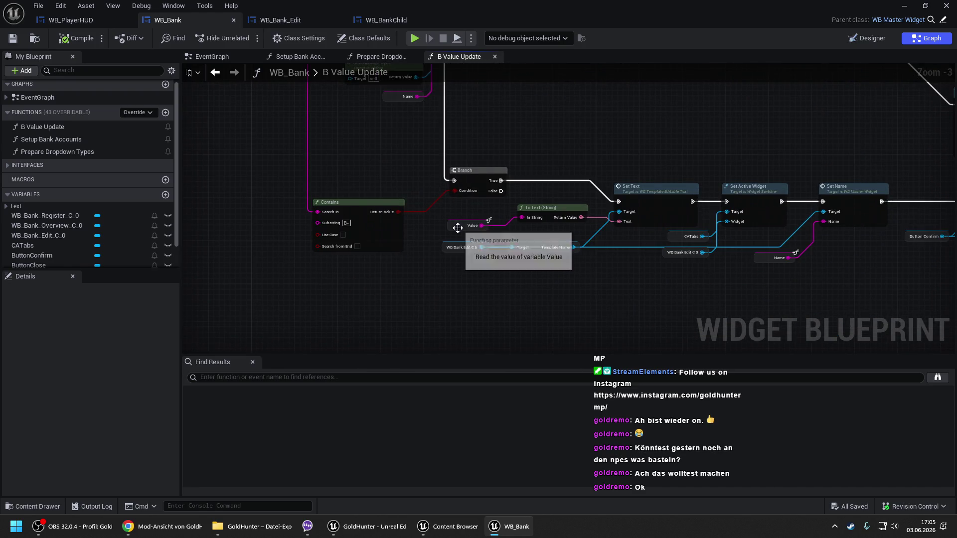
left_click(370, 23)
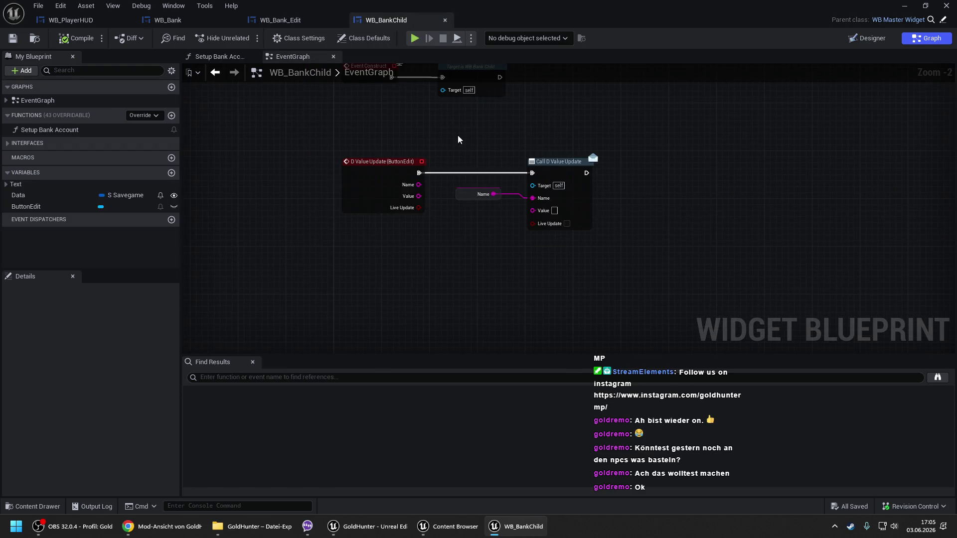
- Check Setup Bank Account's Switch on String chain, then frame the D Value Update nodes
double_click(480, 167)
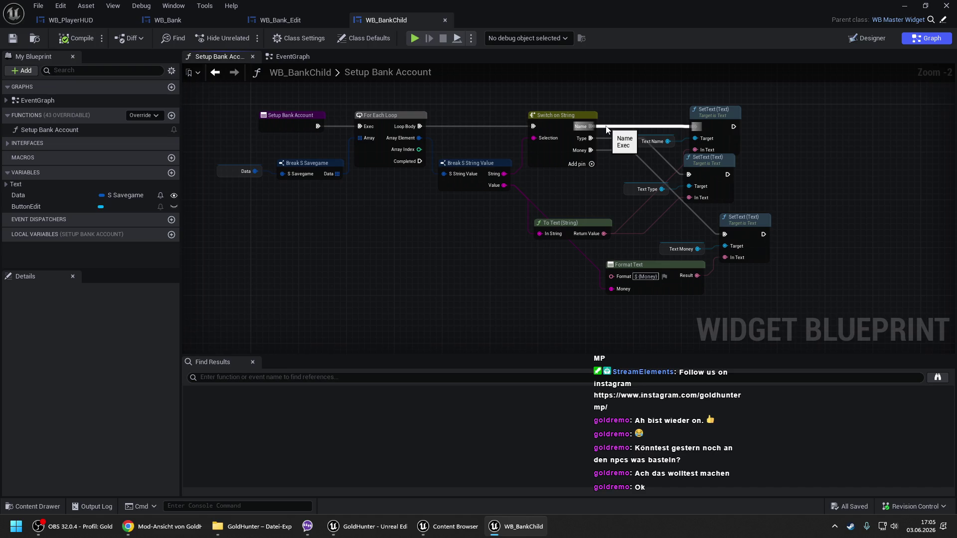
left_click_drag(618, 115, 519, 115)
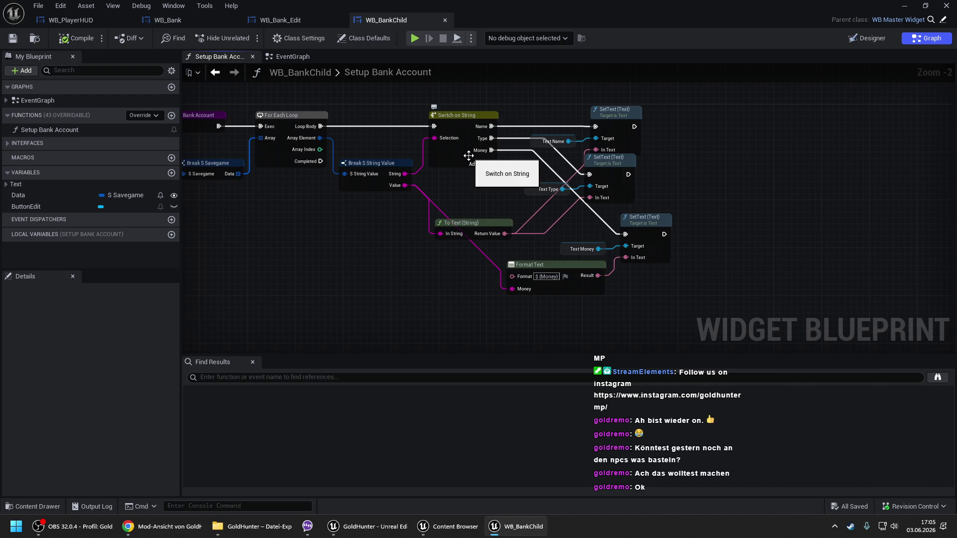
key("Home")
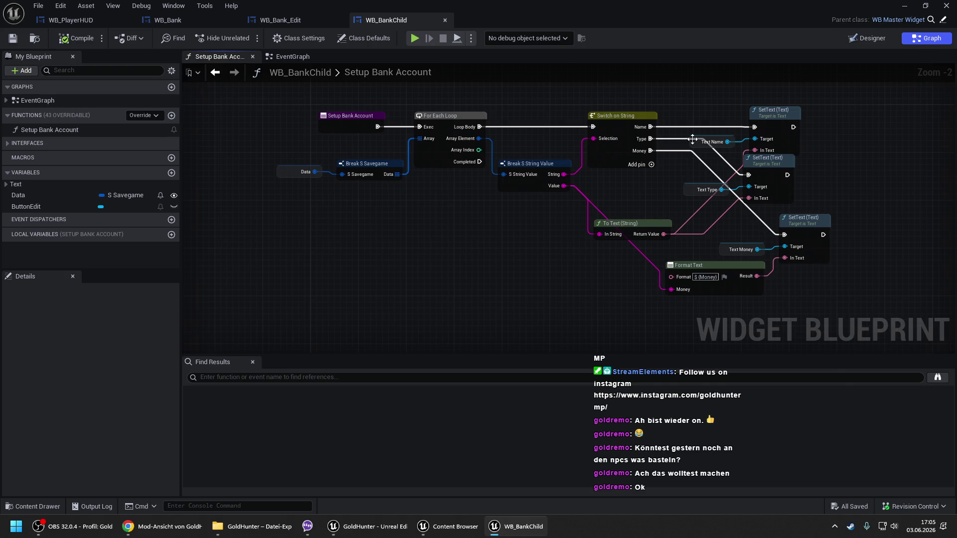
left_click_drag(651, 127, 602, 125)
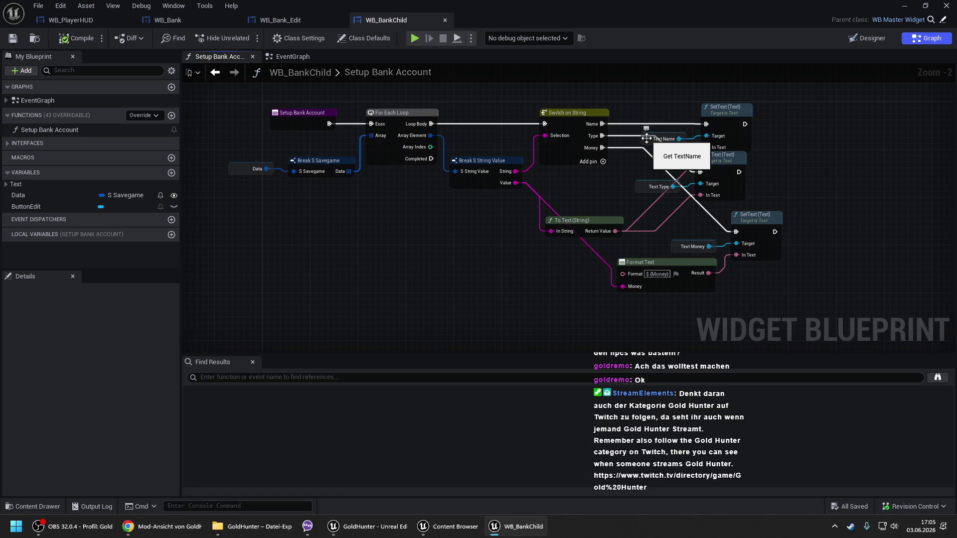
left_click(304, 59)
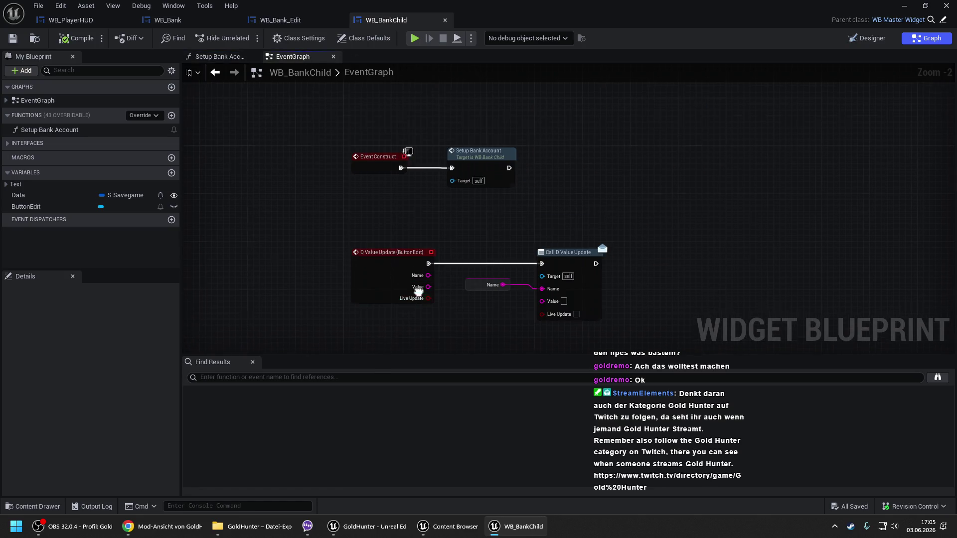
left_click_drag(416, 289, 417, 170)
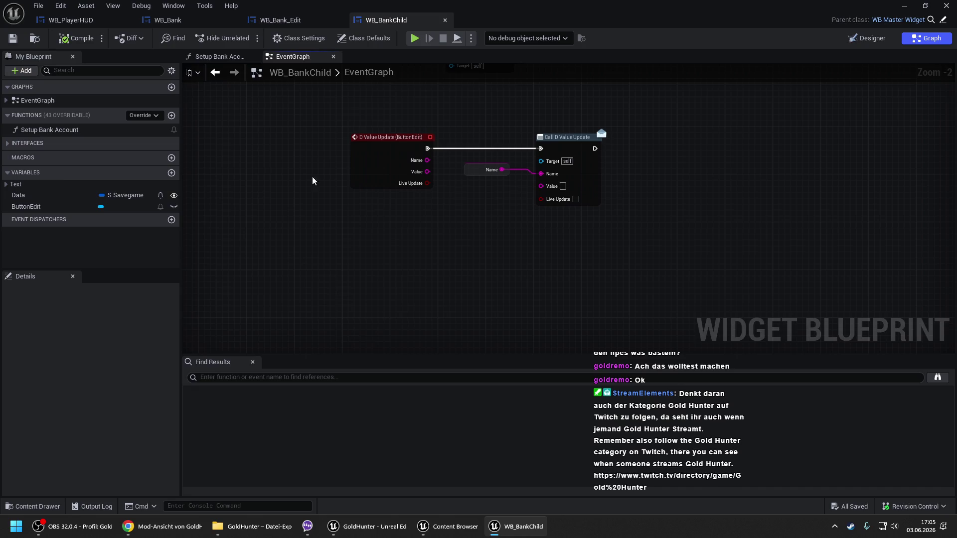
- Copy the Text Name getter from Setup Bank Account into the EventGraph
left_click(231, 58)
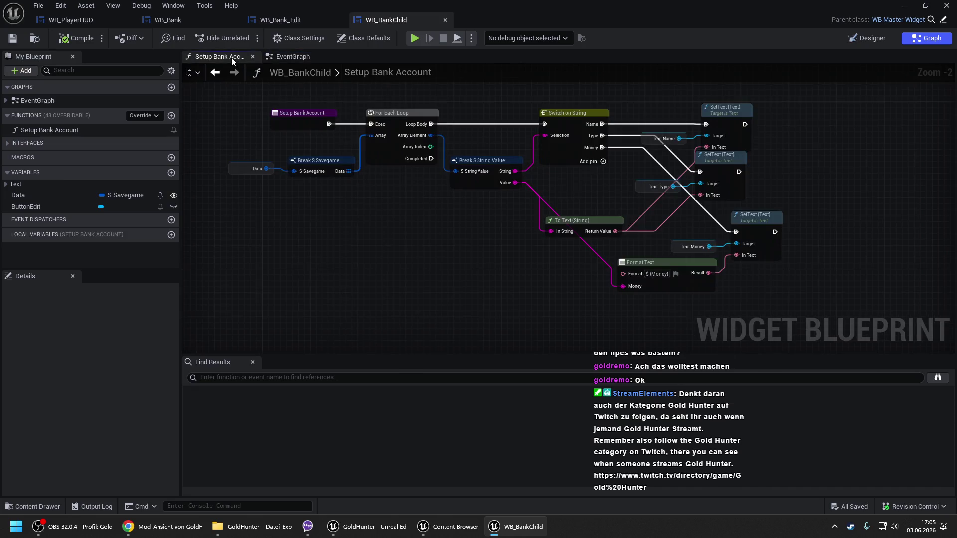
left_click(647, 140)
key("ctrl+c")
left_click(299, 57)
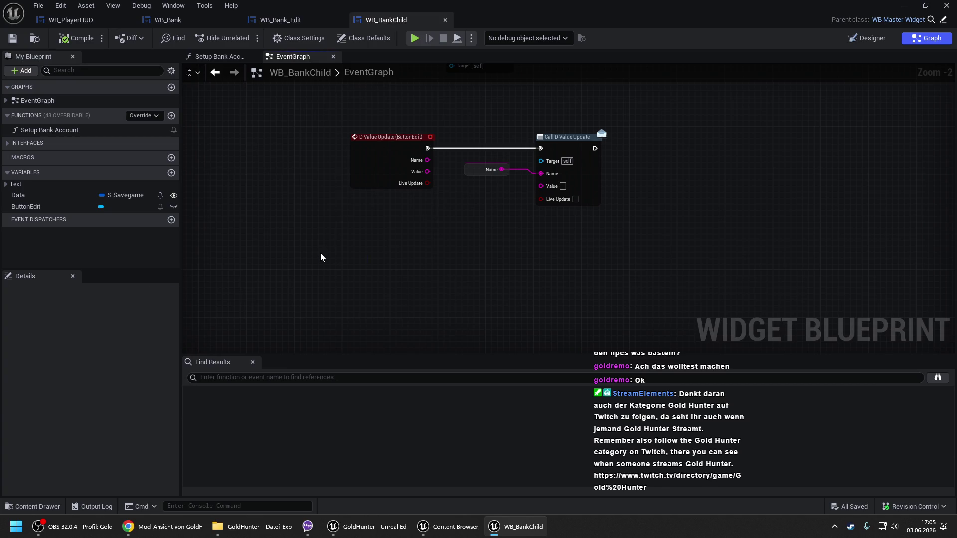
key("ctrl+v")
- Wire Text Name's GetText output into Call D Value Update's Value pin
left_click_drag(357, 259, 384, 248)
type("get text")
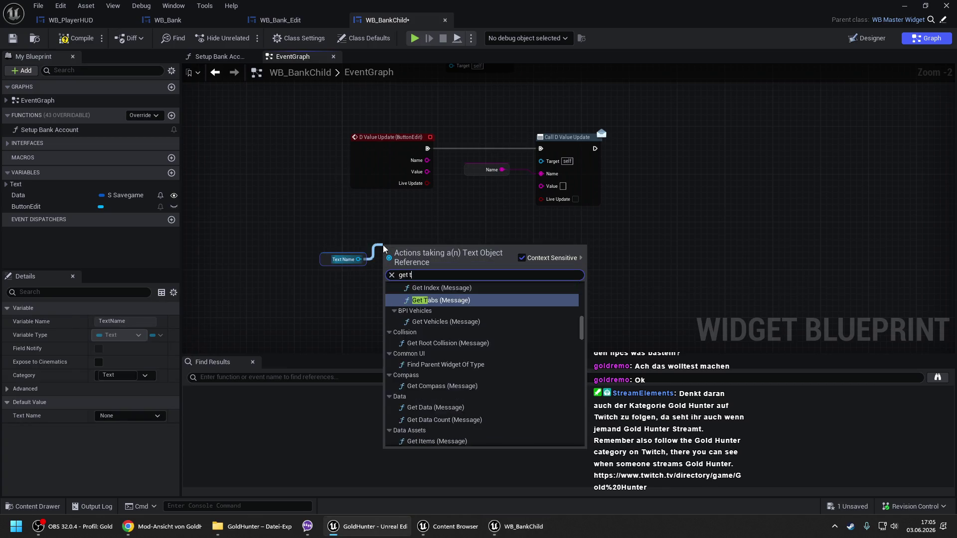
key("Down")
key("Down")
key("Down")
key("Up")
key("Up")
key("Return")
left_click_drag(446, 262, 542, 186)
left_click(477, 183)
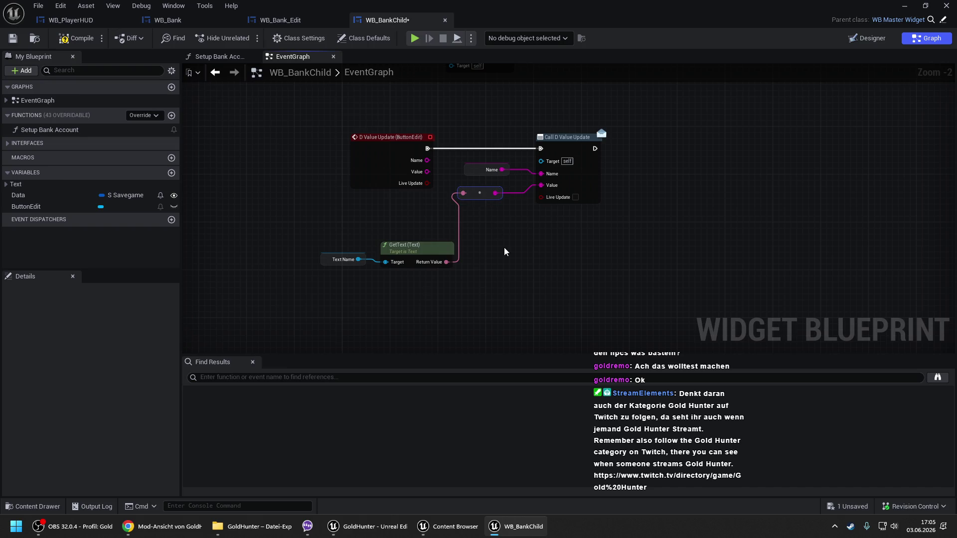
- Compile and save WB_BankChild
left_click(87, 40)
key("ctrl+s")
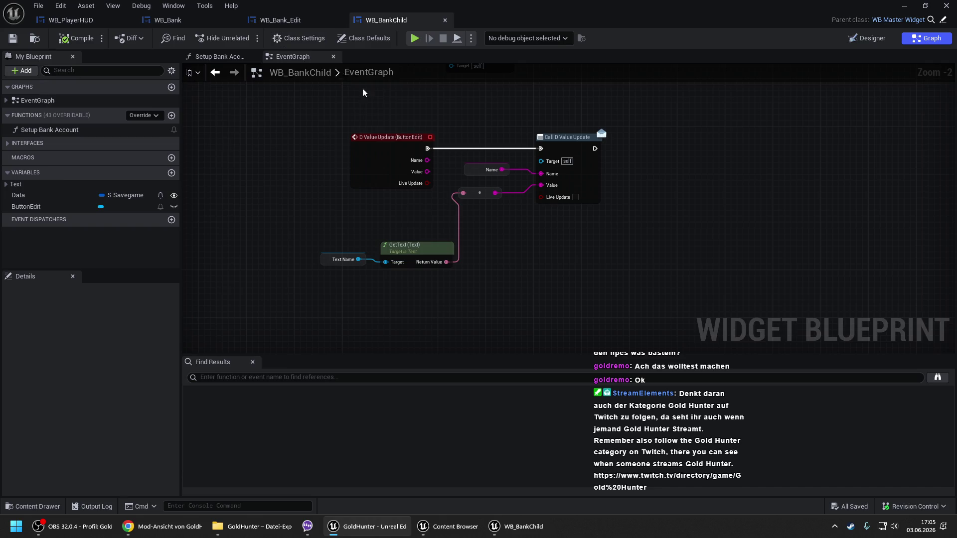
left_click(165, 20)
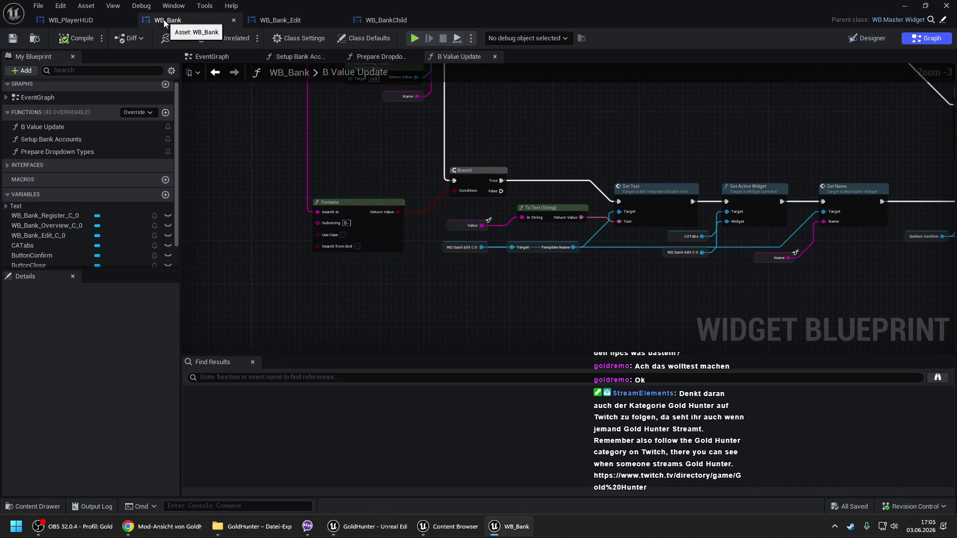
- Open WB_Company from Widgets/NPC/Company and inspect its B Value Update edit branch
left_click_drag(458, 139, 252, 115)
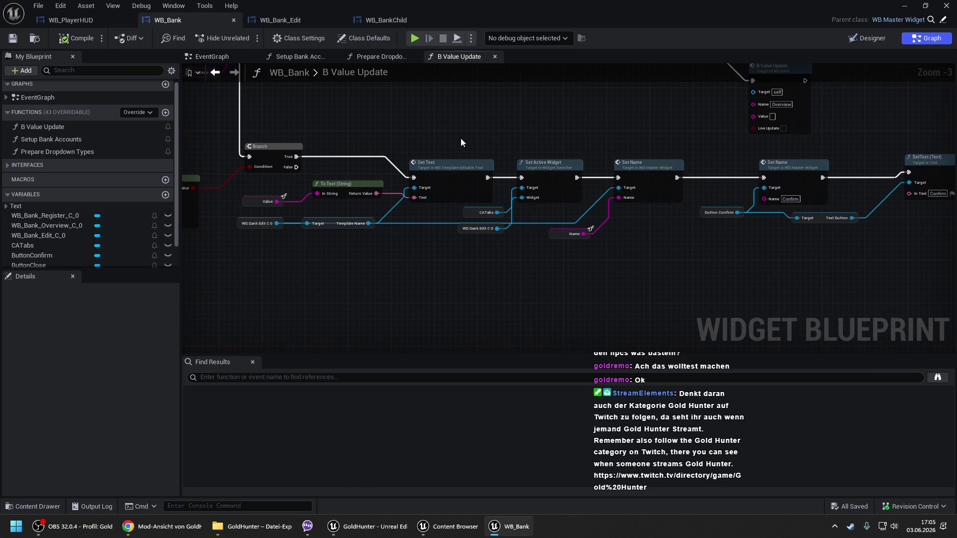
scroll(461, 138, "down", 2)
left_click_drag(437, 190, 488, 273)
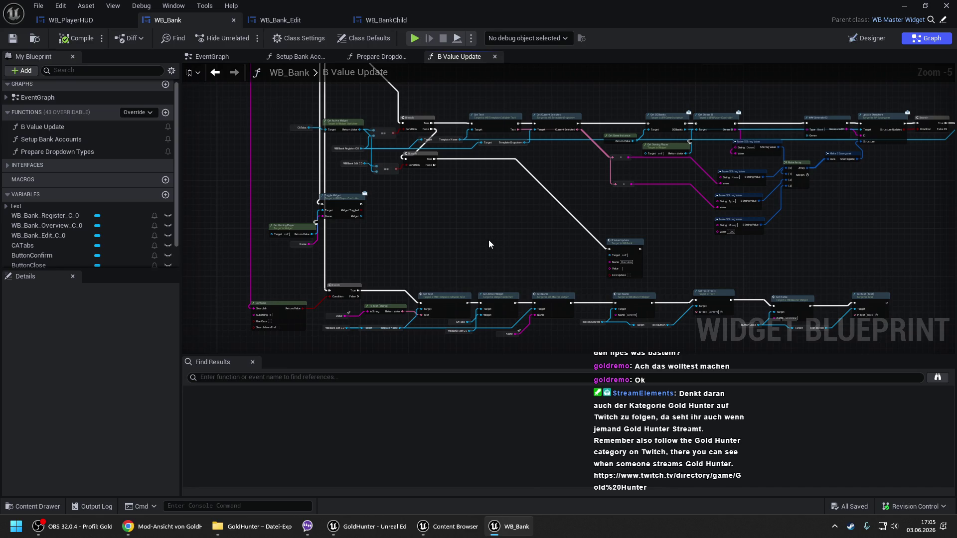
left_click(450, 526)
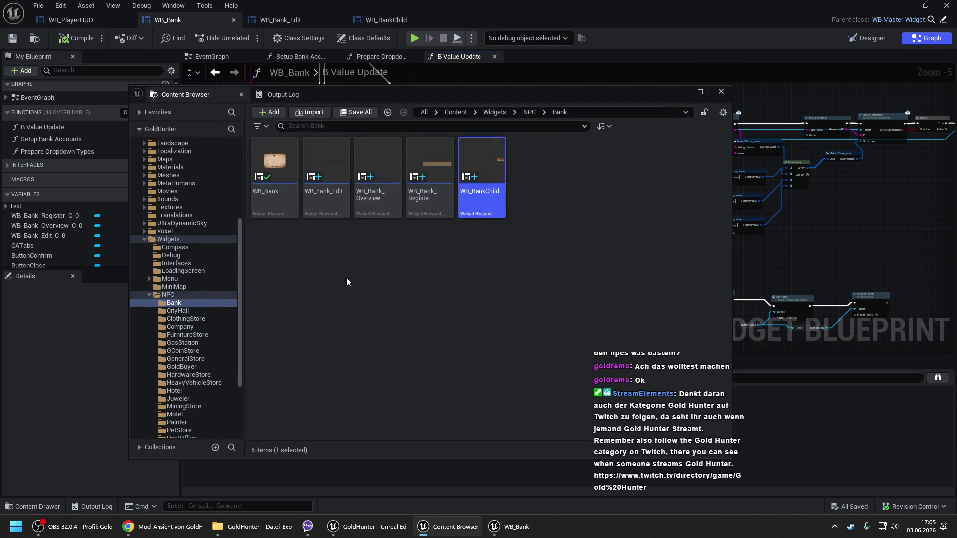
left_click(193, 326)
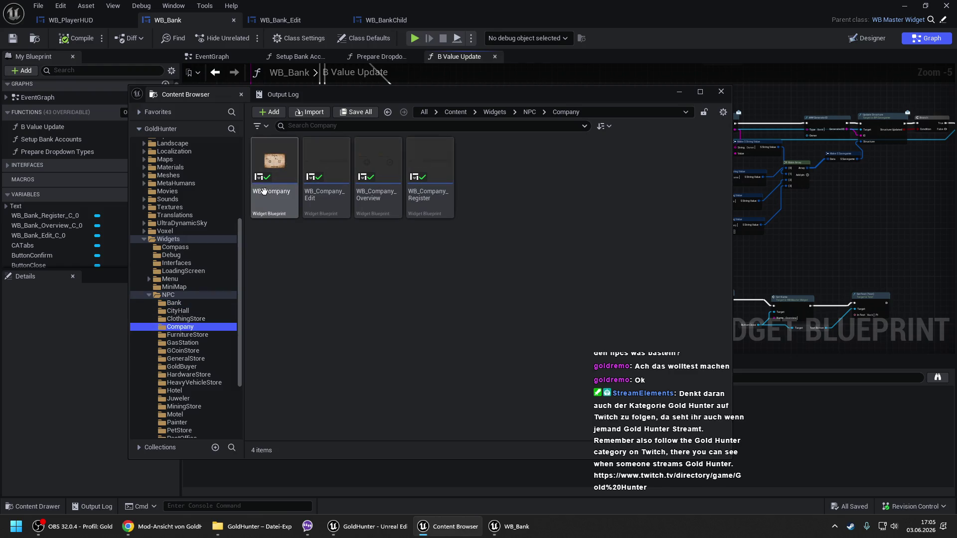
left_click(264, 192)
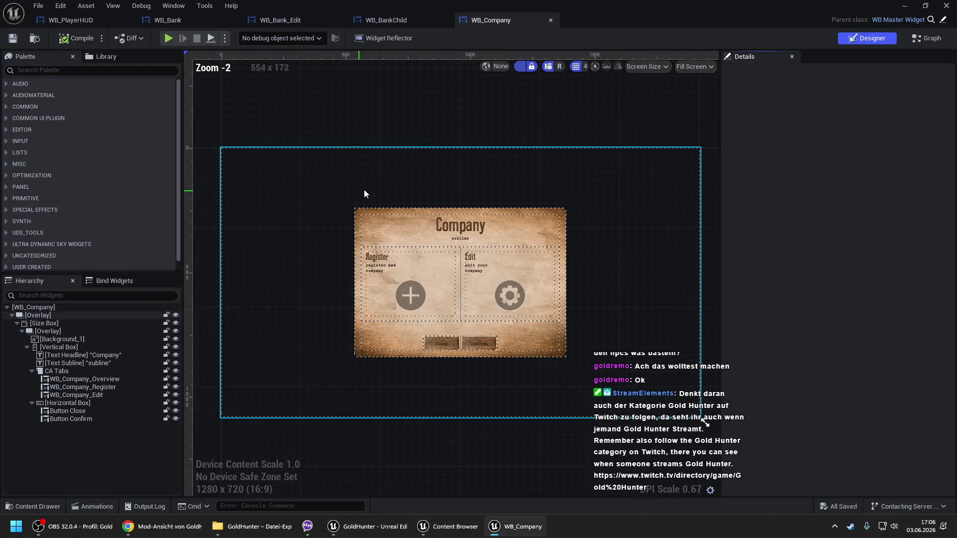
left_click(910, 43)
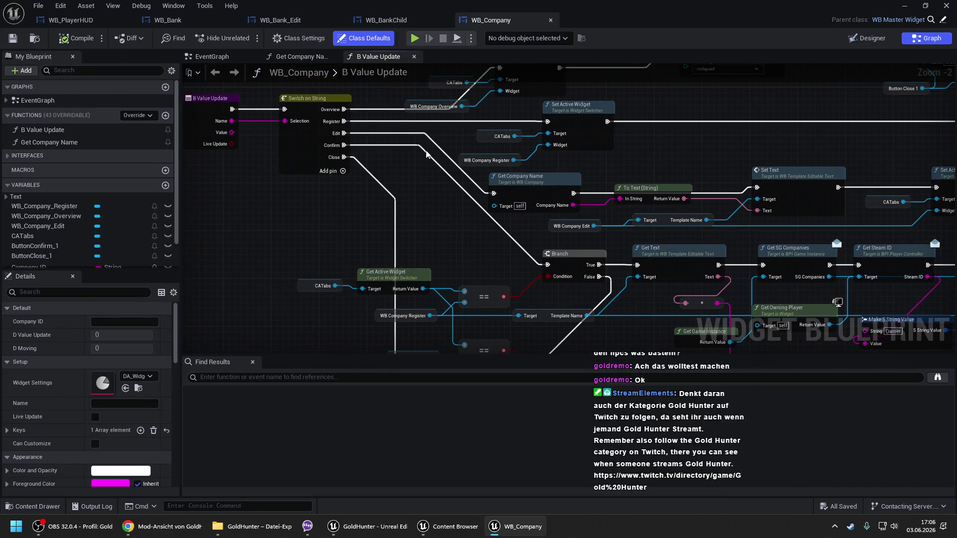
left_click_drag(470, 228, 317, 153)
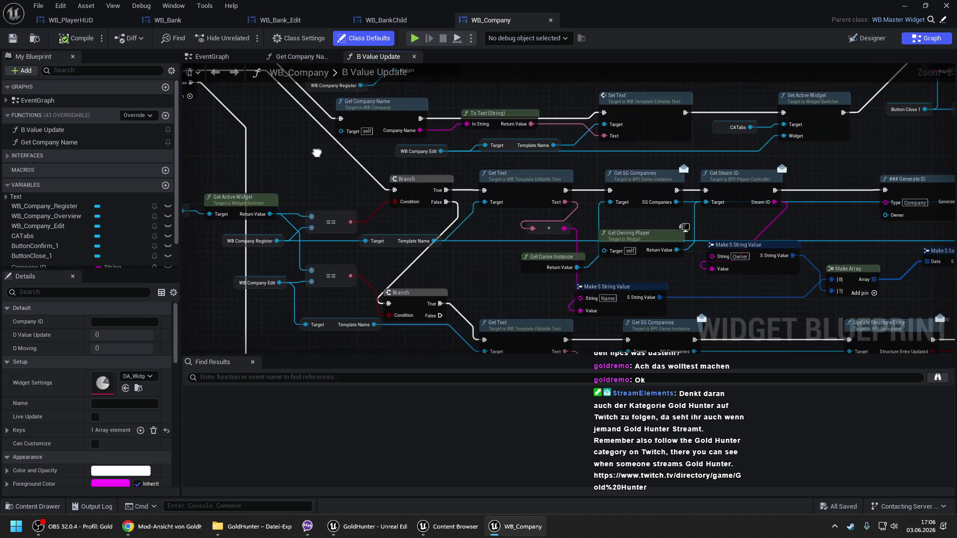
left_click_drag(440, 250, 476, 161)
scroll(476, 160, "down", 1)
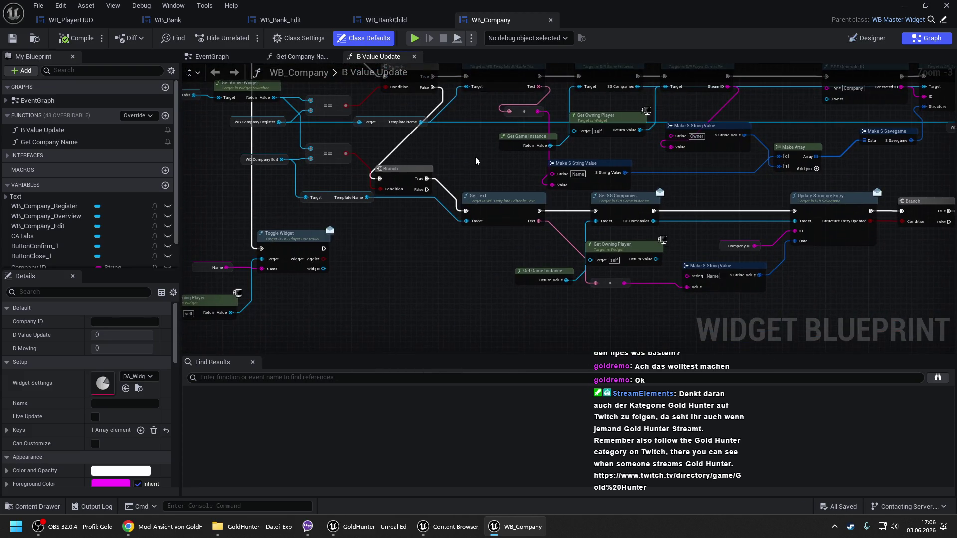
left_click(169, 20)
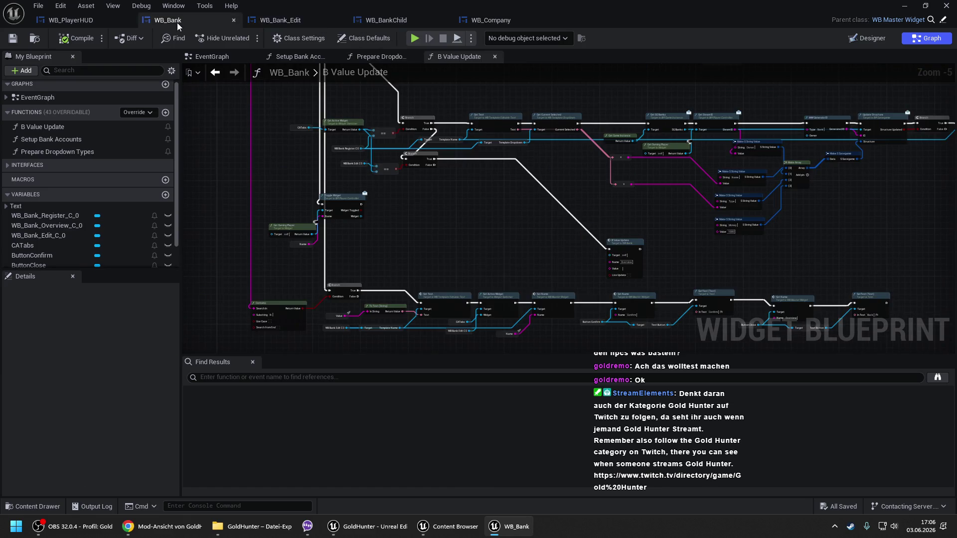
- Copy WB_Company's lower save chain and paste it into WB_Bank, removing the misplaced paste
scroll(434, 158, "up", 1)
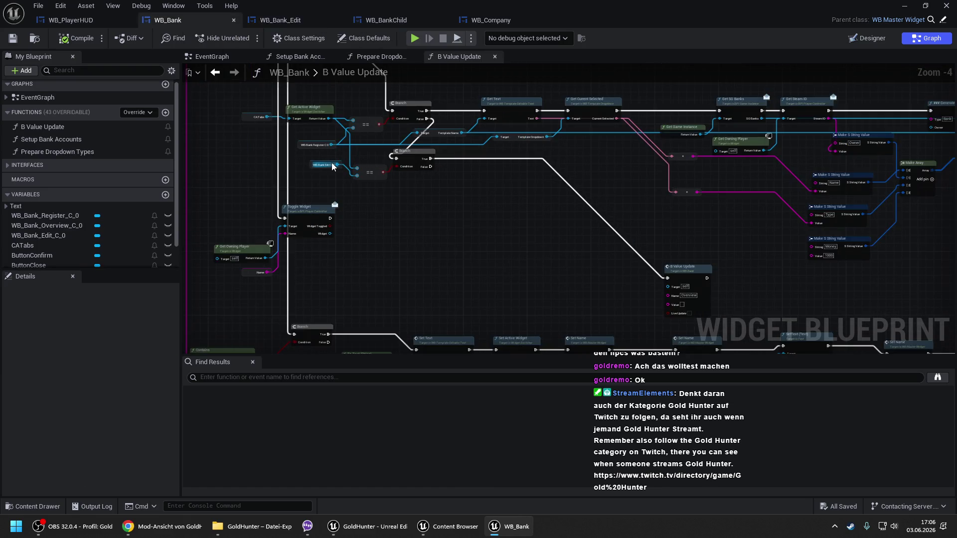
left_click(516, 19)
scroll(600, 272, "down", 1)
left_click_drag(616, 265, 239, 188)
left_click(199, 19)
key("ctrl+v")
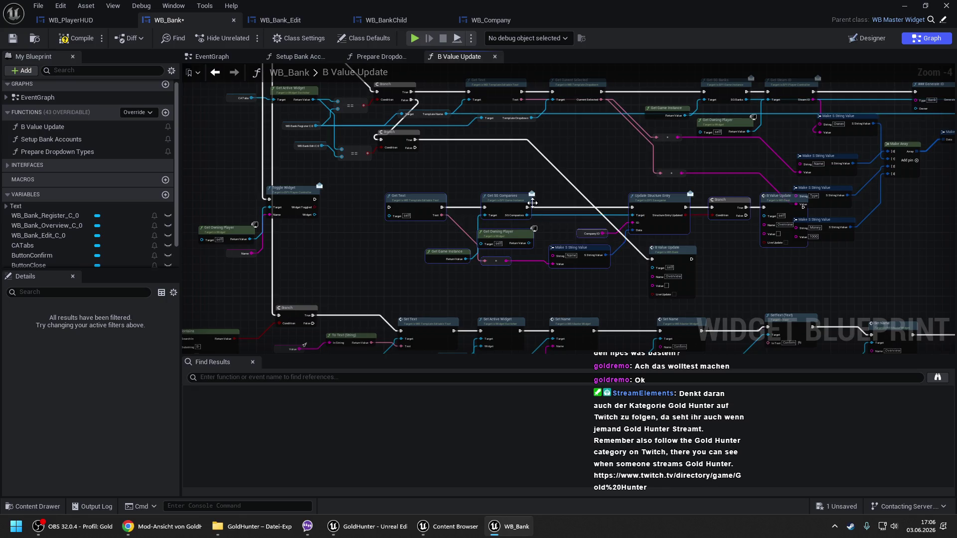
key("Delete")
- Make room, paste the chain again and delete the old B Value Update call
left_click_drag(686, 203, 455, 185)
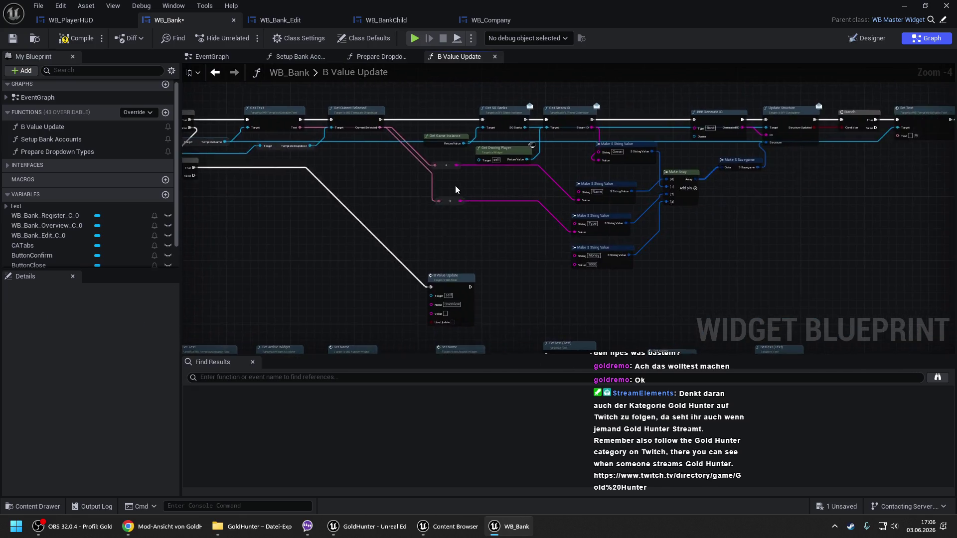
scroll(455, 185, "down", 1)
left_click_drag(794, 240, 716, 230)
mouse_move(562, 129)
left_mouse_down()
mouse_move(502, 128)
mouse_move(554, 111)
mouse_move(554, 87)
mouse_move(589, 84)
left_mouse_up()
mouse_move(407, 230)
left_mouse_down()
mouse_move(490, 218)
mouse_move(736, 220)
left_mouse_up()
key("ctrl+v")
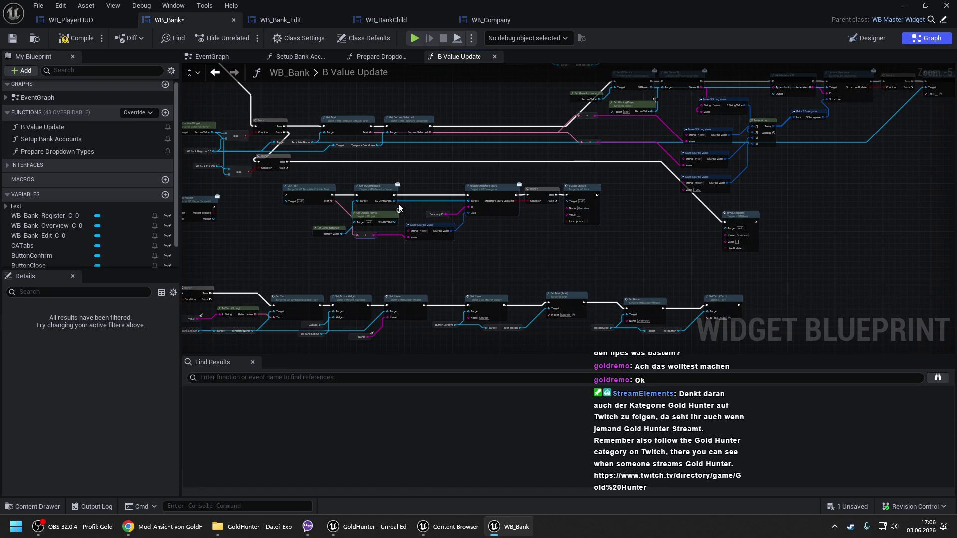
scroll(555, 176, "up", 1)
left_click_drag(732, 204, 805, 292)
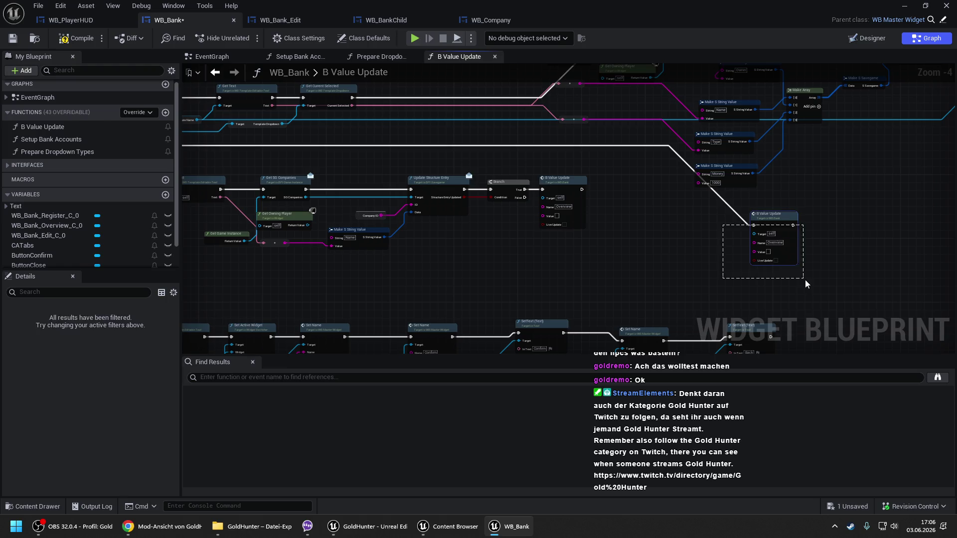
key("Delete")
- Position the pasted row beside the Branch and link Branch True to Get Text
left_click_drag(548, 176, 763, 212)
scroll(438, 209, "up", 1)
mouse_move(394, 202)
left_mouse_down()
mouse_move(697, 309)
mouse_move(900, 329)
left_mouse_up()
left_click_drag(413, 211, 445, 168)
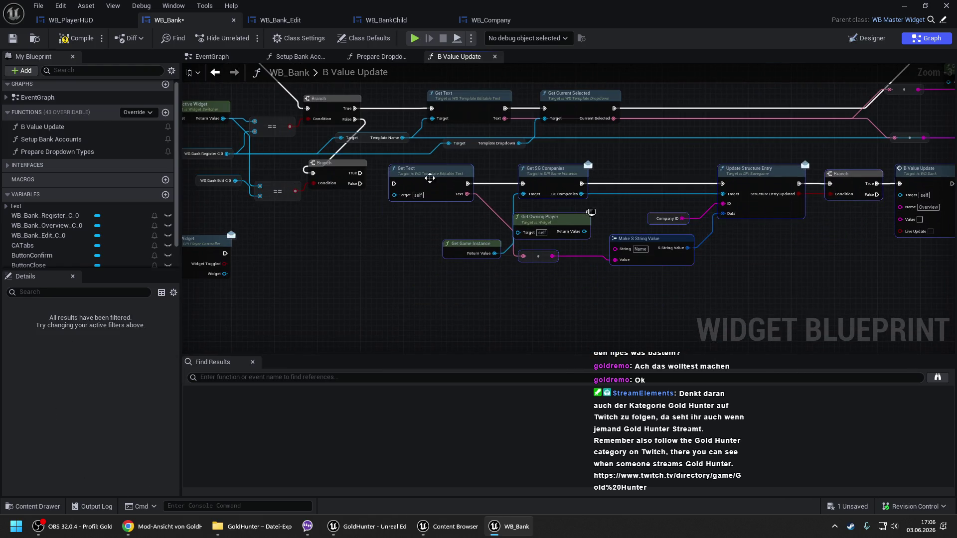
left_click_drag(394, 183, 360, 174)
- Connect Branch True to the Get Text node and place a Get Template Name node
mouse_move(218, 187)
left_mouse_down()
mouse_move(427, 187)
mouse_move(451, 226)
left_mouse_up()
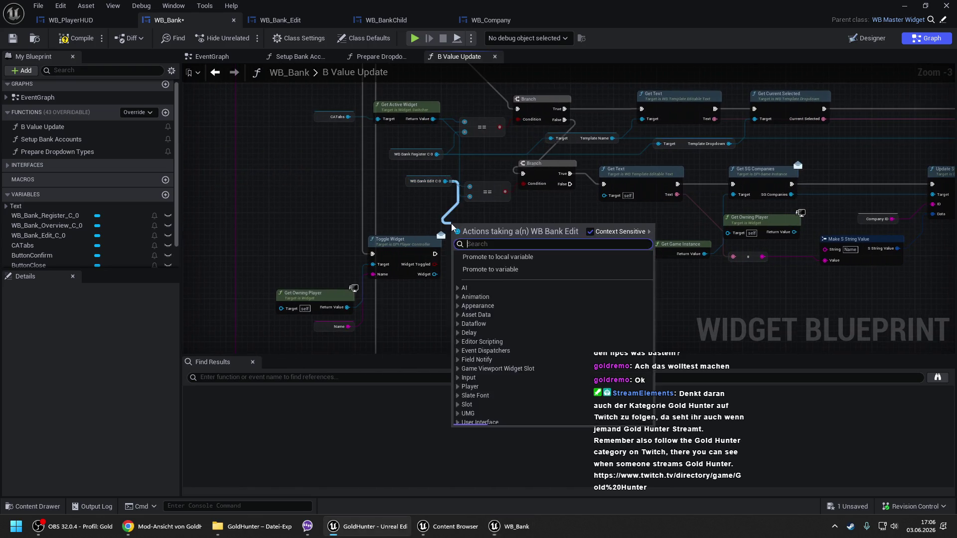
type("get templ")
key("Return")
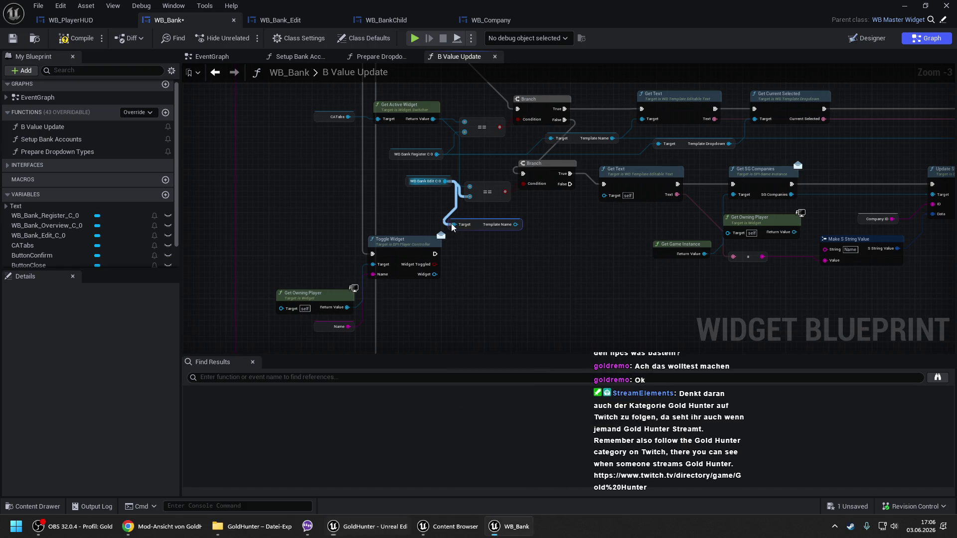
left_click_drag(515, 225, 615, 198)
type("g")
key("Escape")
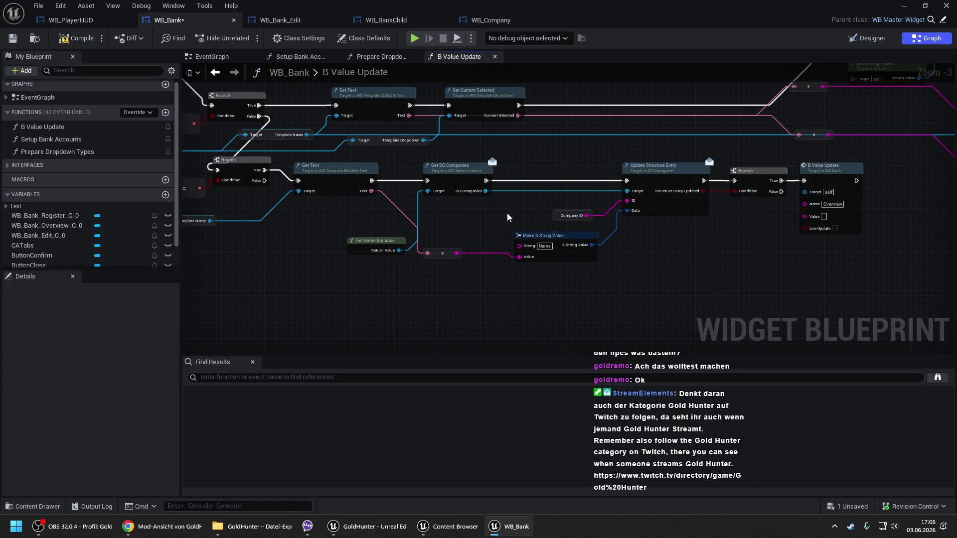
left_click_drag(508, 217, 717, 215)
scroll(687, 220, "down", 3)
left_click_drag(581, 231, 583, 173)
scroll(574, 195, "up", 2)
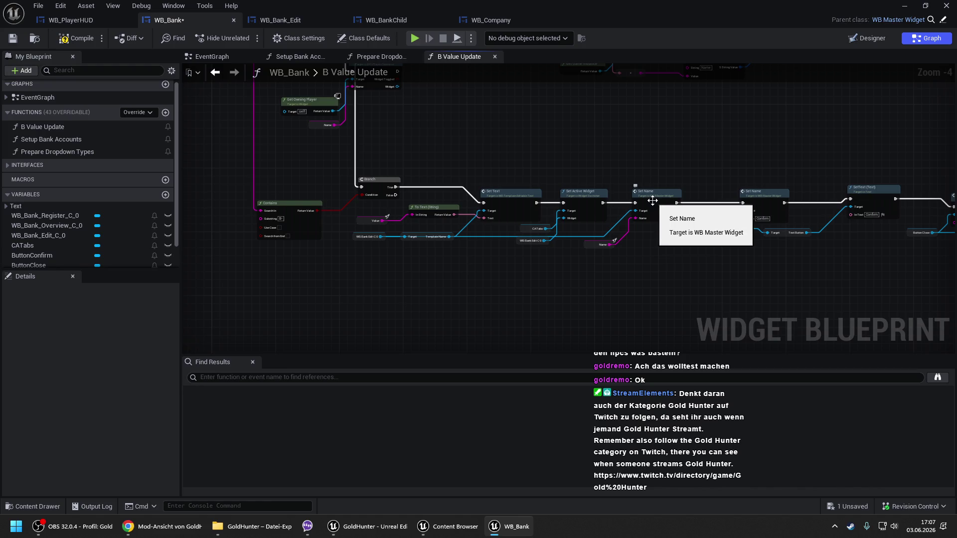
left_click_drag(620, 137, 636, 298)
mouse_move(580, 205)
left_mouse_down()
mouse_move(568, 197)
mouse_move(576, 225)
mouse_move(472, 128)
left_mouse_up()
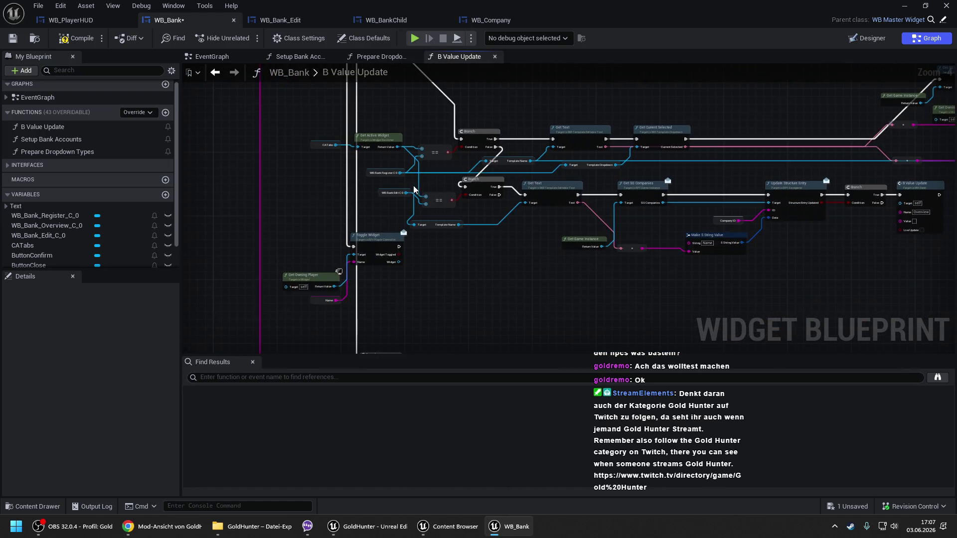
scroll(414, 189, "up", 1)
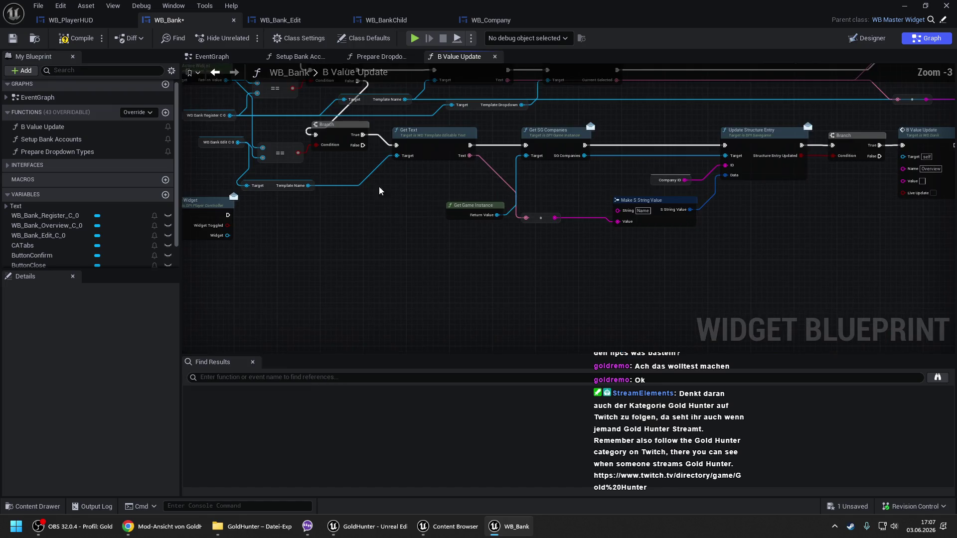
- Add a Get Name node off WB Bank Edit and move it right of the chain
left_click_drag(238, 142, 313, 220)
type("get name")
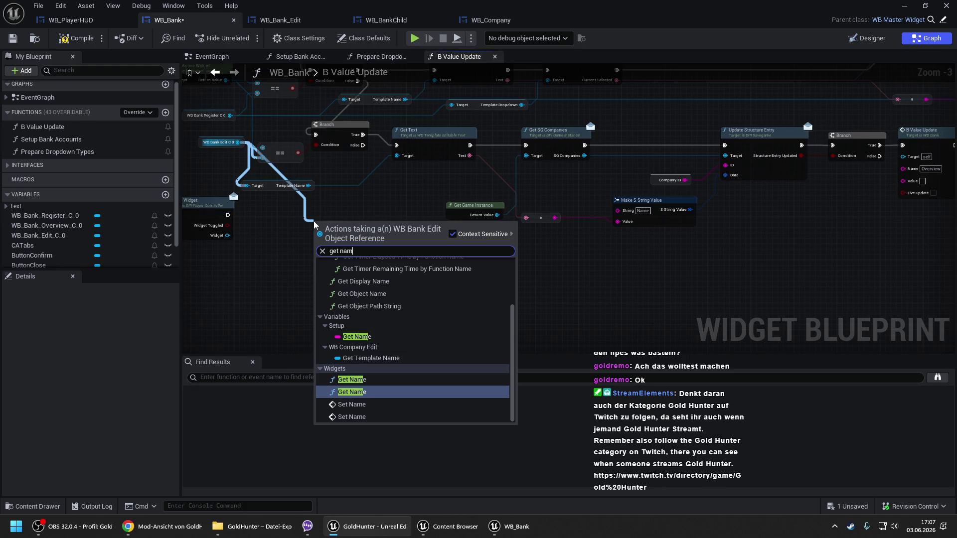
key("Return")
left_click_drag(338, 300, 445, 116)
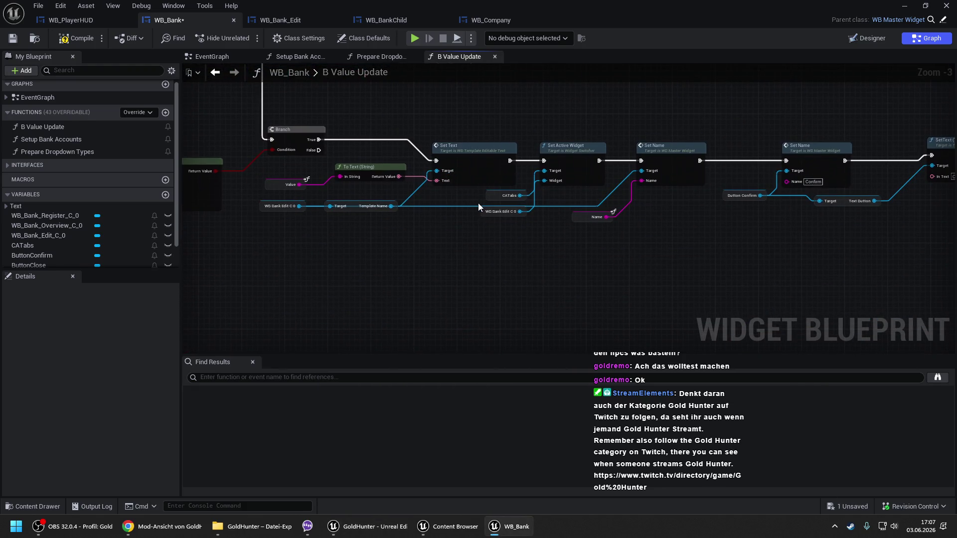
mouse_move(383, 112)
left_mouse_down()
mouse_move(381, 213)
mouse_move(326, 147)
mouse_move(356, 202)
left_mouse_up()
left_click(314, 154)
type("get name")
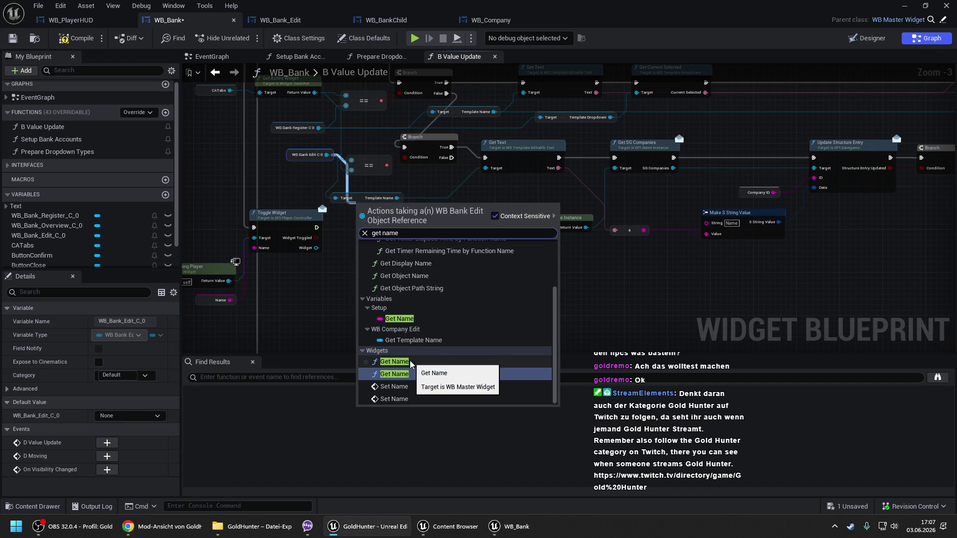
left_click(410, 360)
left_click_drag(394, 220, 736, 154)
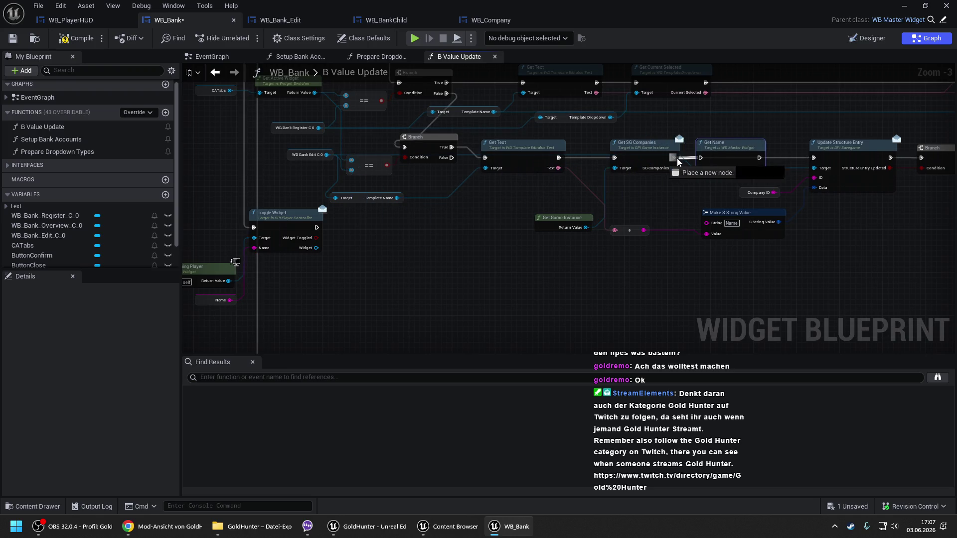
scroll(676, 157, "up", 1)
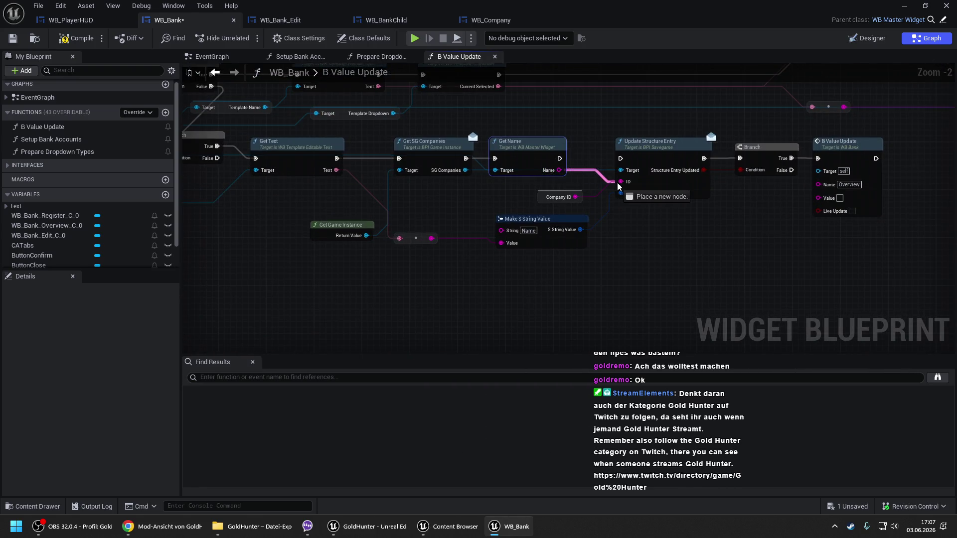
- Link Get Name's execution into Update Structure Entry and delete the leftover Company ID node
left_click_drag(620, 158, 559, 160)
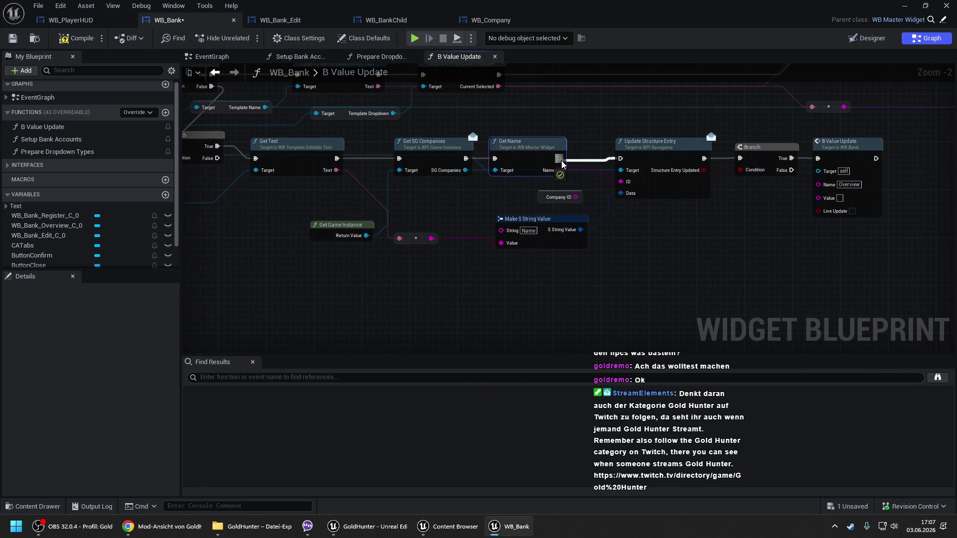
left_click(546, 197)
key("Delete")
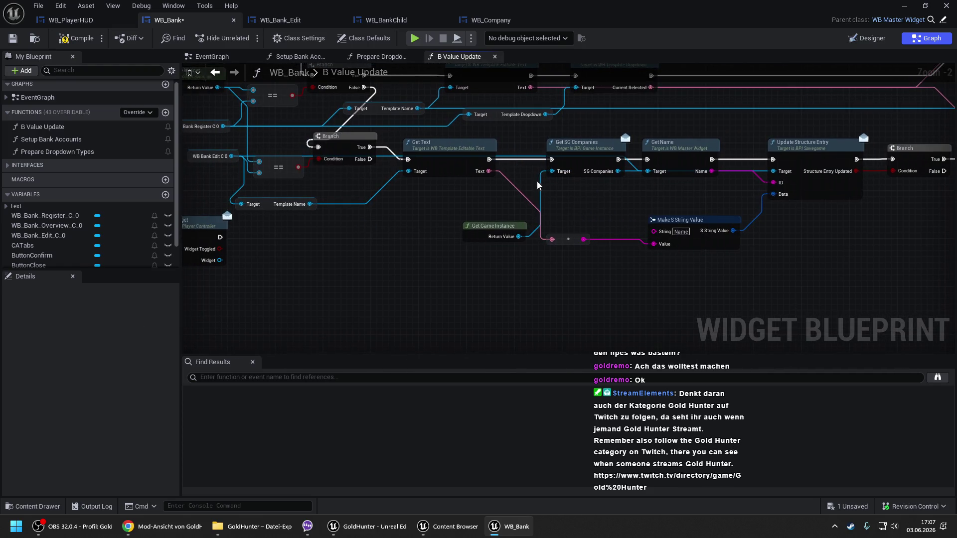
- Add a Get SG Banks node from the game instance, fed by Get Text's execution
left_click_drag(518, 236, 552, 202)
type("get sg banks")
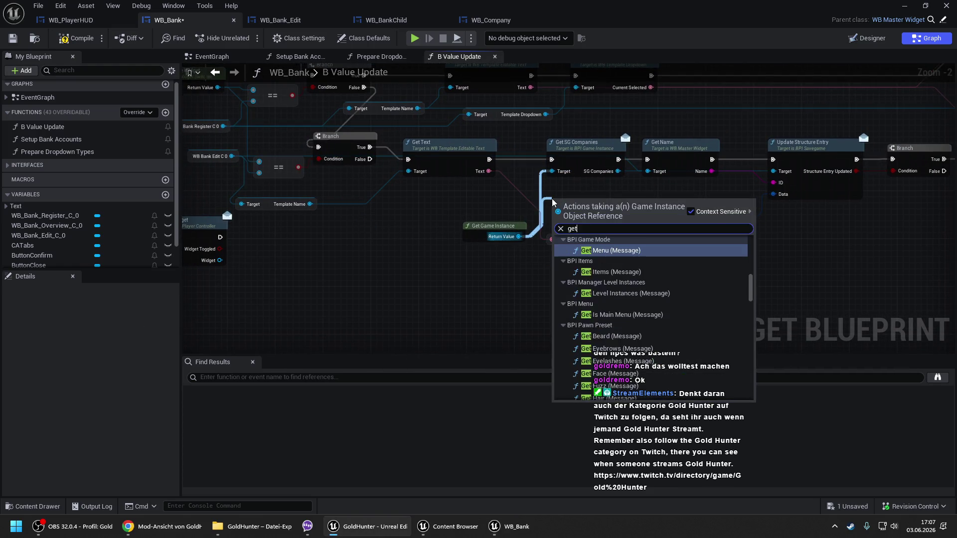
key("Return")
mouse_move(558, 219)
left_mouse_down()
mouse_move(488, 166)
mouse_move(552, 201)
mouse_move(591, 186)
left_mouse_up()
key("Escape")
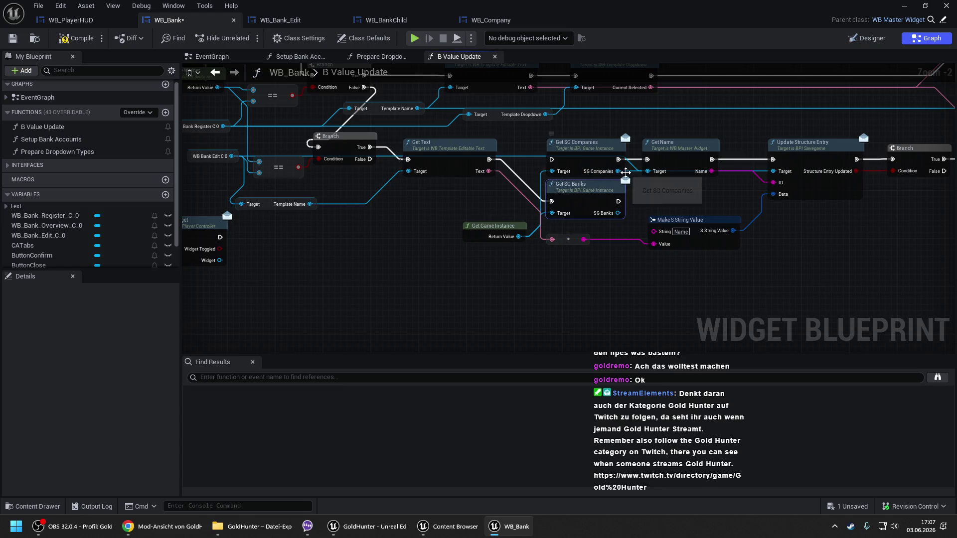
- Wire Get SG Banks into Update Structure Entry's Target and exec, delete Get SG Companies, compile and save
left_click_drag(772, 171, 618, 213)
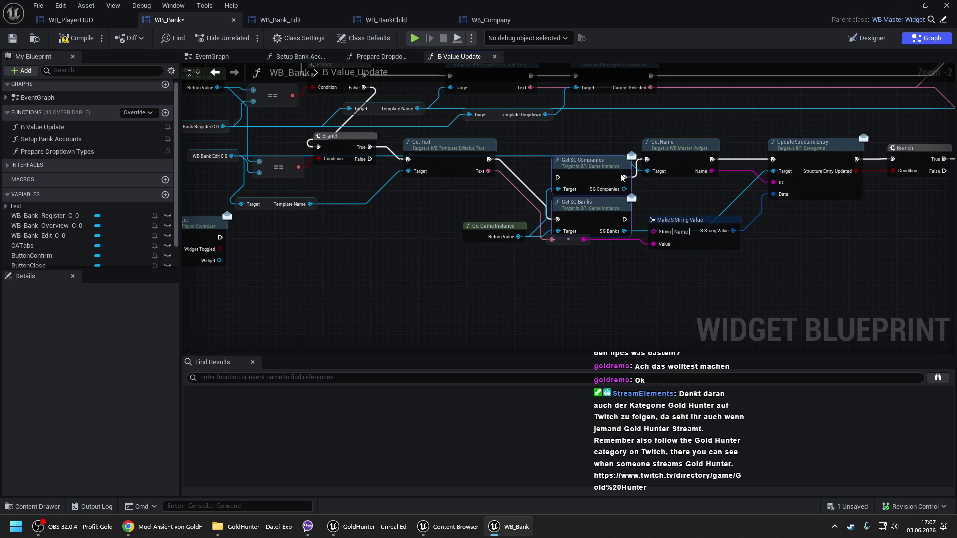
mouse_move(618, 159)
left_mouse_down()
mouse_move(619, 201)
mouse_move(586, 154)
left_mouse_up()
left_click(596, 165)
key("Delete")
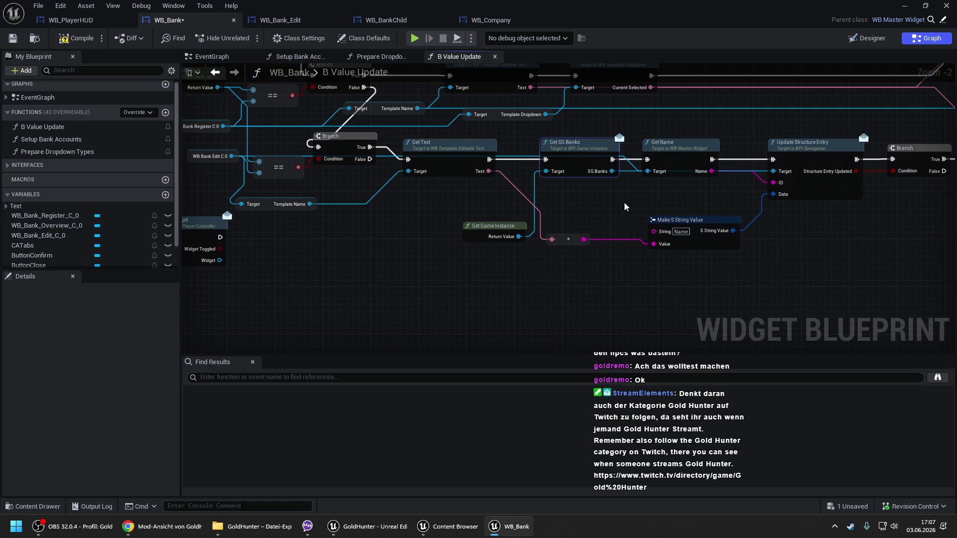
scroll(503, 195, "down", 2)
left_click(77, 38)
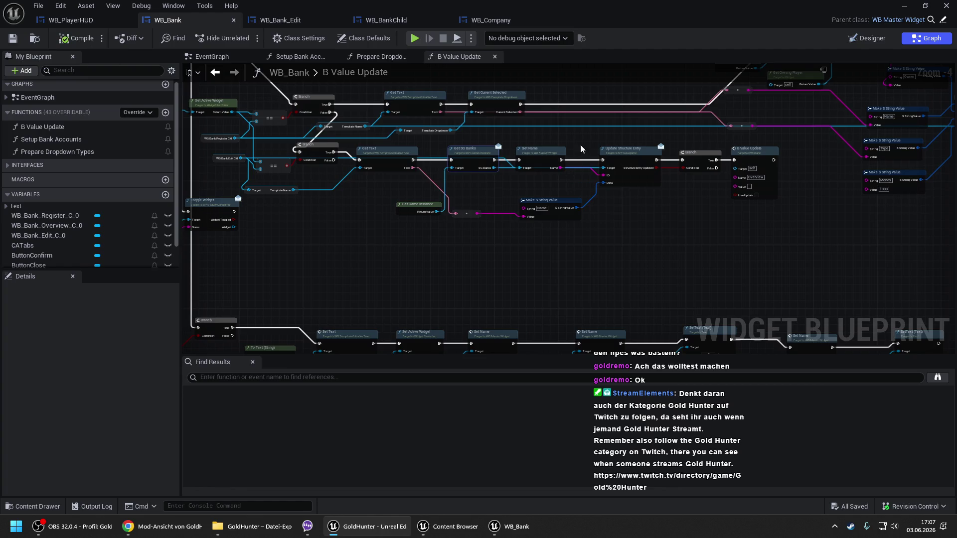
mouse_move(533, 161)
left_mouse_down()
mouse_move(602, 180)
mouse_move(629, 131)
left_mouse_up()
double_click(869, 8)
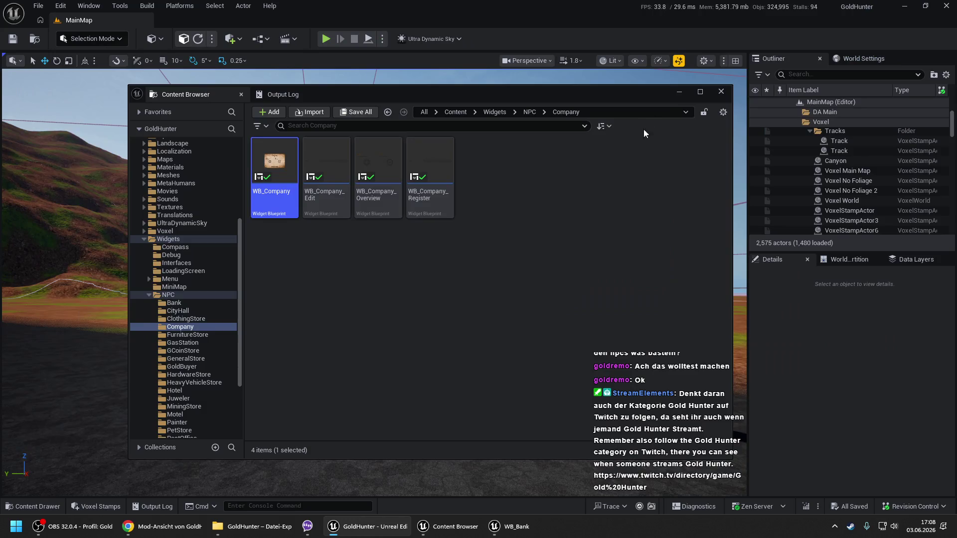
left_click(688, 91)
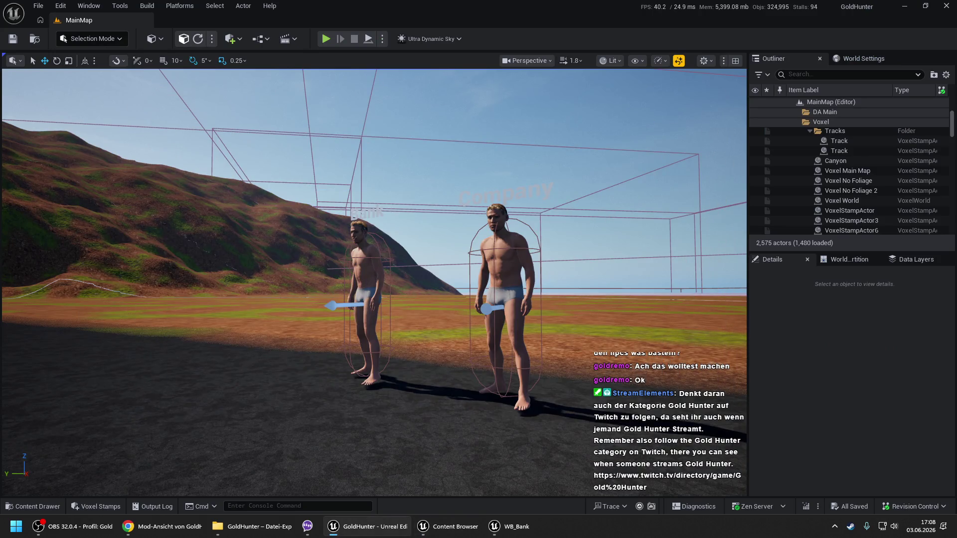
right_click(178, 470)
key("Escape")
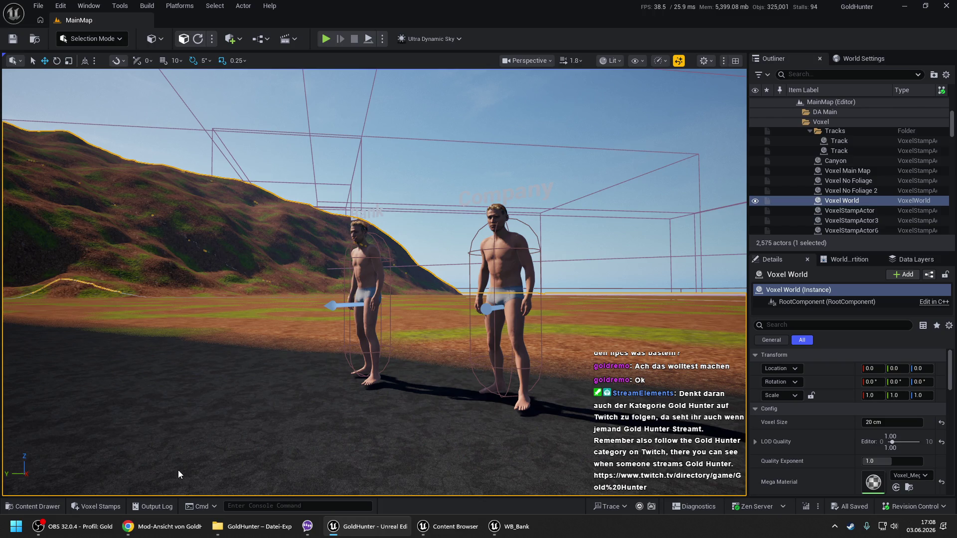
key("alt+p")
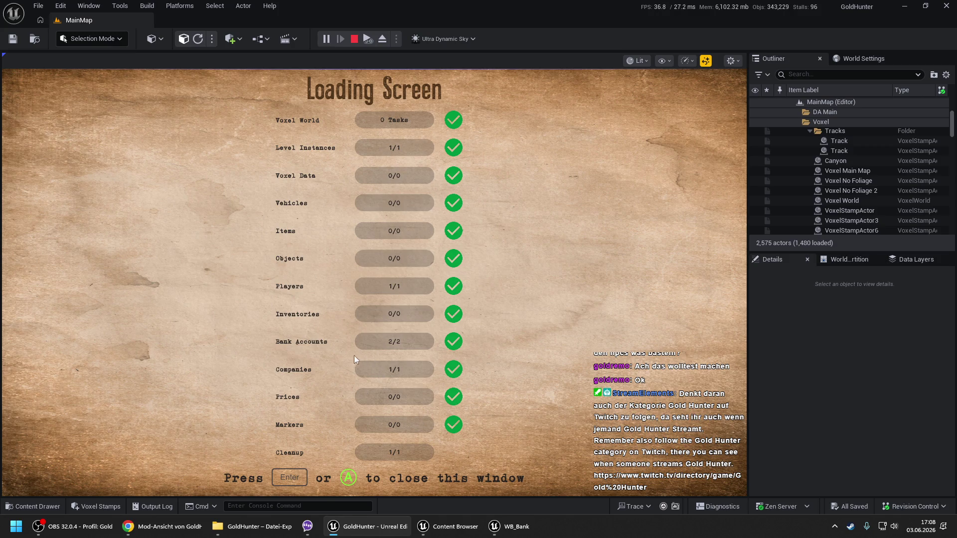
key("Return")
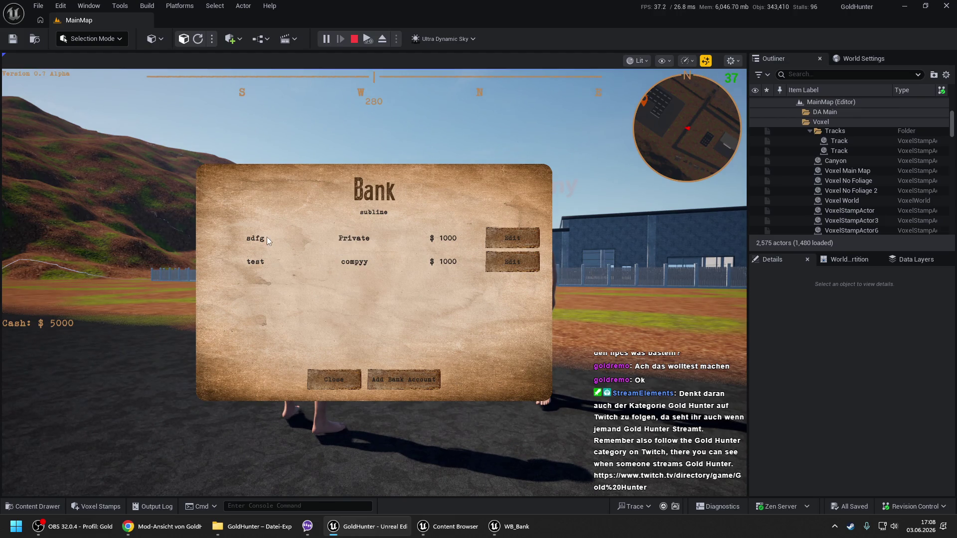
left_click(495, 246)
key("Escape")
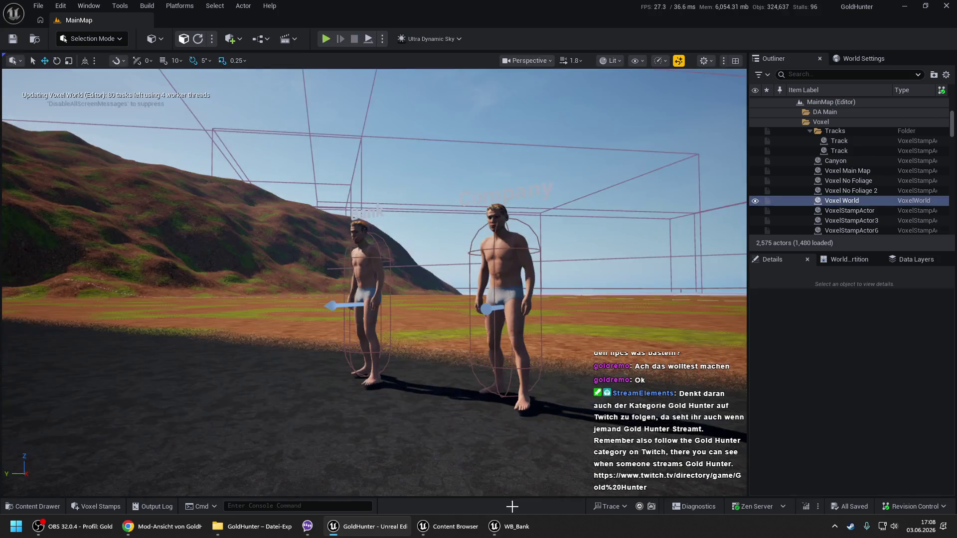
left_click(508, 527)
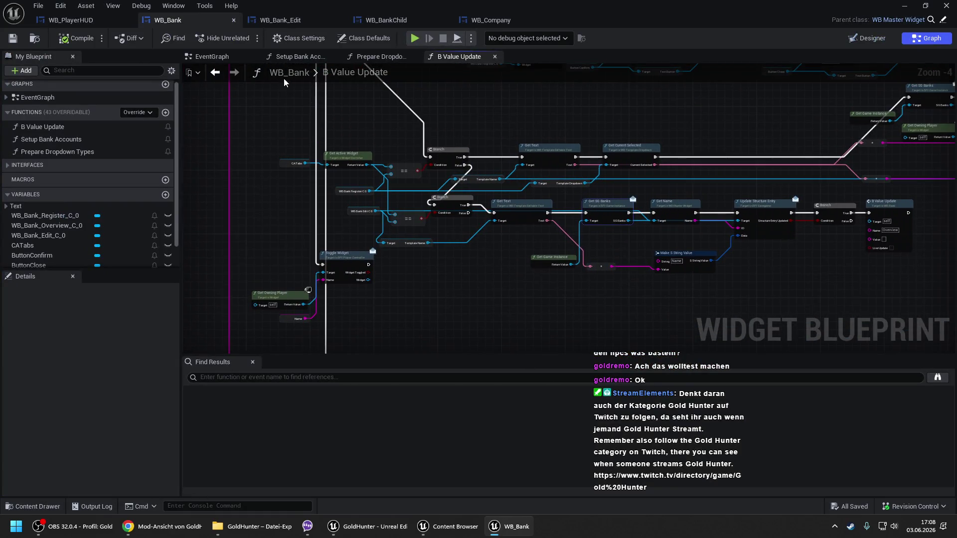
- View Setup Bank Accounts, check WB_Bank_Edit and WB_Bank, then return to WB_BankChild's EventGraph
left_click(295, 57)
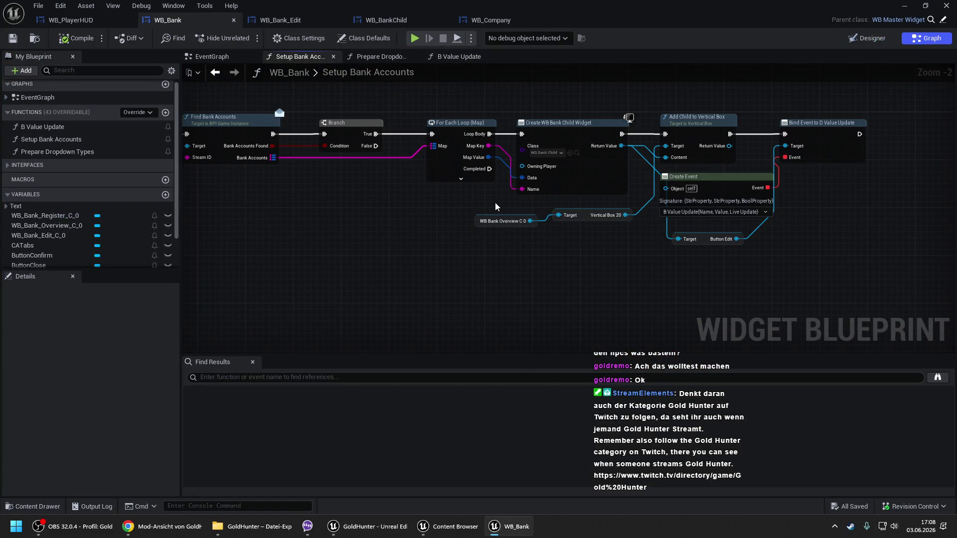
left_click_drag(431, 185, 444, 176)
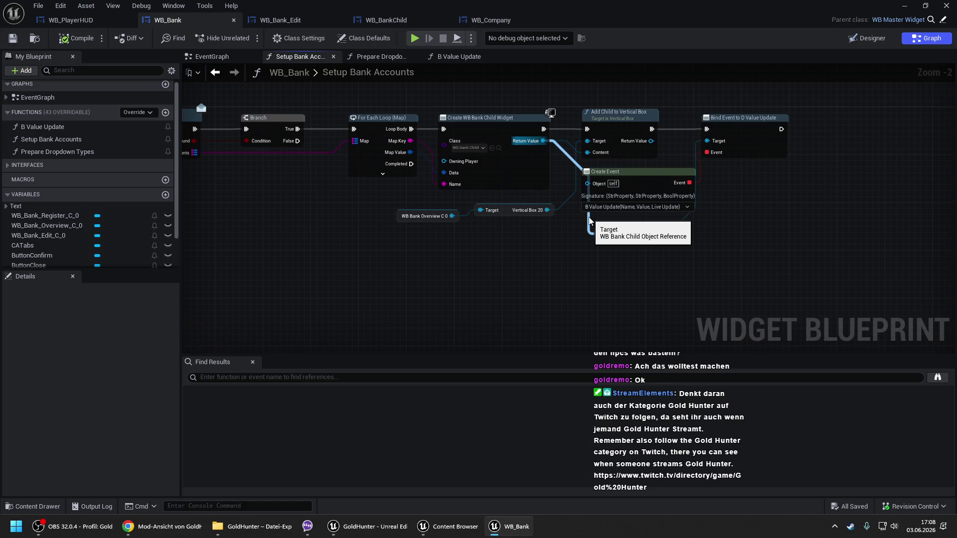
left_click(313, 22)
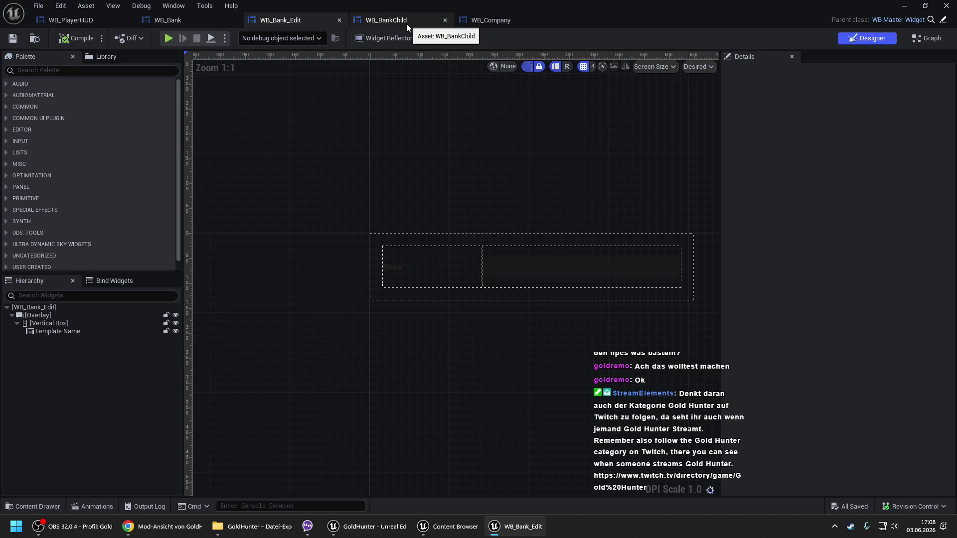
left_click(405, 23)
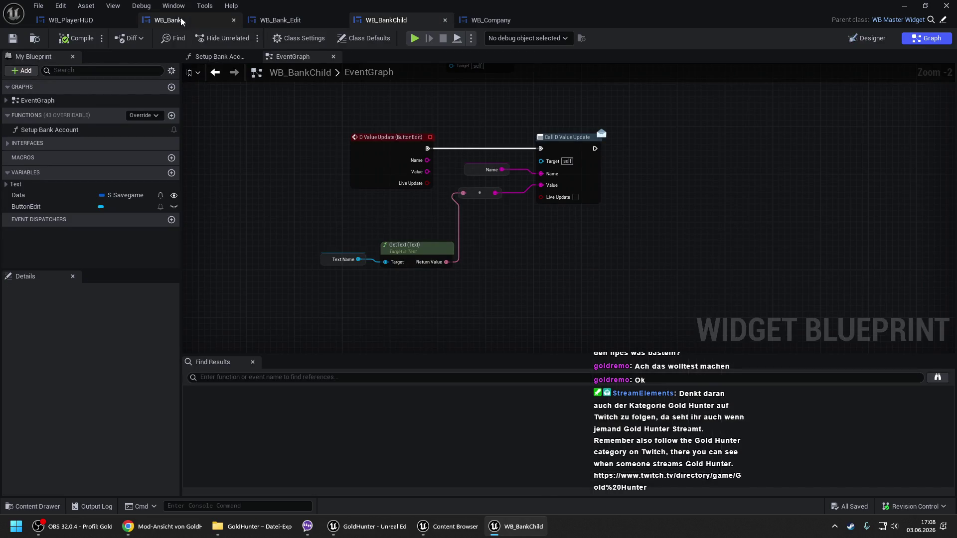
left_click(167, 20)
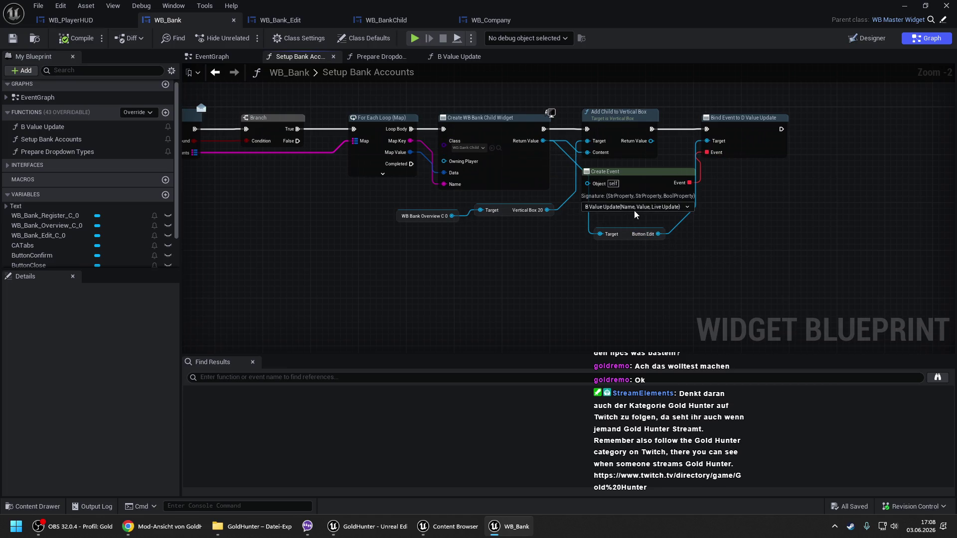
left_click(400, 23)
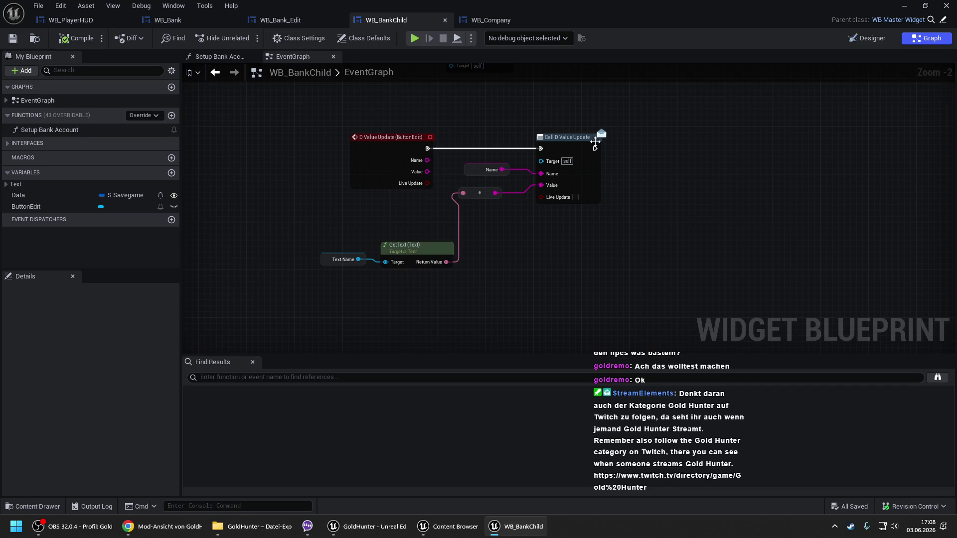
- Add a Print String node after Call D Value Update and compile WB_BankChild
left_click_drag(594, 147, 632, 140)
type("print")
key("Return")
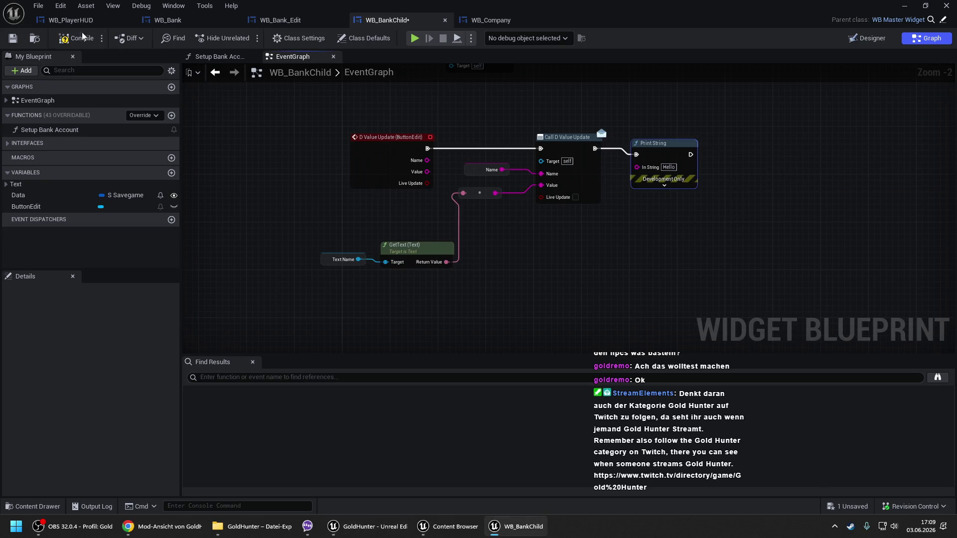
left_click(78, 38)
- Play-test, open the bank and press the first account's Edit to see 'Server: Hello', then stop
left_click(367, 526)
right_click(288, 433)
key("Escape")
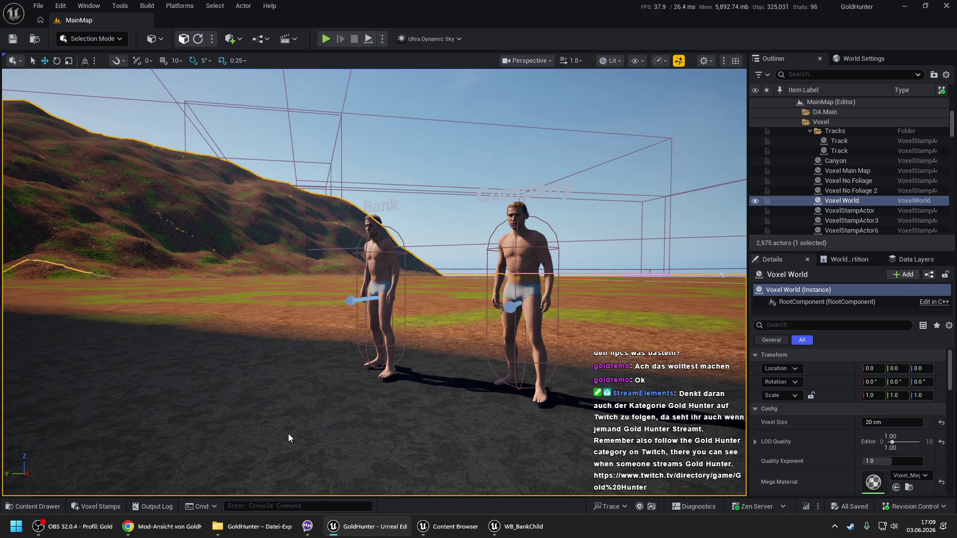
key("alt+p")
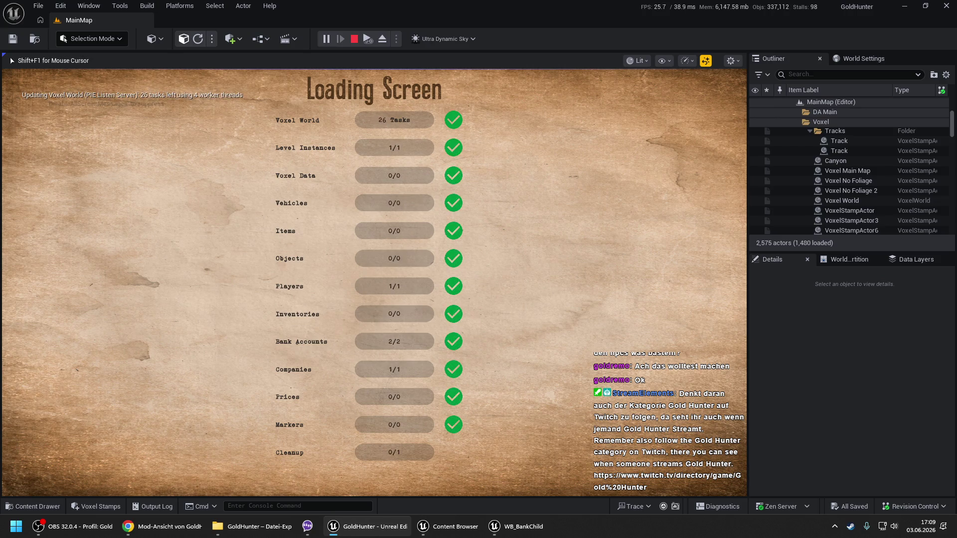
key("space")
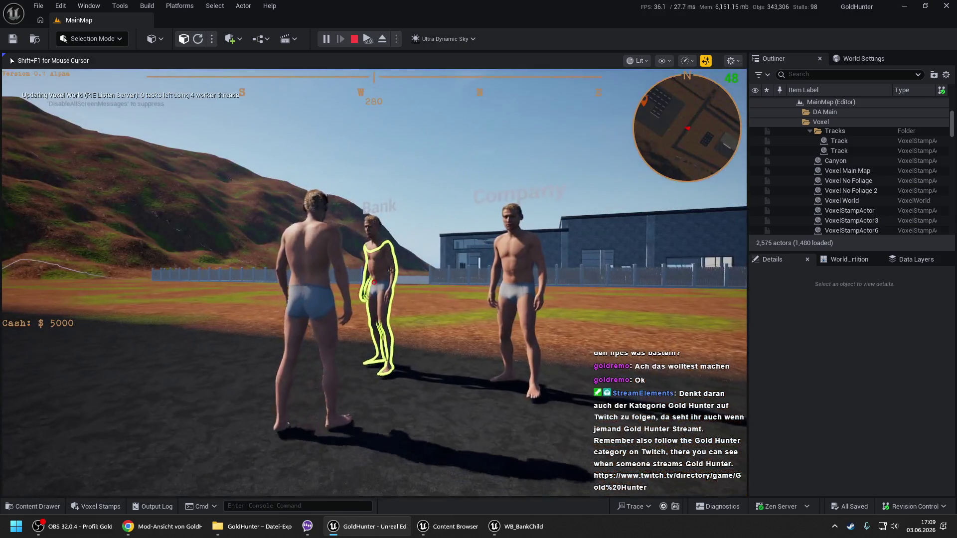
key("e")
left_click(513, 242)
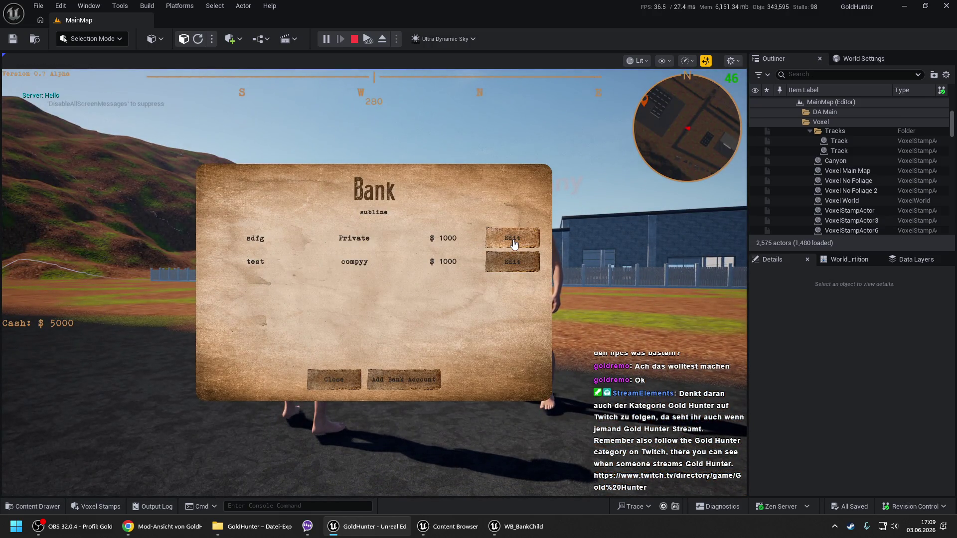
left_click(340, 383)
key("Escape")
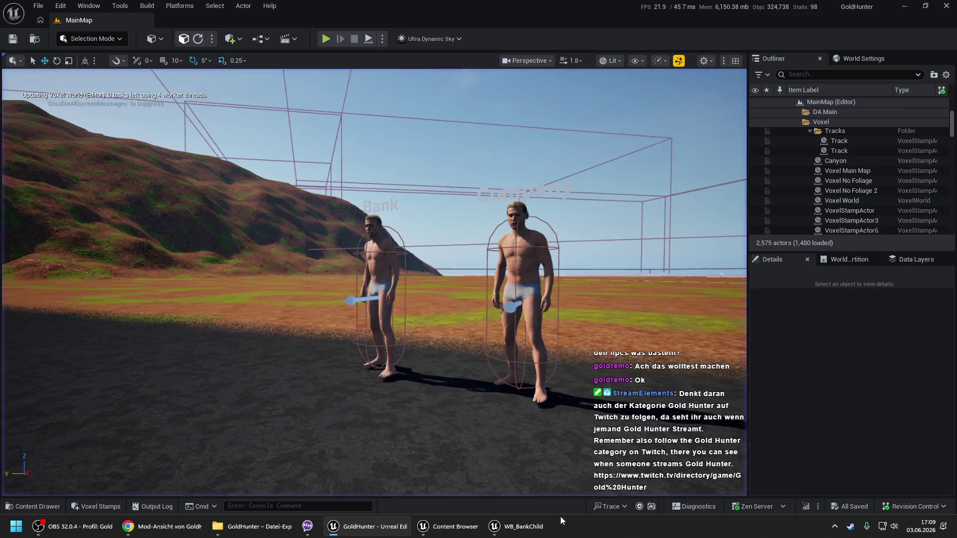
left_click(518, 526)
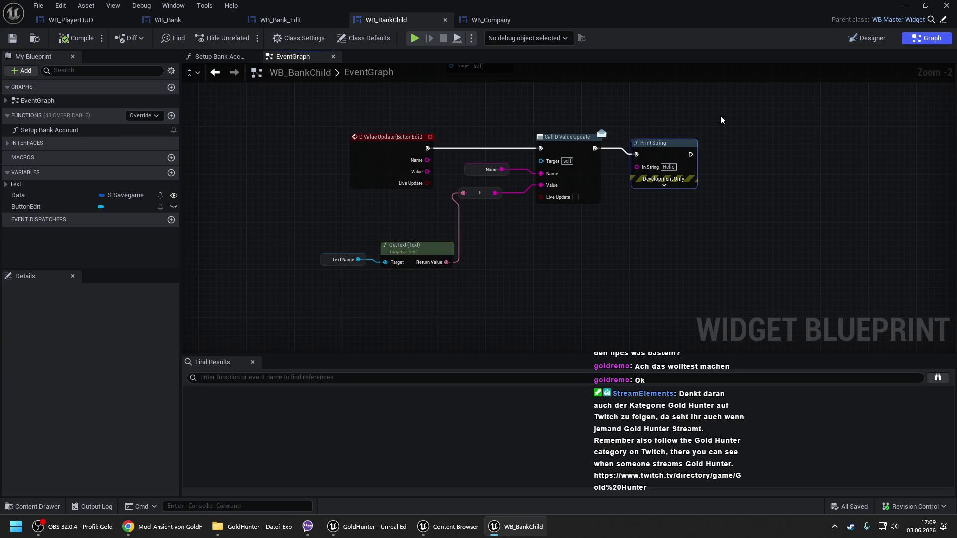
- Delete the temporary Print String in WB_BankChild and recompile
left_click_drag(718, 115, 611, 211)
key("Delete")
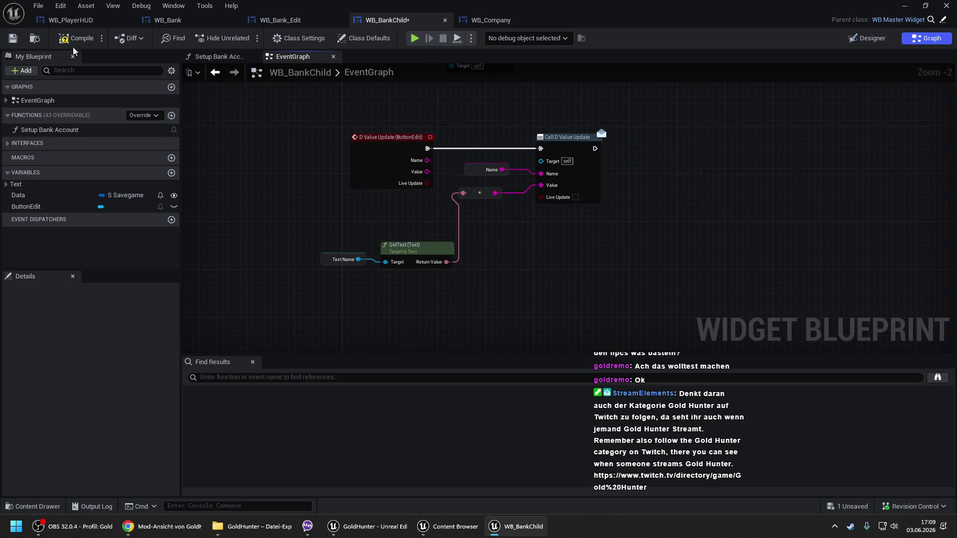
left_click(75, 37)
- Open WB_Bank's B Value Update graph and bring the Contains and Branch nodes into view
left_click(185, 16)
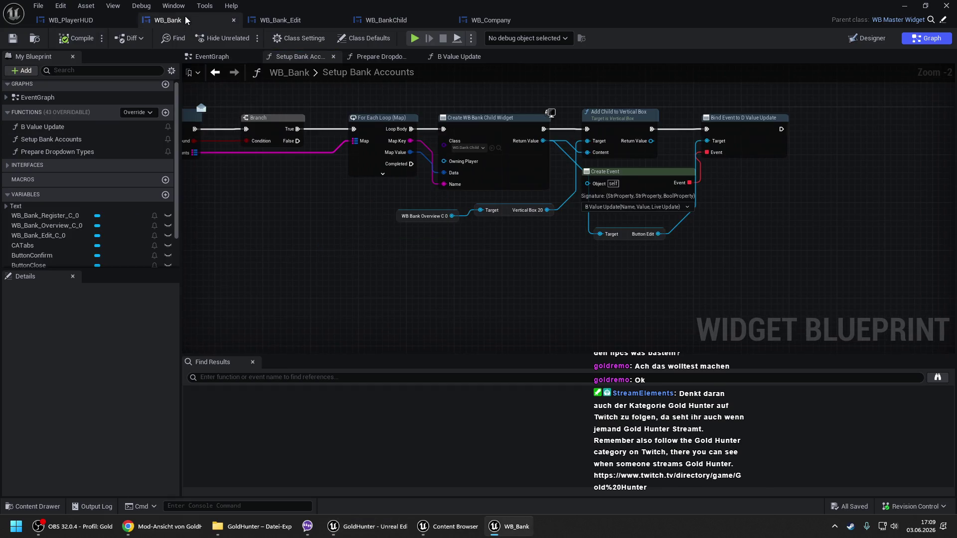
scroll(268, 98, "down", 1)
left_click(455, 57)
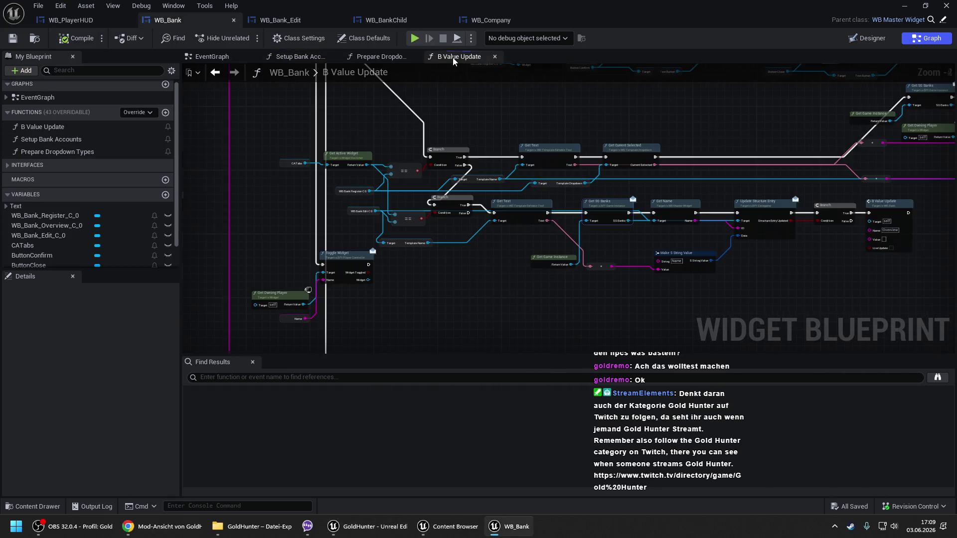
mouse_move(495, 303)
left_mouse_down()
mouse_move(448, 252)
mouse_move(449, 91)
left_mouse_up()
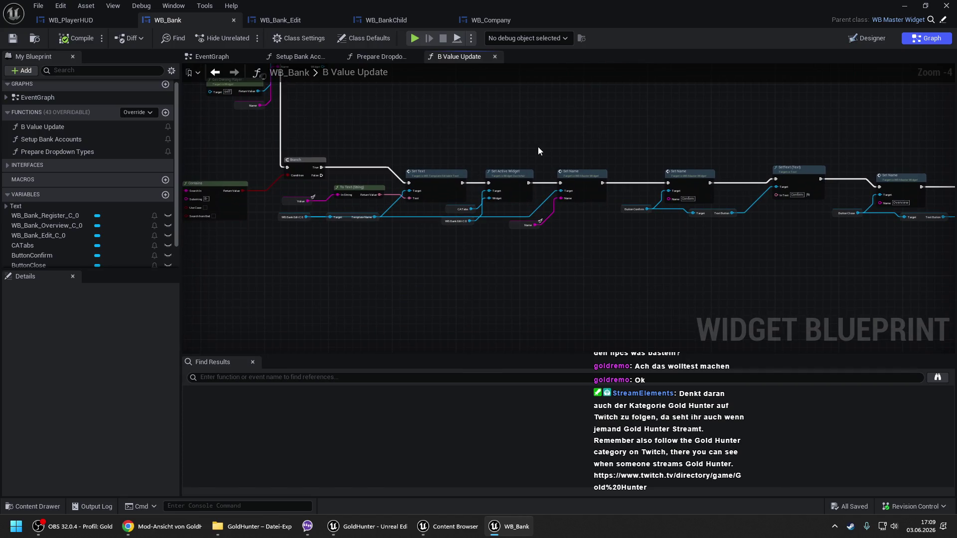
scroll(442, 235, "up", 2)
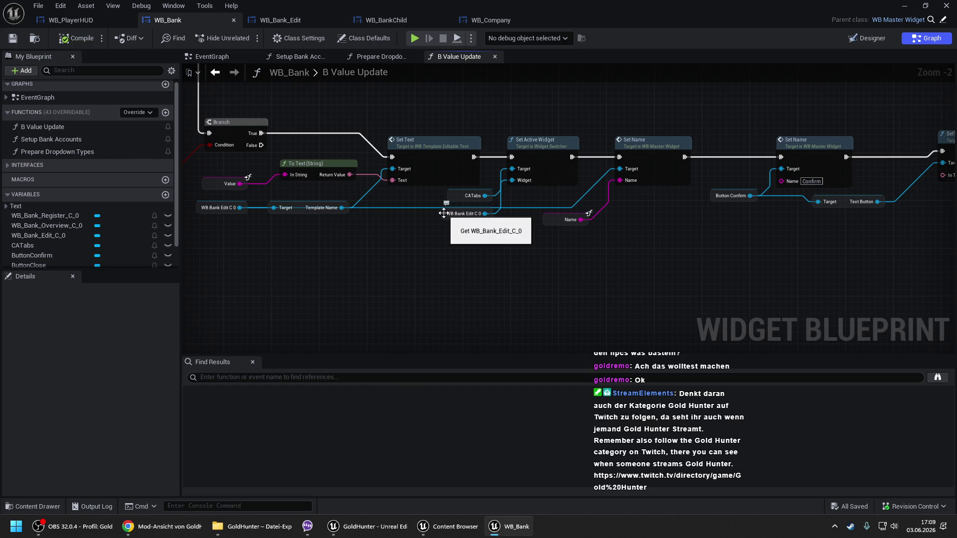
left_click_drag(390, 205, 487, 213)
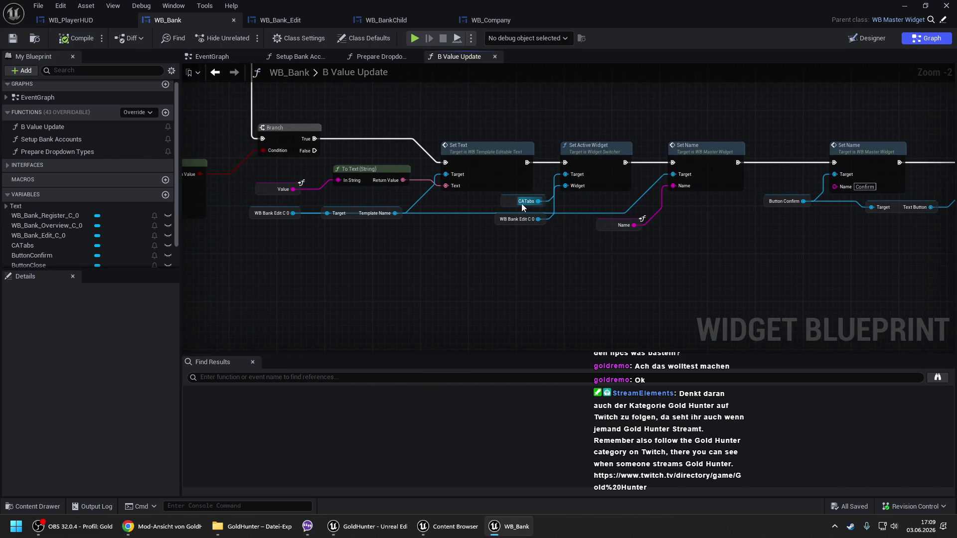
left_click_drag(305, 169, 486, 216)
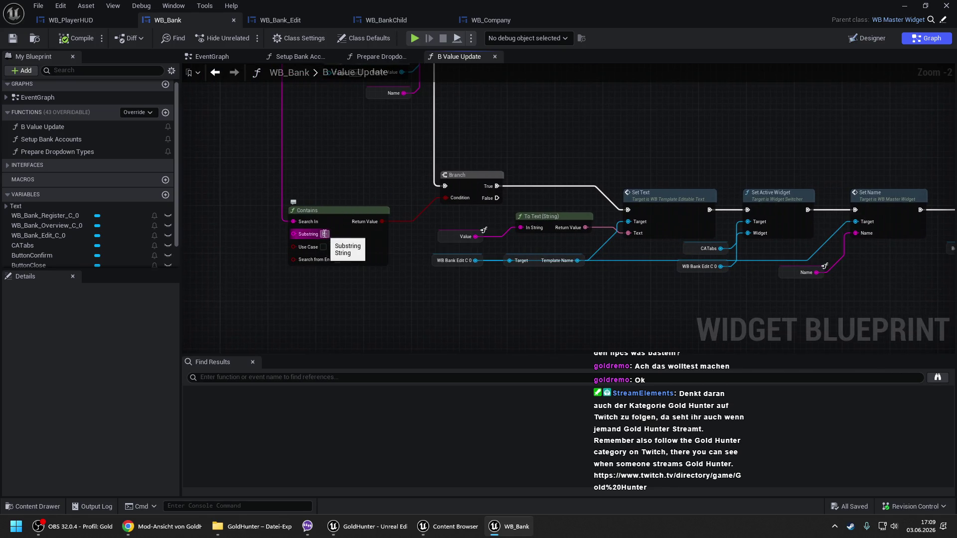
left_click_drag(463, 135, 466, 182)
- Insert a Print String node into the exec wire just before the Branch
mouse_move(448, 233)
left_mouse_down()
mouse_move(417, 138)
mouse_move(409, 163)
left_mouse_up()
type("print")
key("Return")
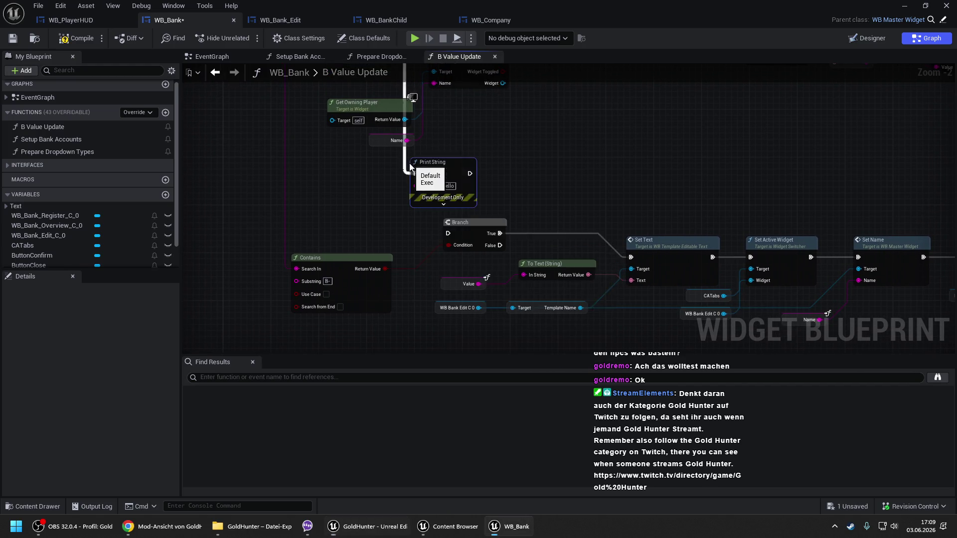
left_click_drag(471, 173, 456, 232)
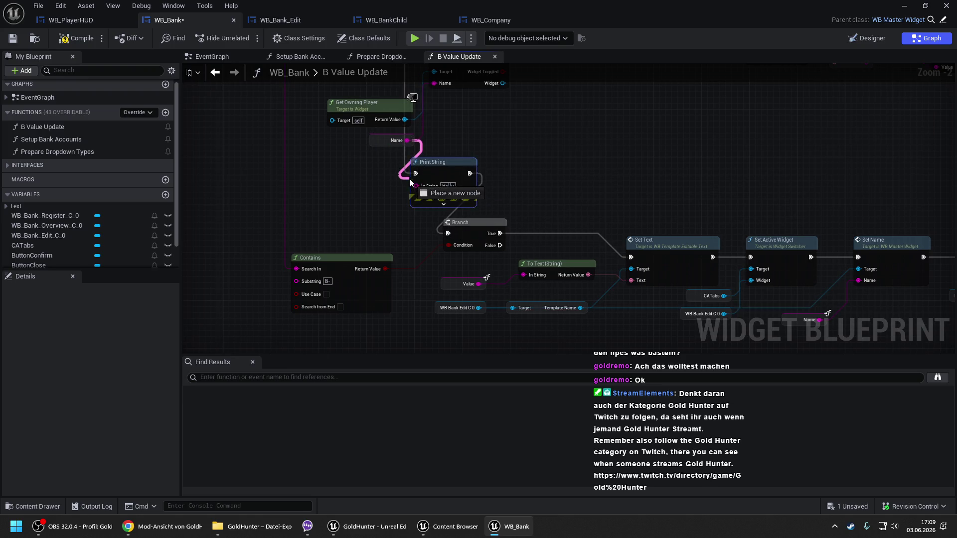
left_click(333, 170)
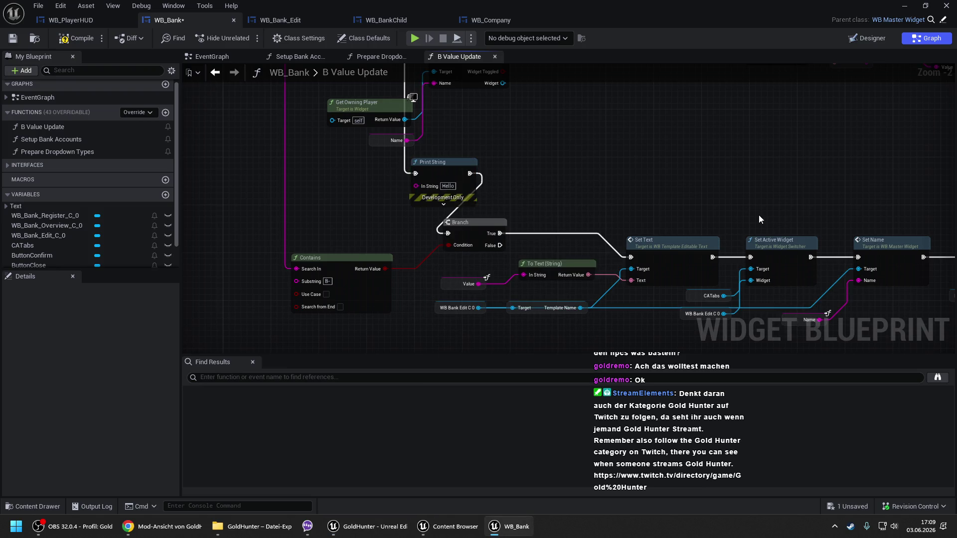
- Feed a copied Name variable into Print String's In String and compile WB_Bank
right_click(747, 233)
left_click(809, 319)
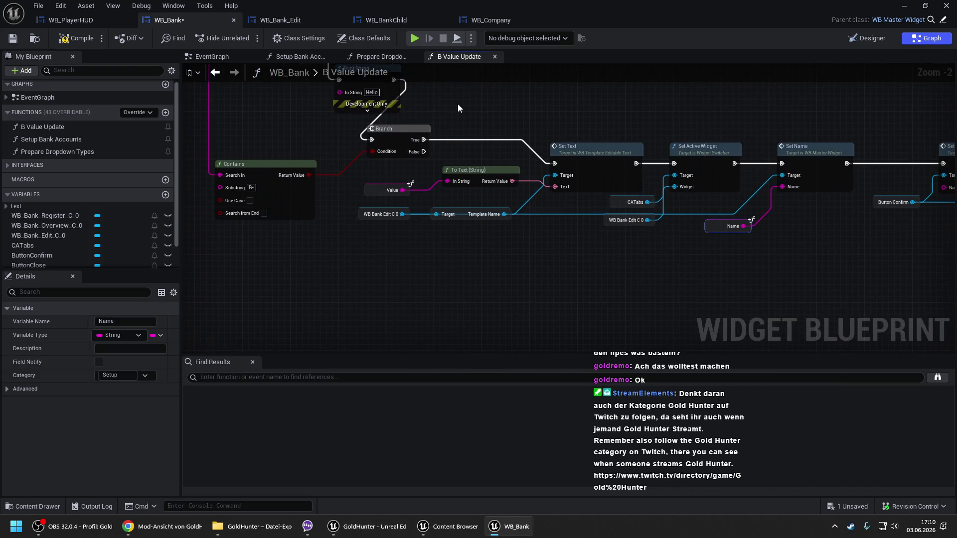
key("ctrl+v")
left_click_drag(427, 191, 477, 171)
left_click(70, 38)
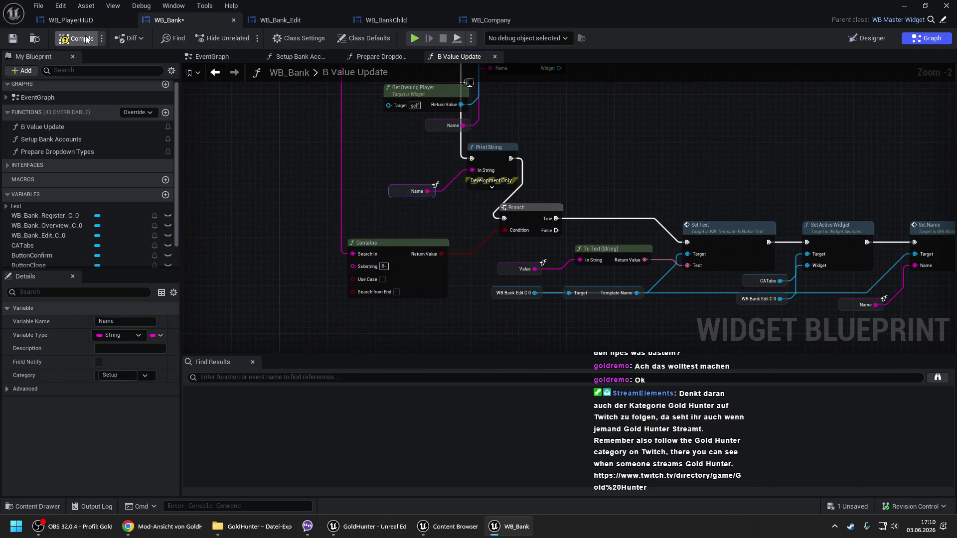
left_click(901, 5)
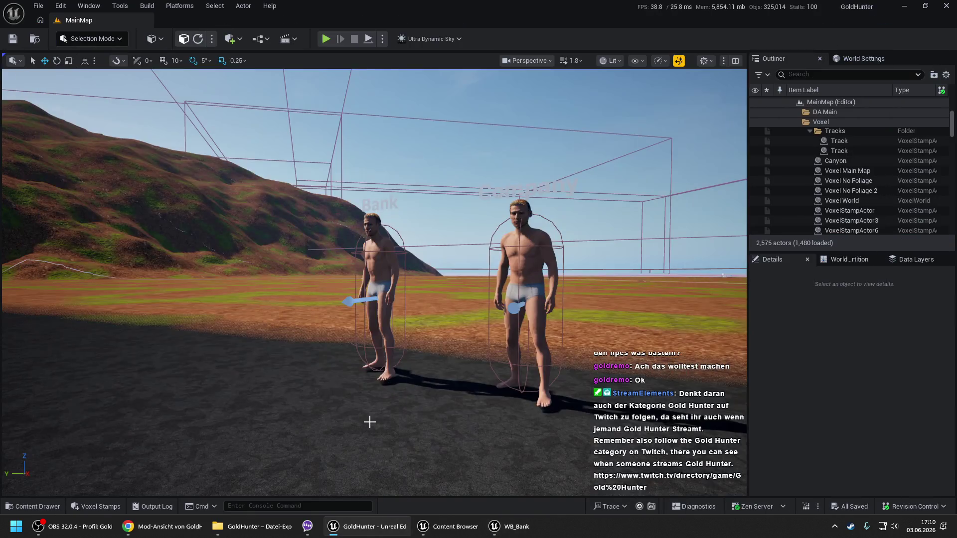
right_click(277, 447)
left_click(299, 437)
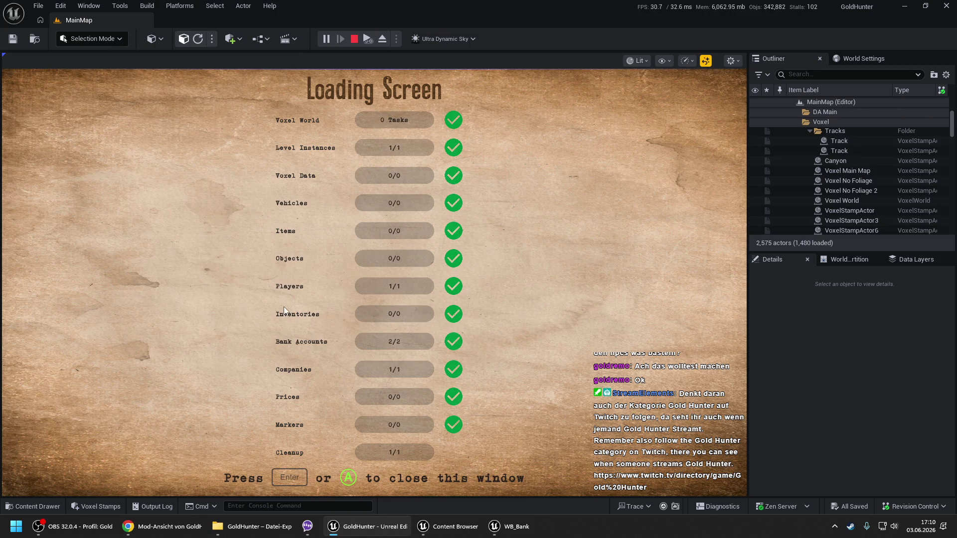
left_click(283, 306)
key("e")
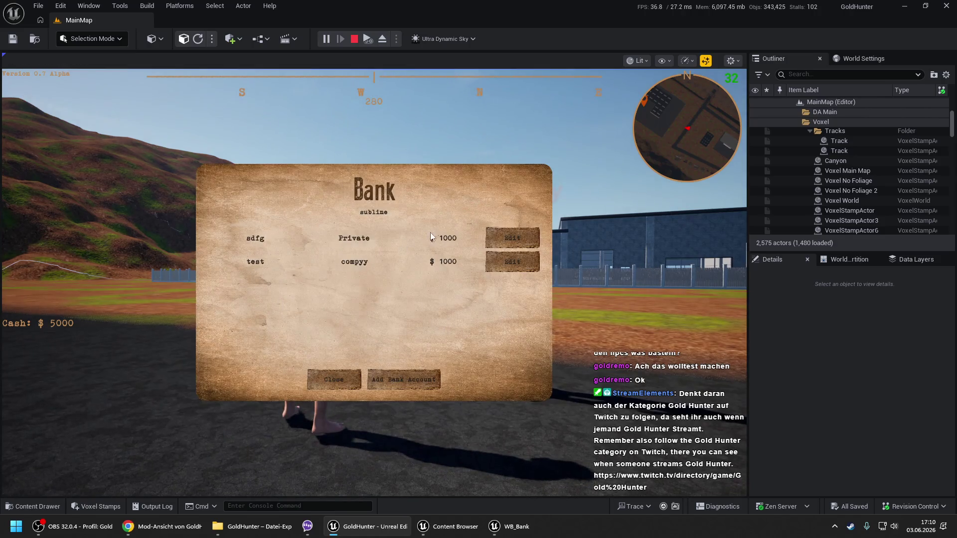
left_click(518, 238)
left_click(518, 238)
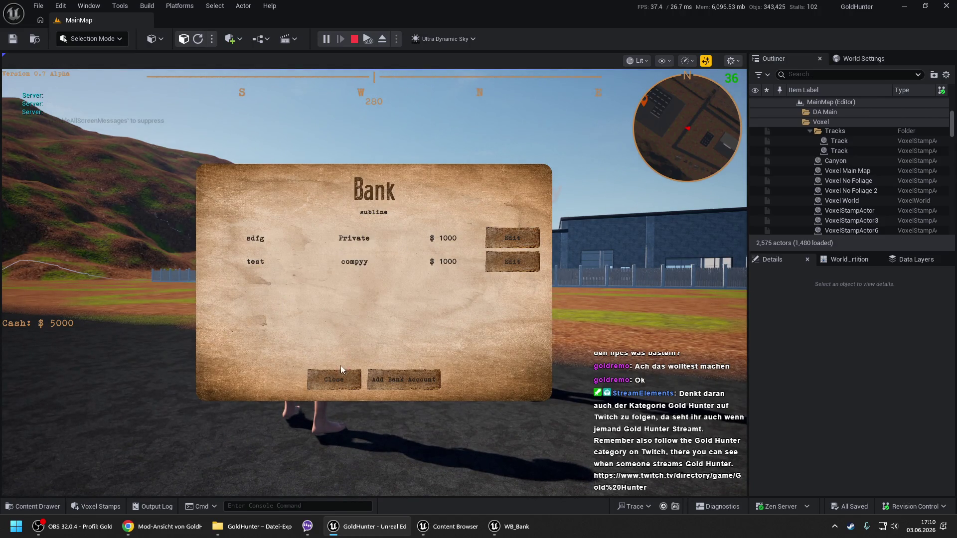
left_click(341, 369)
key("Escape")
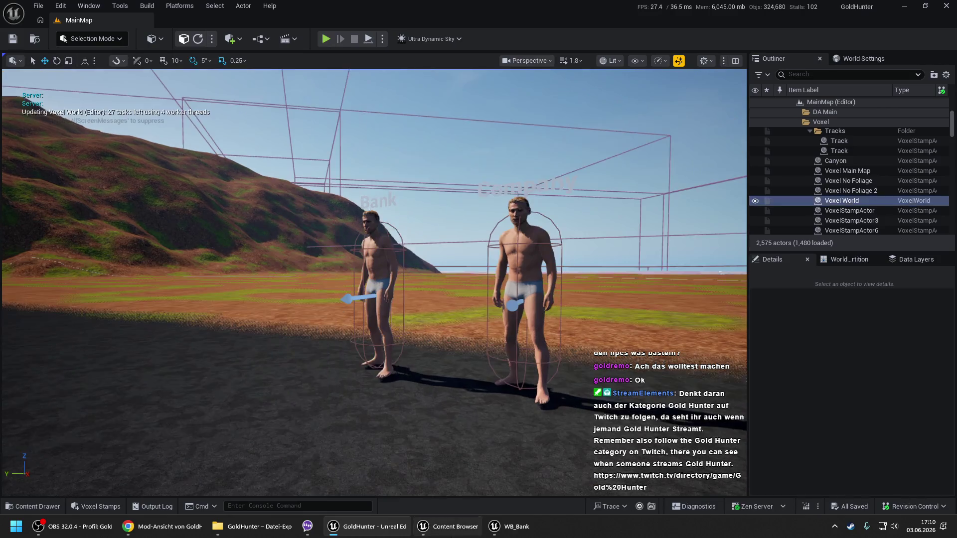
left_click(511, 526)
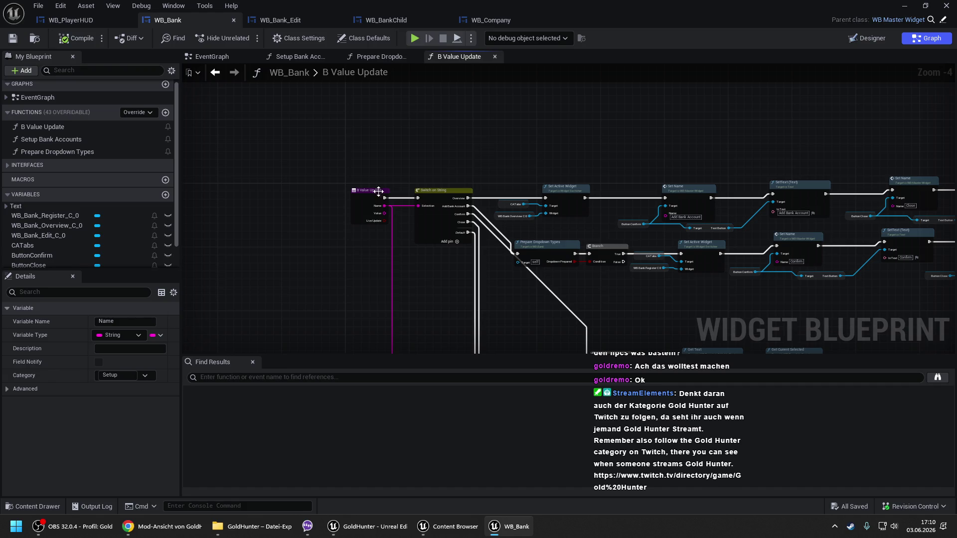
- Glance at WB_Bank's Setup Bank Accounts graph, then switch to WB_BankChild
left_click(297, 58)
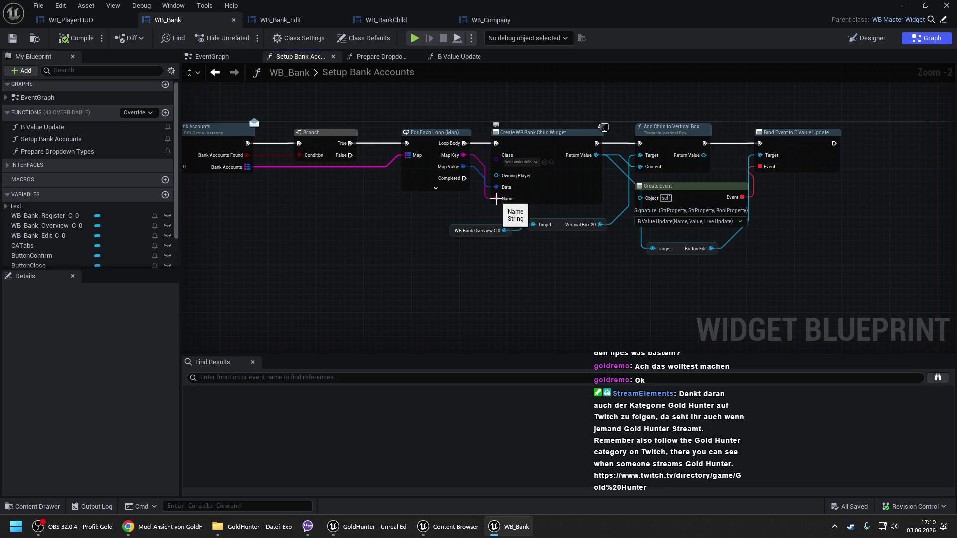
left_click(387, 20)
- Inspect the Setup Bank Account function from Event Construct, then return to WB_BankChild's EventGraph
left_click_drag(477, 124, 489, 319)
left_click(486, 319)
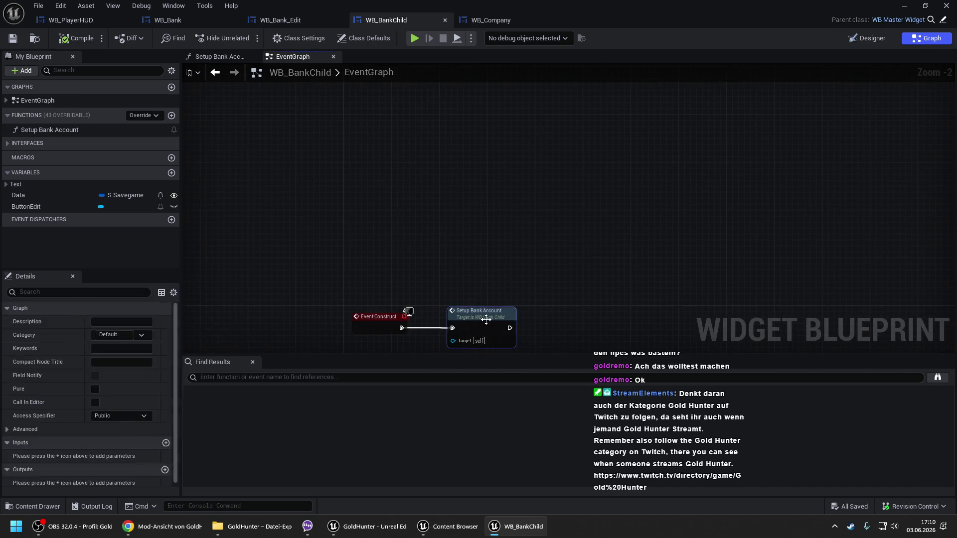
double_click(485, 320)
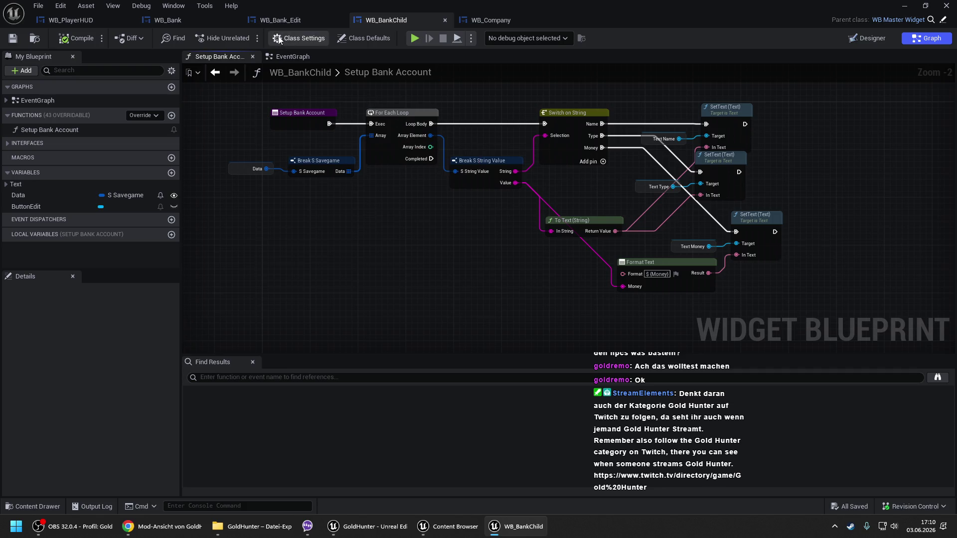
left_click(192, 19)
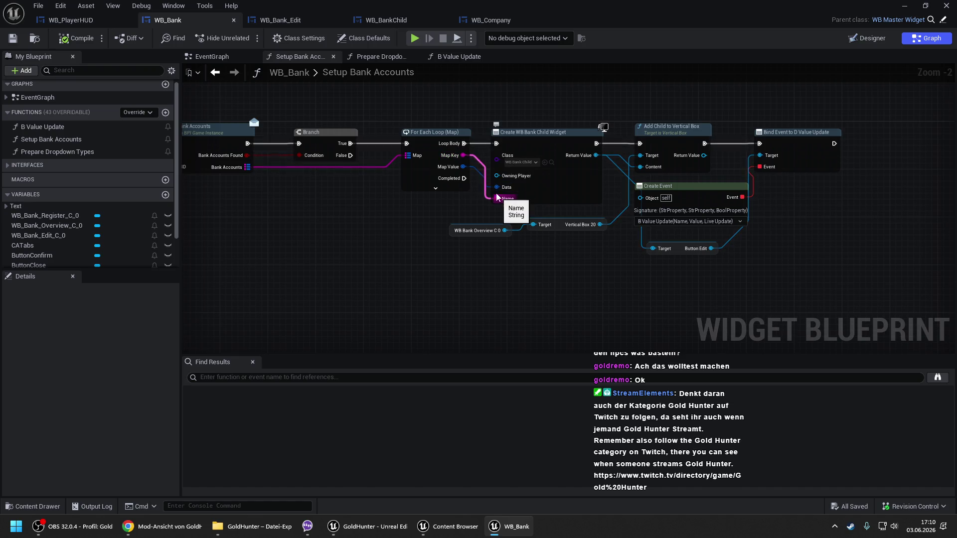
left_click(386, 20)
left_click(288, 57)
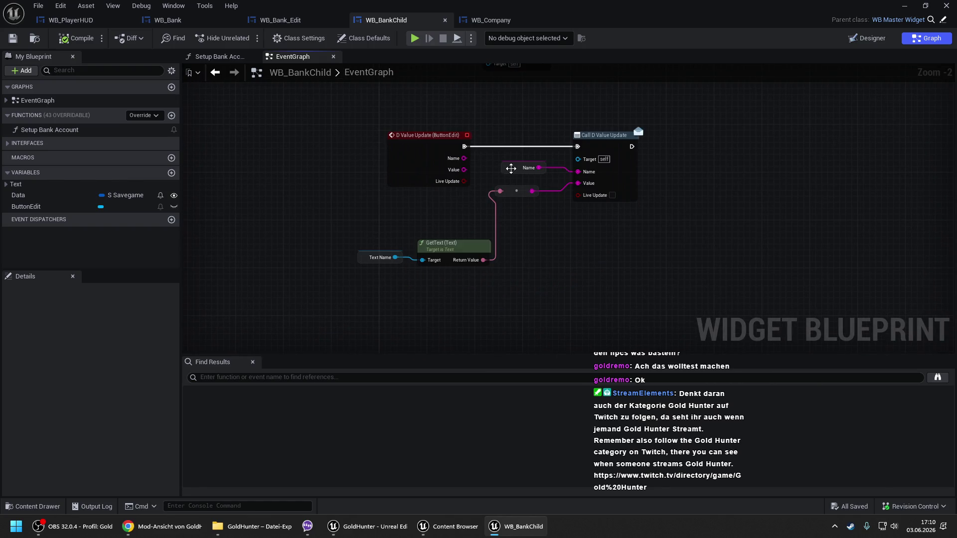
- Add a Print String after Call D Value Update, then compile and save WB_BankChild
mouse_move(632, 146)
left_mouse_down()
mouse_move(678, 144)
mouse_move(528, 176)
mouse_move(539, 167)
left_mouse_up()
type("print string")
key("Return")
key("ctrl+s")
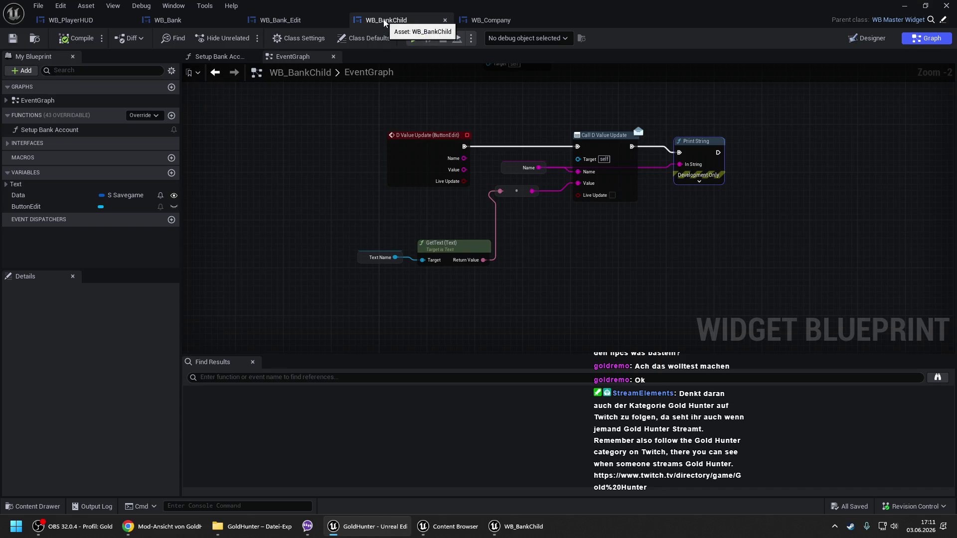
left_click(897, 5)
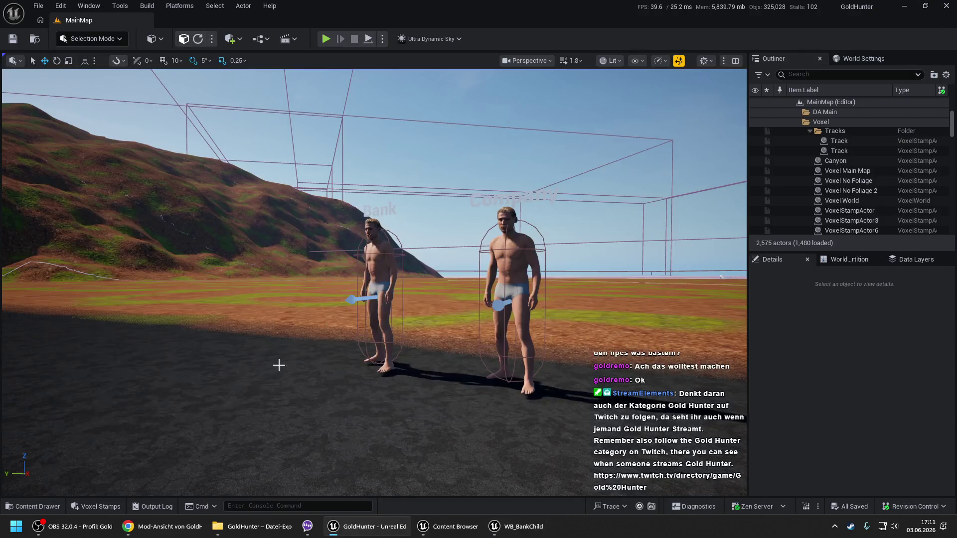
- Play from here, open the Bank window, press Edit on the first account, then stop
right_click(245, 421)
left_click(268, 411)
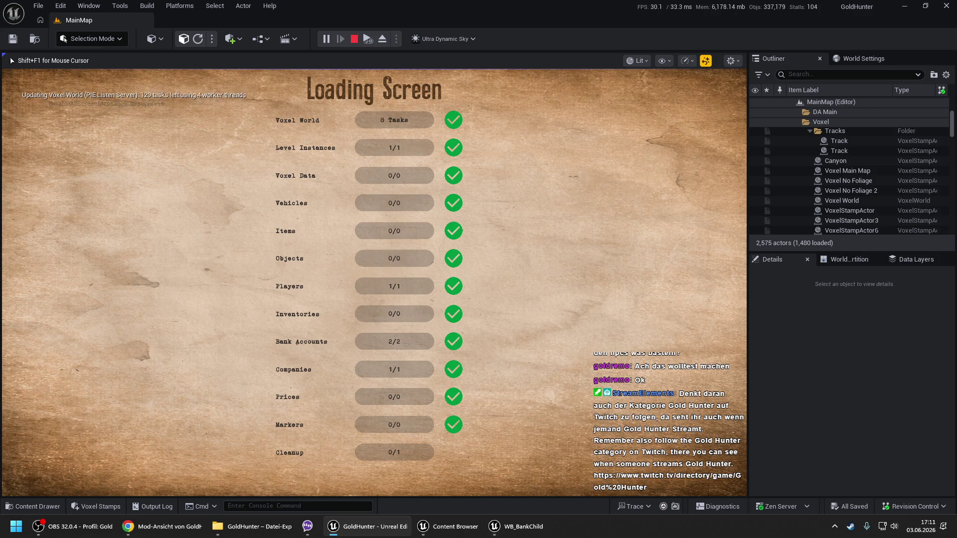
key("space")
key("e")
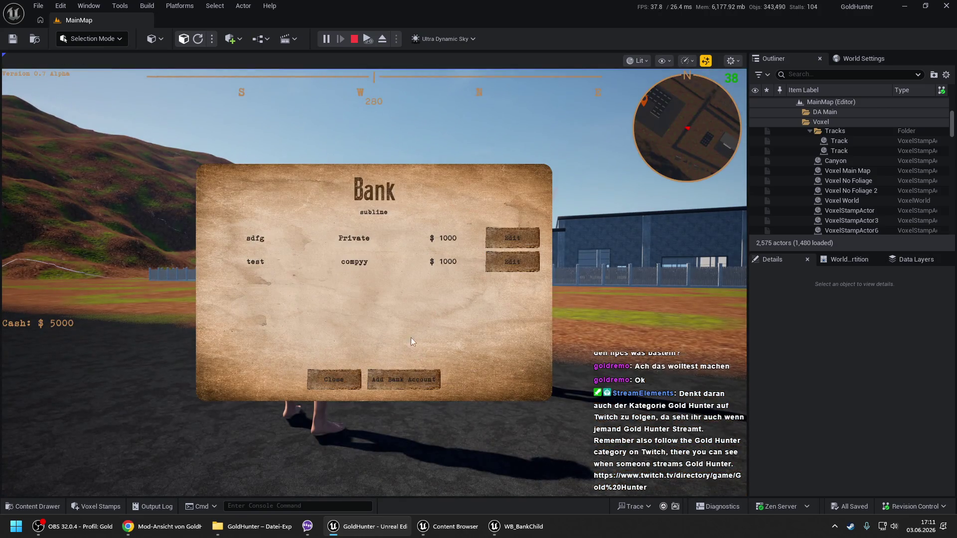
left_click(496, 244)
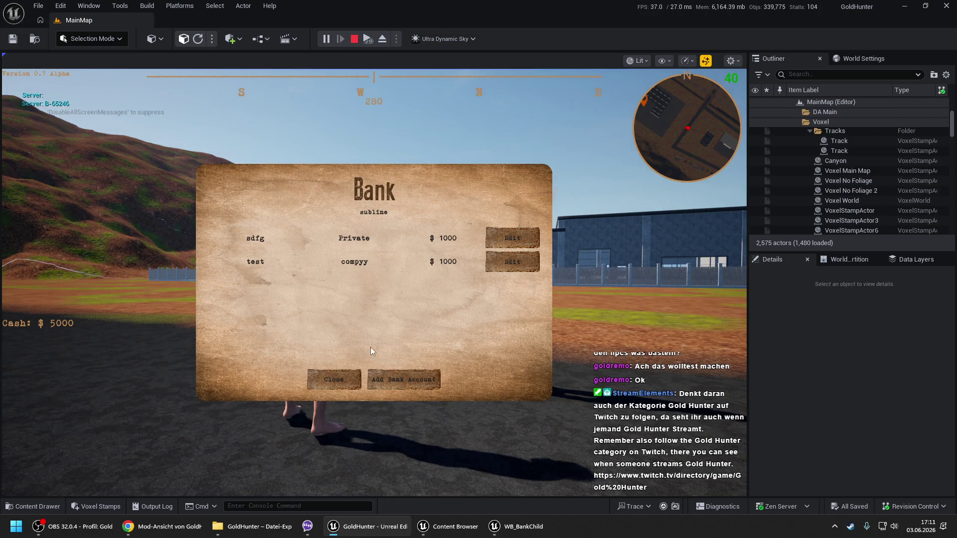
left_click(333, 380)
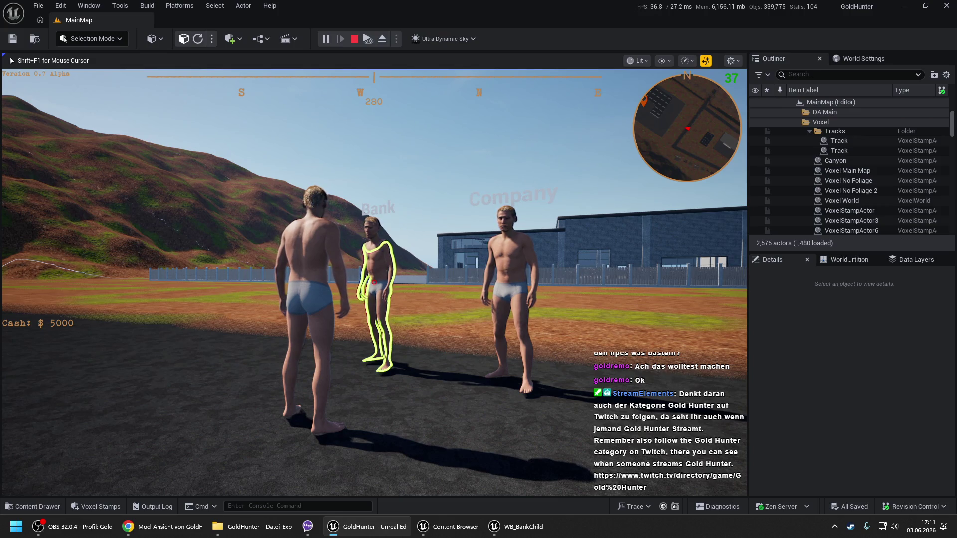
key("Escape")
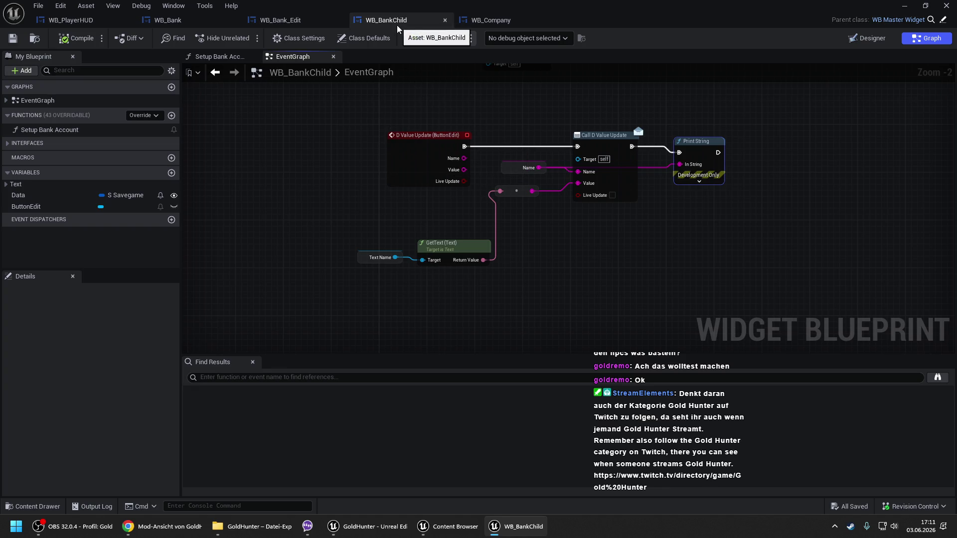
- Inspect the D Value Update event, then review WB_Bank's Setup Bank Accounts and B Value Update graphs
left_click(386, 148)
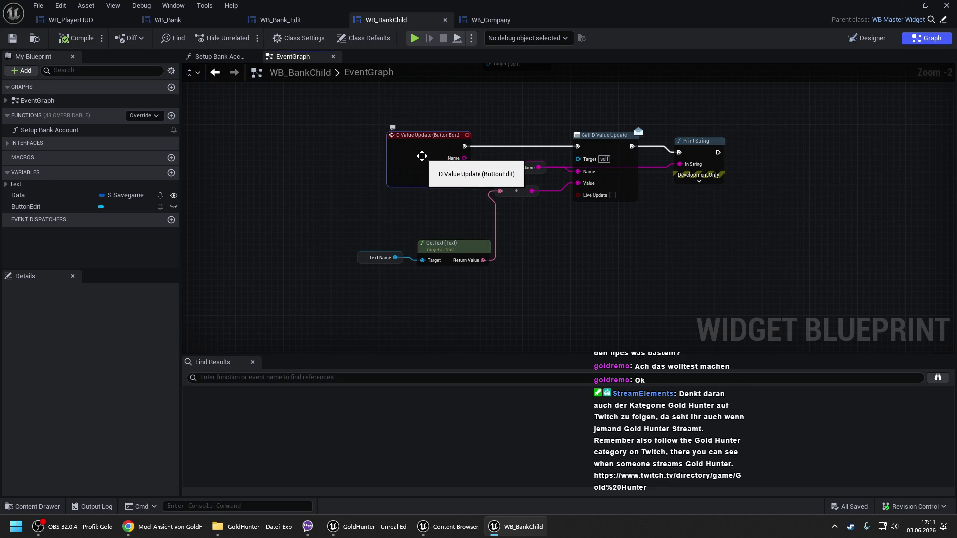
left_click(455, 101)
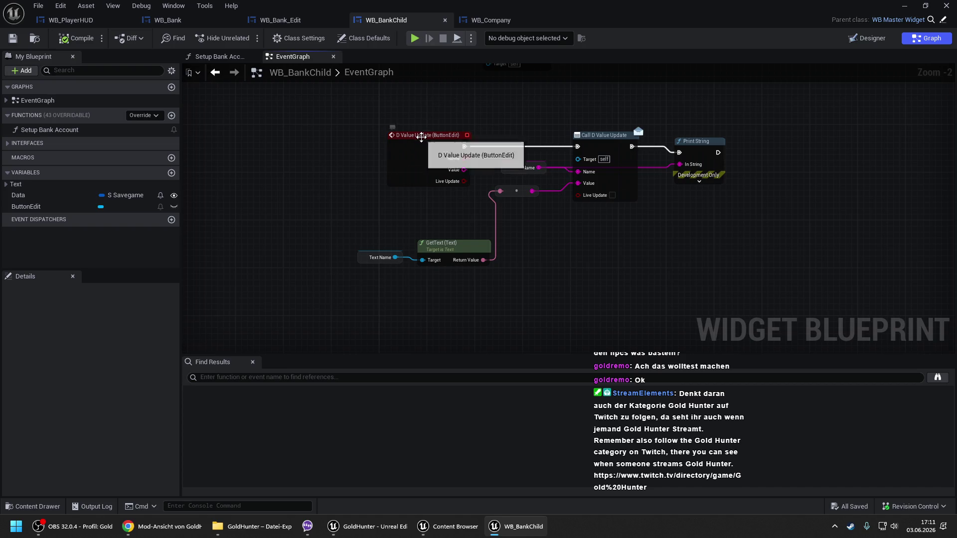
left_click(202, 18)
left_click_drag(314, 197, 492, 202)
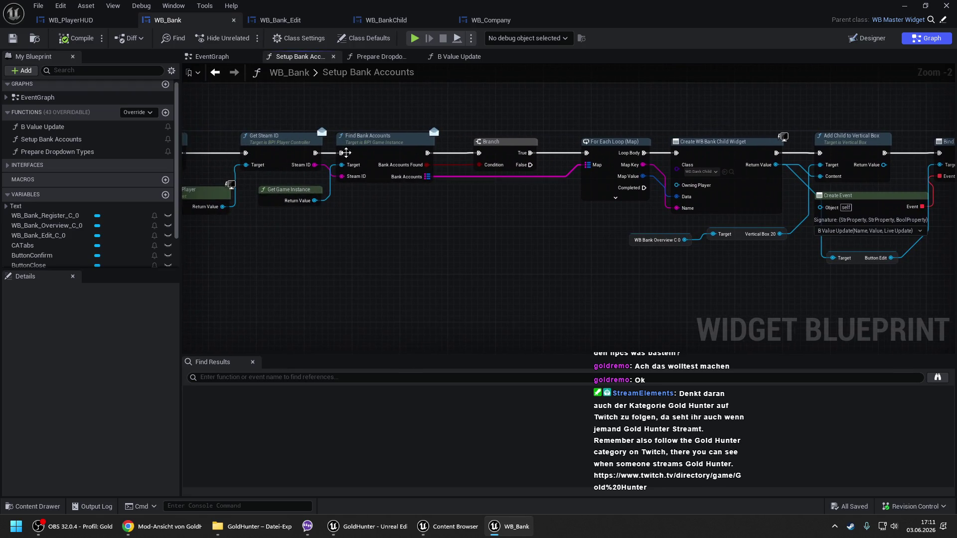
left_click(451, 56)
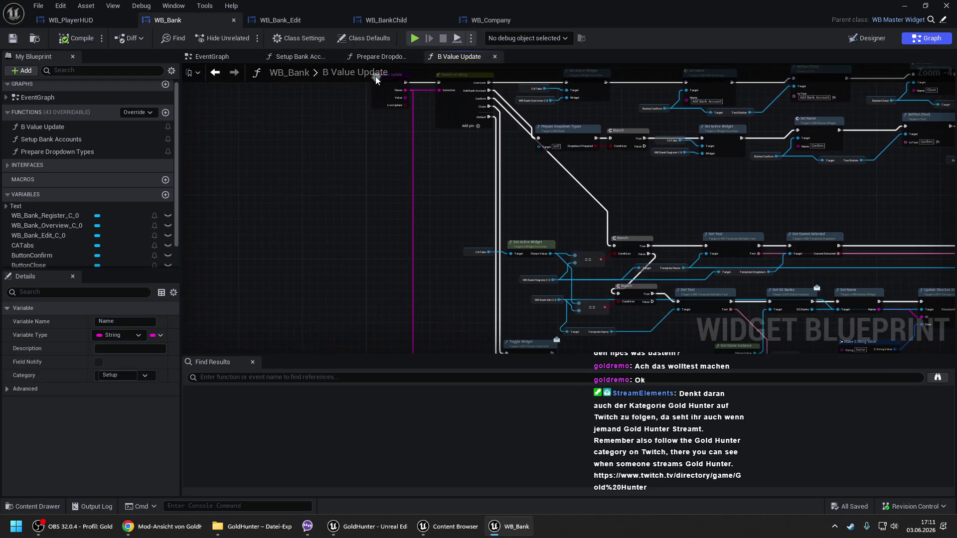
left_click_drag(454, 264, 397, 47)
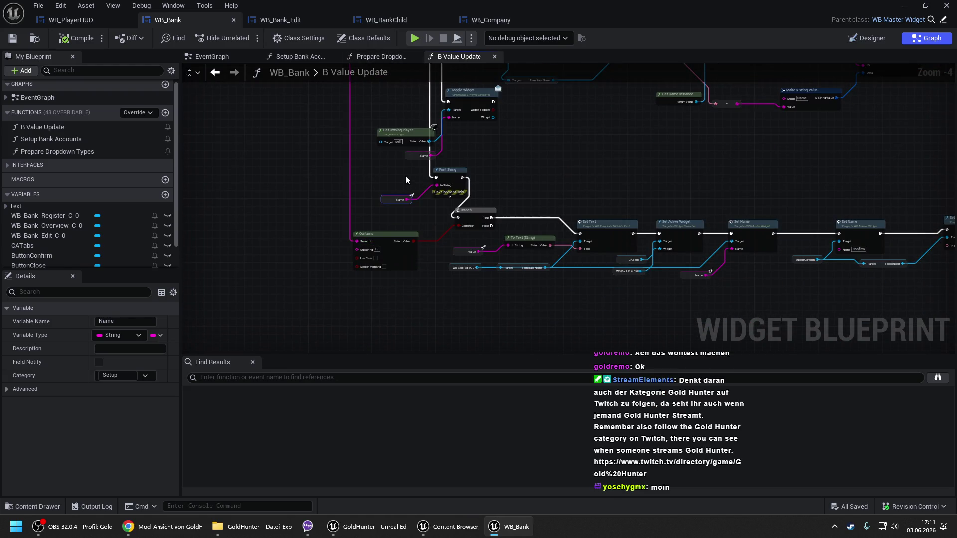
scroll(396, 172, "up", 1)
left_click_drag(397, 174, 452, 211)
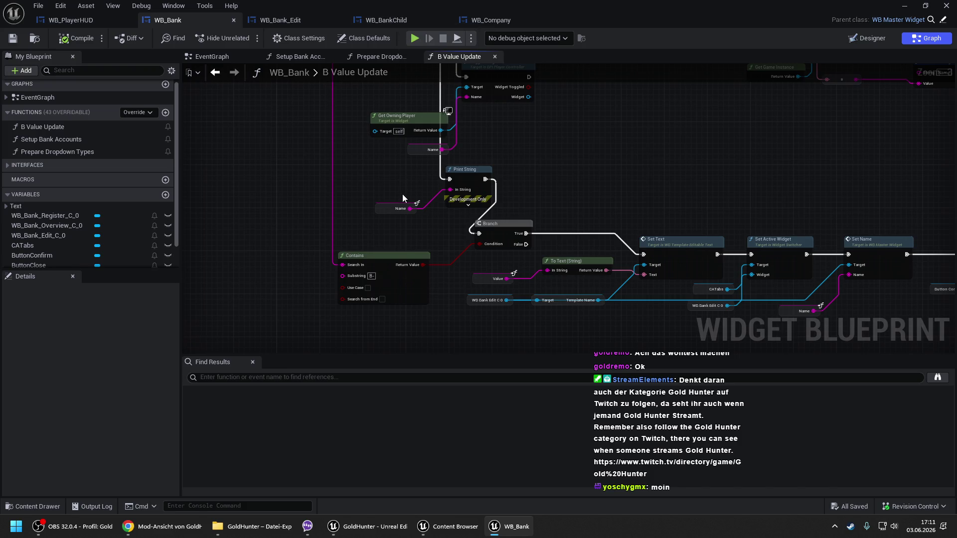
left_click(378, 24)
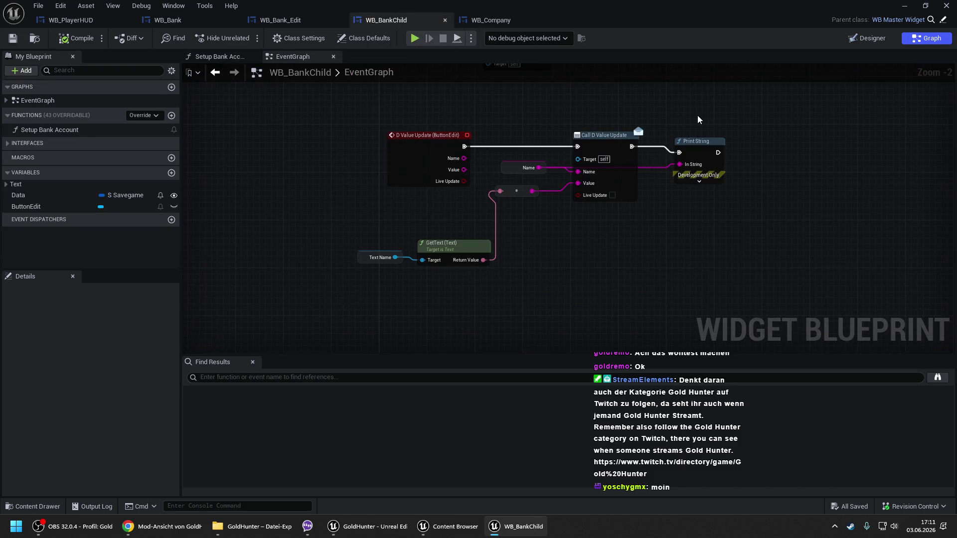
- Remove the Print String after Call D Value Update, recompile, recheck WB_Bank, and return to MainMap
key("Delete")
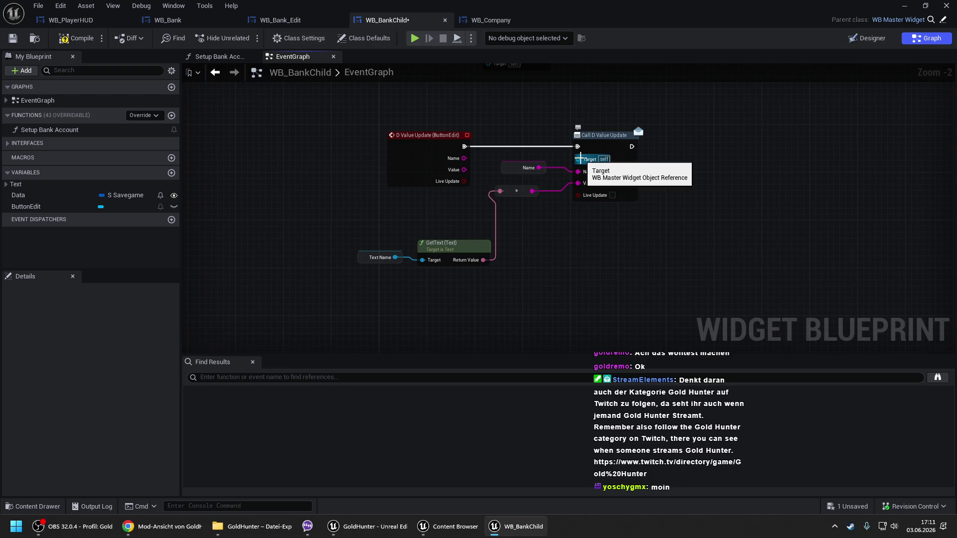
left_click(75, 38)
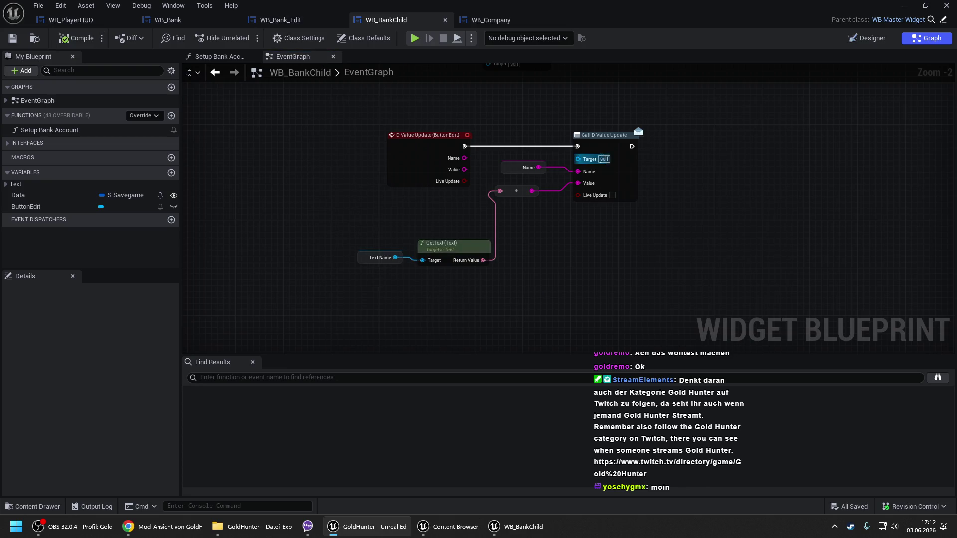
left_click(274, 20)
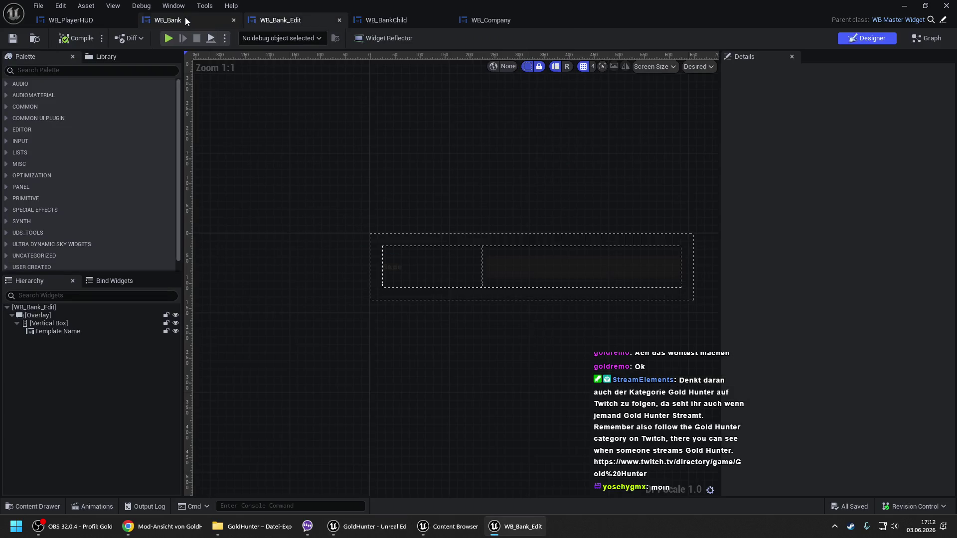
left_click(184, 18)
scroll(423, 190, "down", 2)
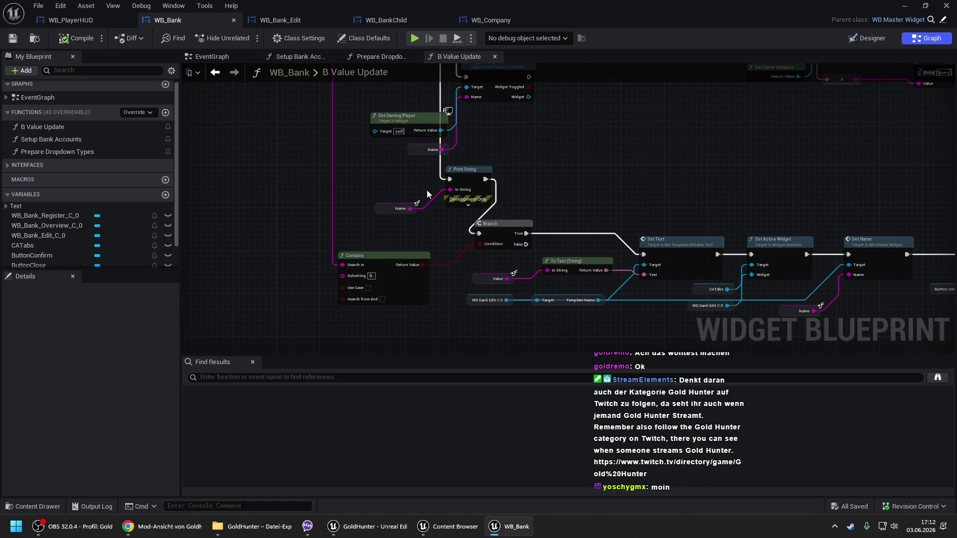
scroll(392, 241, "down", 3)
scroll(395, 320, "up", 2)
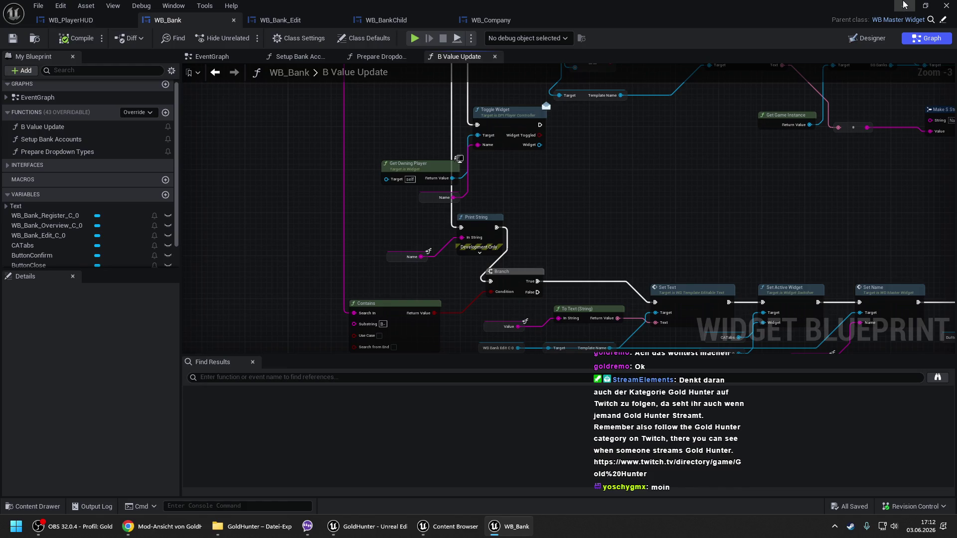
left_click(903, 5)
right_click(296, 465)
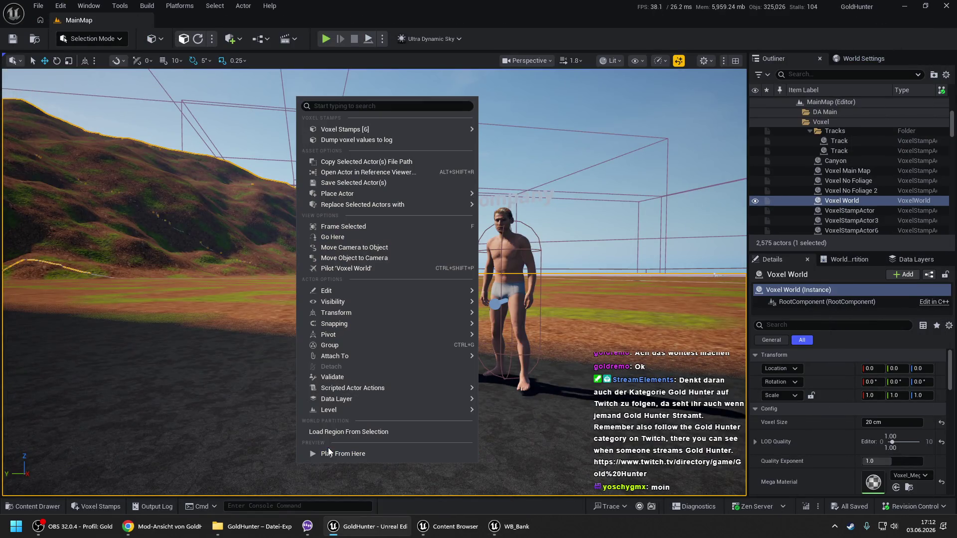
- Play from here, open the Bank dialog listing two accounts, close it, stop, and reopen WB_Bank
left_click(326, 452)
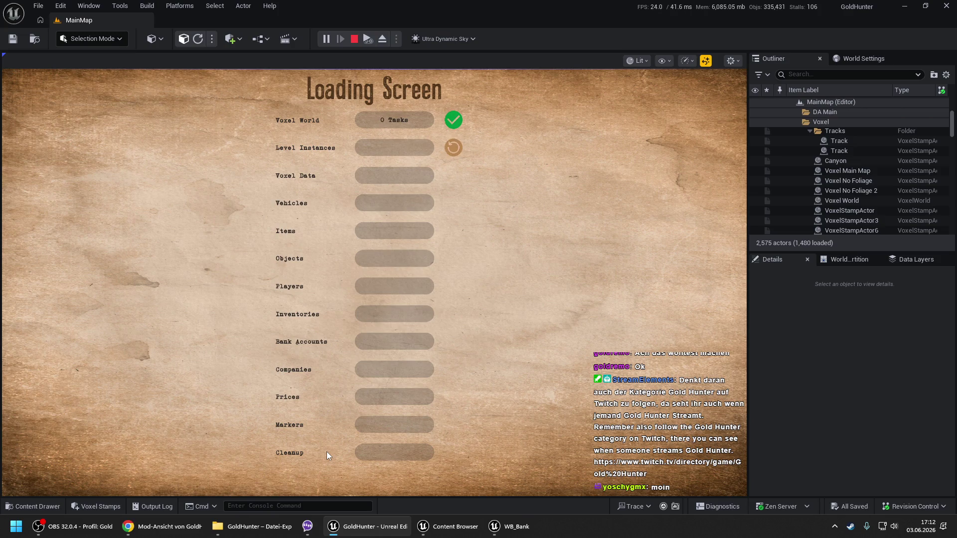
key("space")
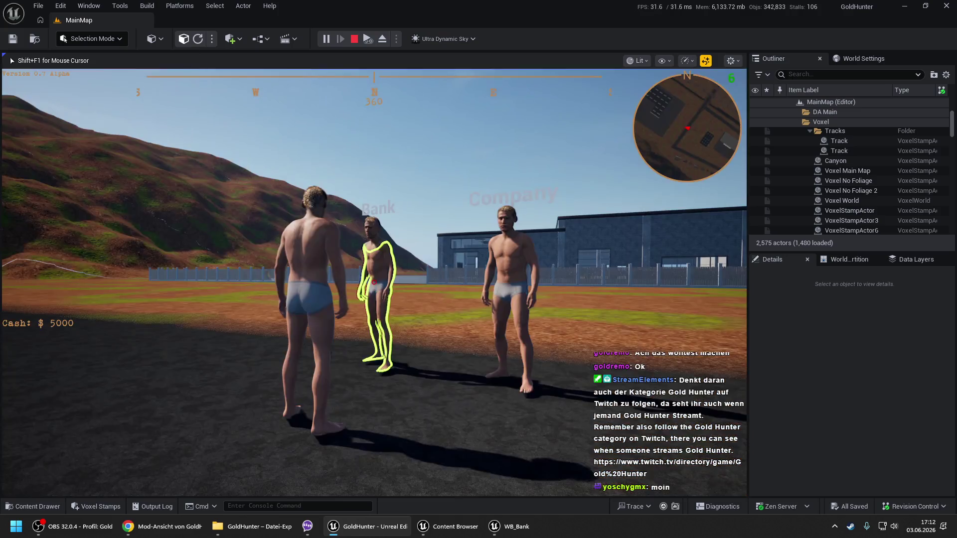
key("e")
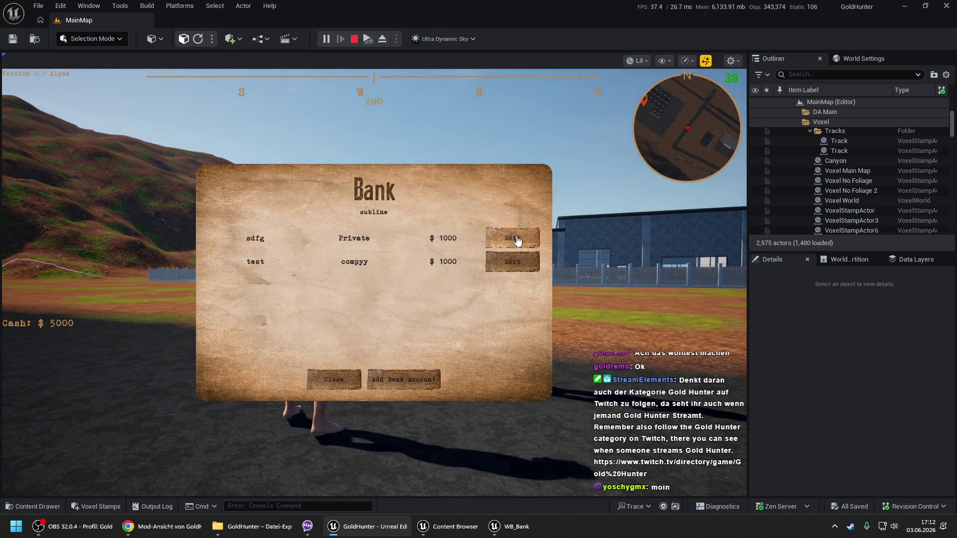
left_click(332, 380)
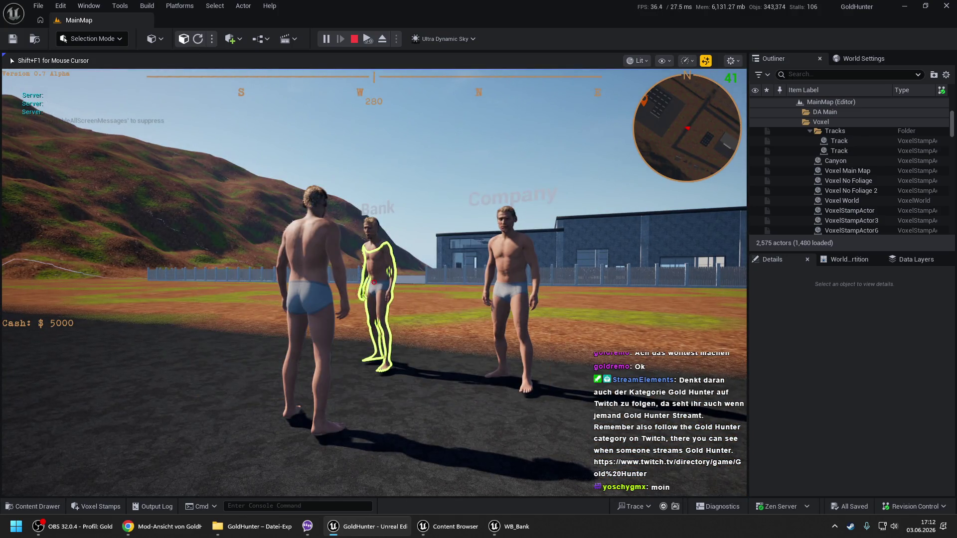
key("Escape")
left_click(509, 526)
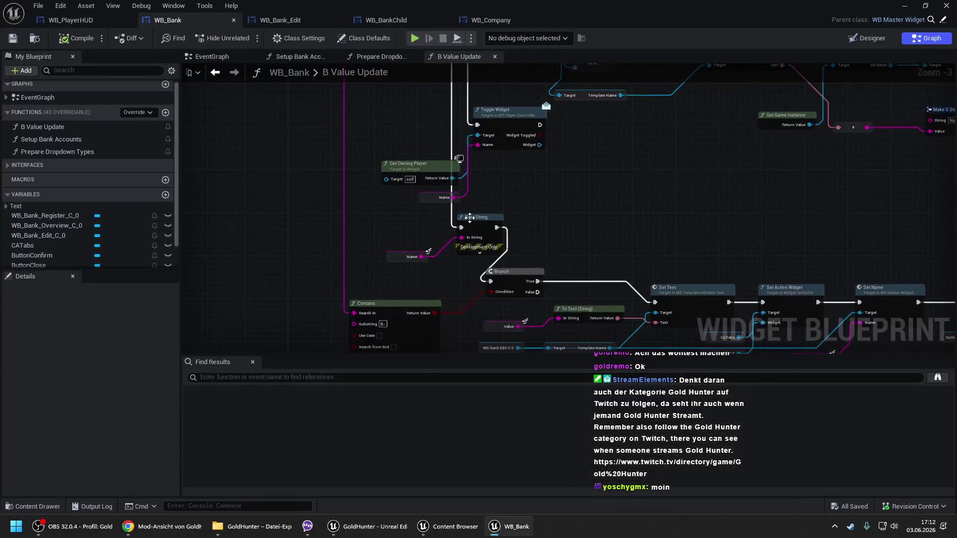
- Inspect Bind Event to D Value Update in Setup Bank Accounts, then show WB_BankChild's Designer layout
scroll(474, 114, "down", 2)
left_click(297, 57)
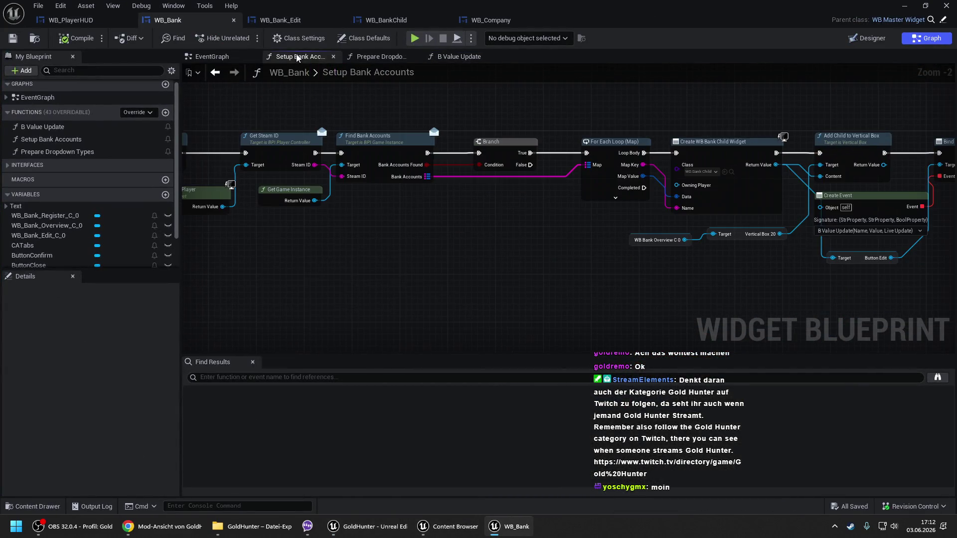
left_click_drag(572, 131, 345, 120)
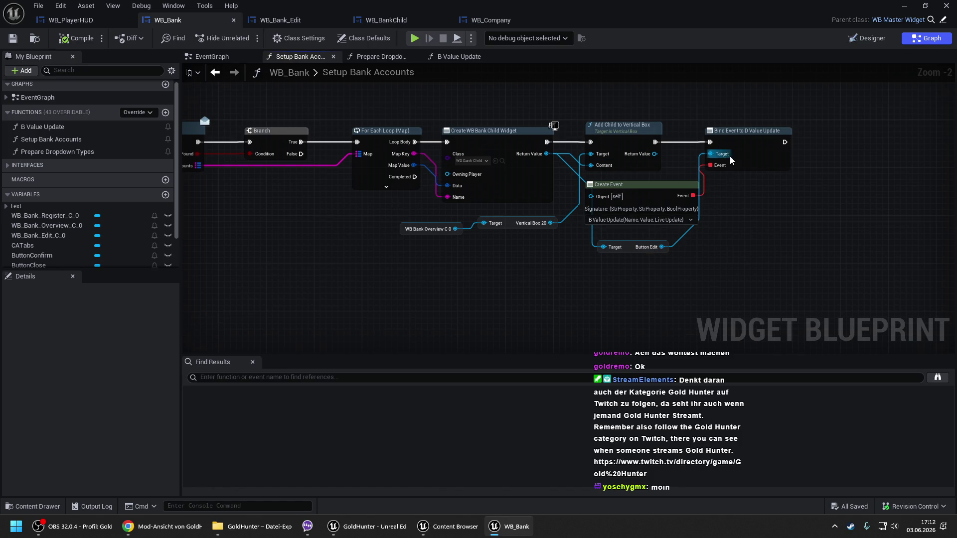
left_click(355, 26)
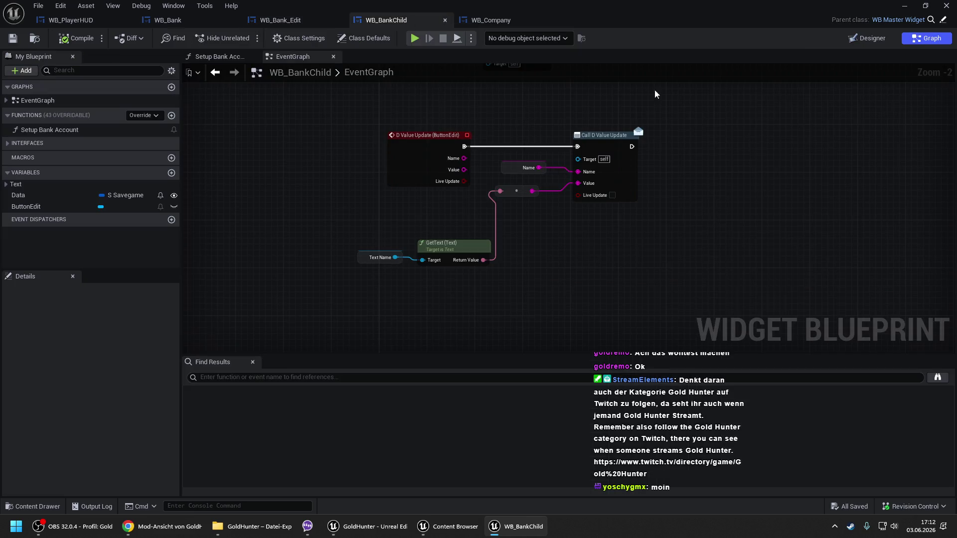
left_click(867, 39)
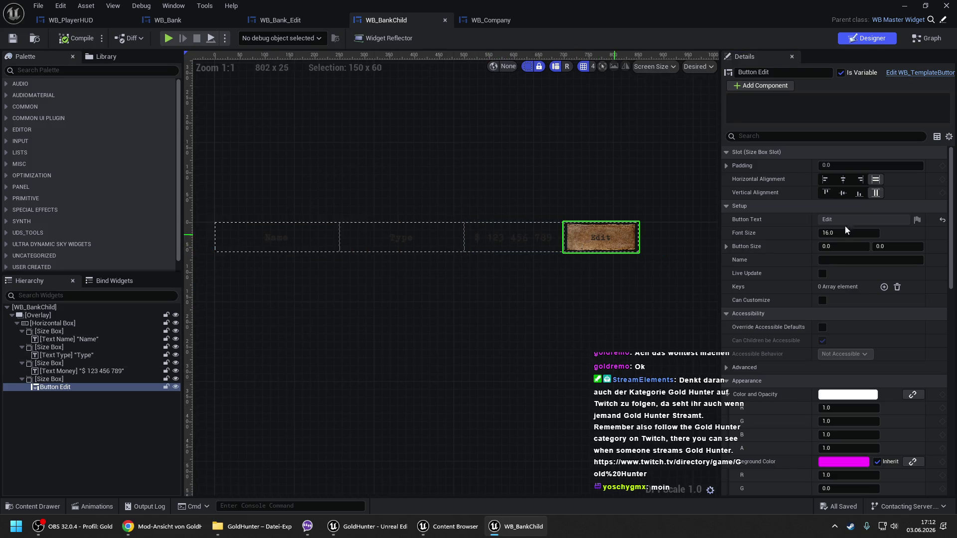
- Open WB_TemplateButton, check its On Released → Call D Value Update graph, then return to WB_BankChild
left_click(933, 73)
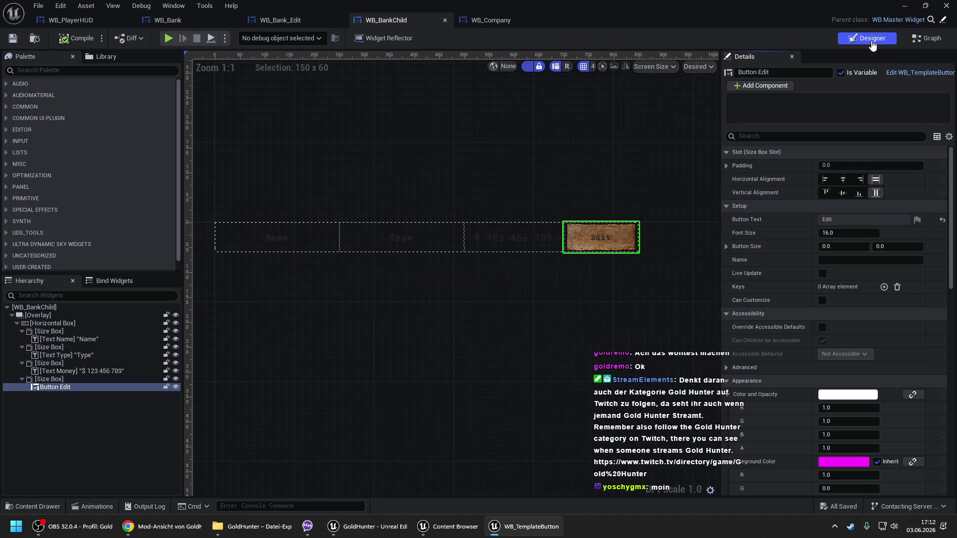
left_click(926, 38)
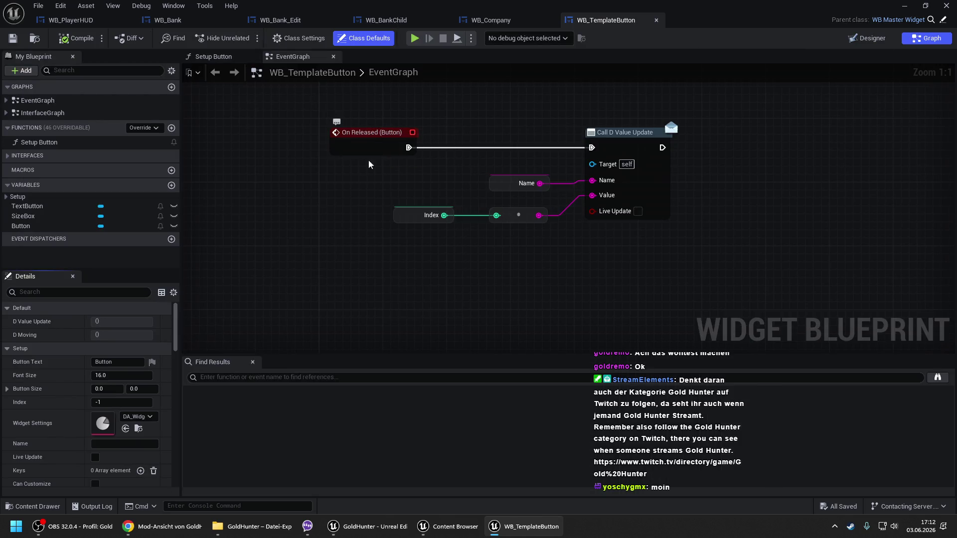
left_click_drag(467, 118, 449, 153)
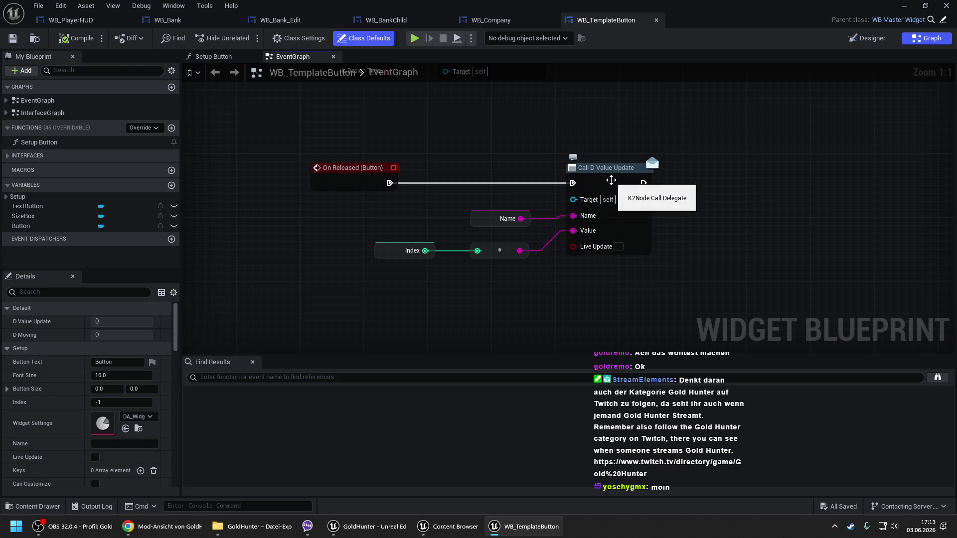
left_click(391, 22)
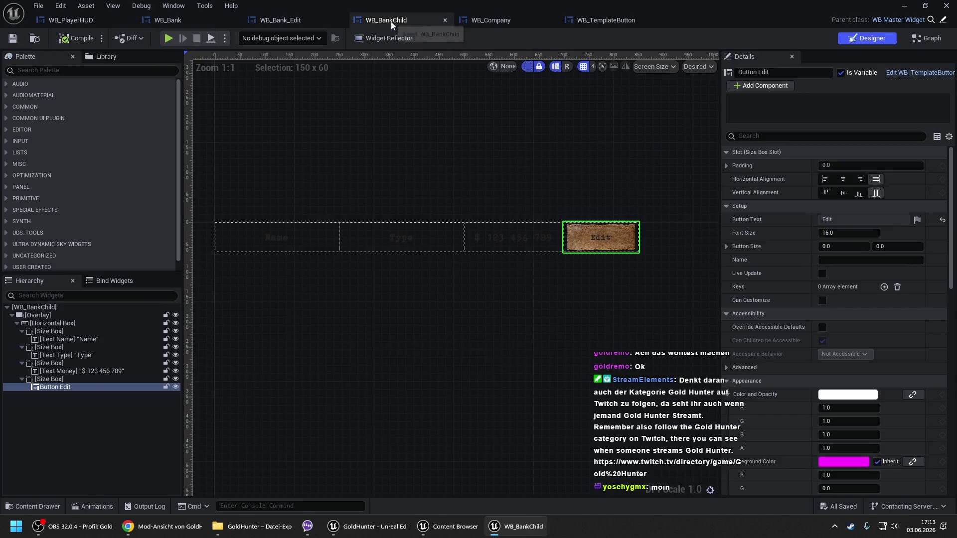
- Glance at WB_Bank_Edit, return to WB_BankChild's designer, then bring up WB_Bank's Setup Bank Accounts graph
left_click(288, 21)
left_click(373, 20)
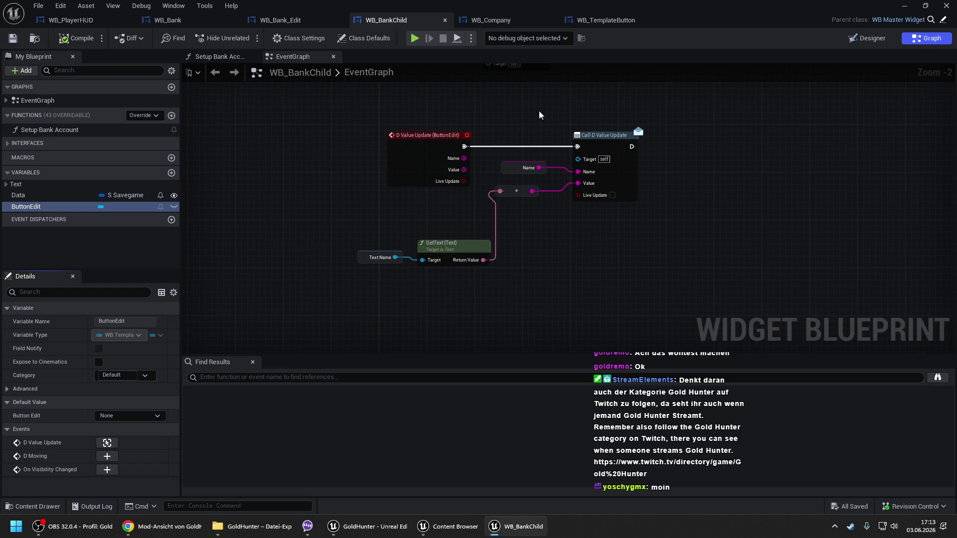
left_click(183, 19)
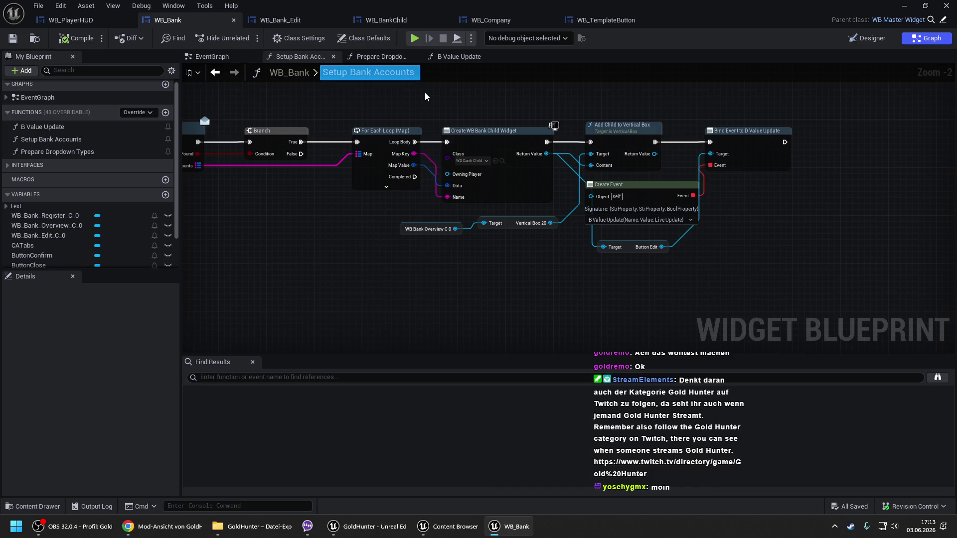
- Select WB_Bank's loop, widget-creation and binding nodes, then close the WB_Company blueprint
left_click_drag(419, 95, 786, 283)
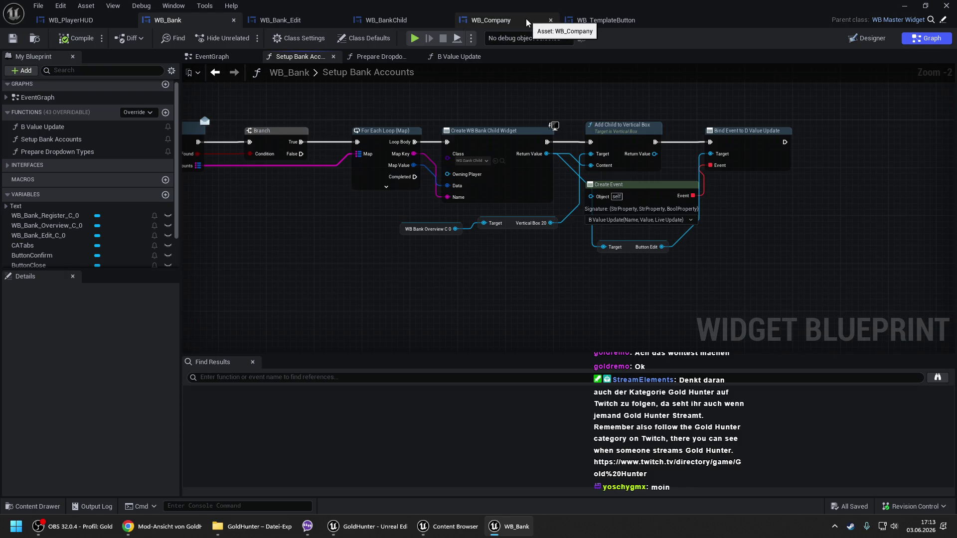
left_click(525, 19)
left_click(550, 20)
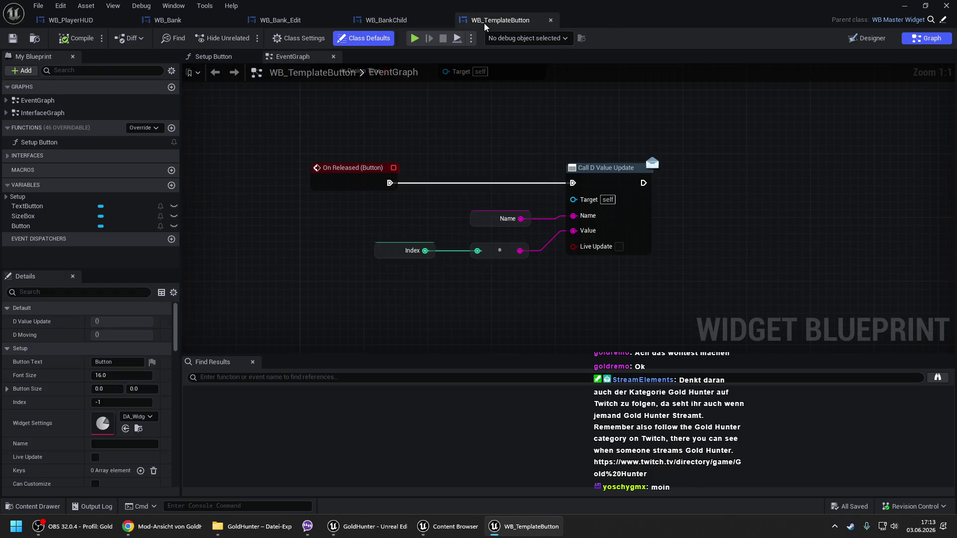
- Review WB_TemplateButton's Setup Button function and its On Released nodes
scroll(563, 190, "down", 3)
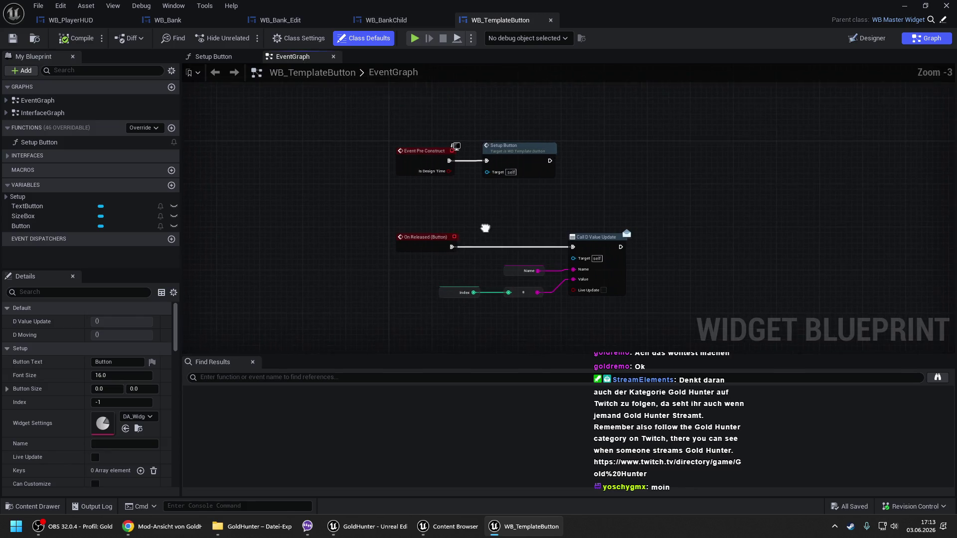
double_click(519, 159)
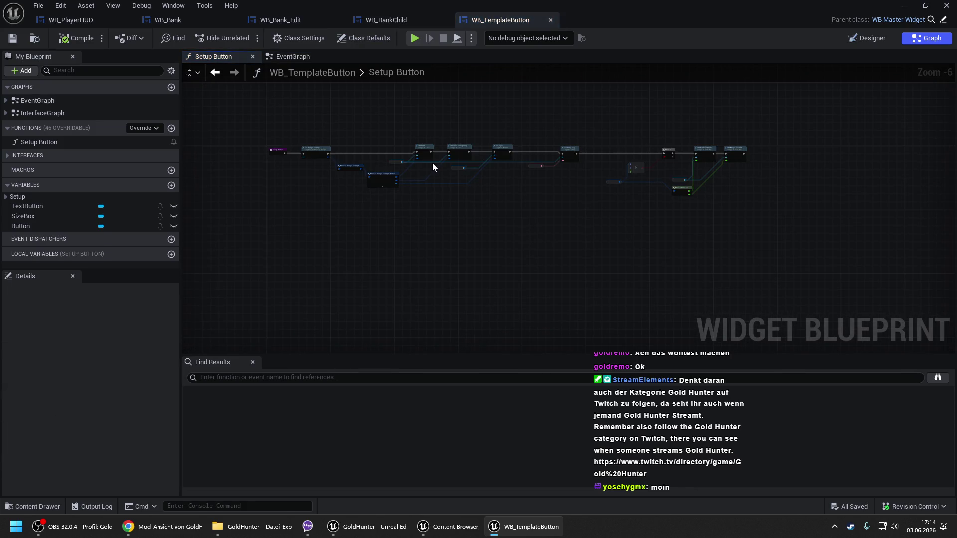
scroll(432, 162, "up", 4)
left_click_drag(321, 87, 461, 89)
left_click(312, 60)
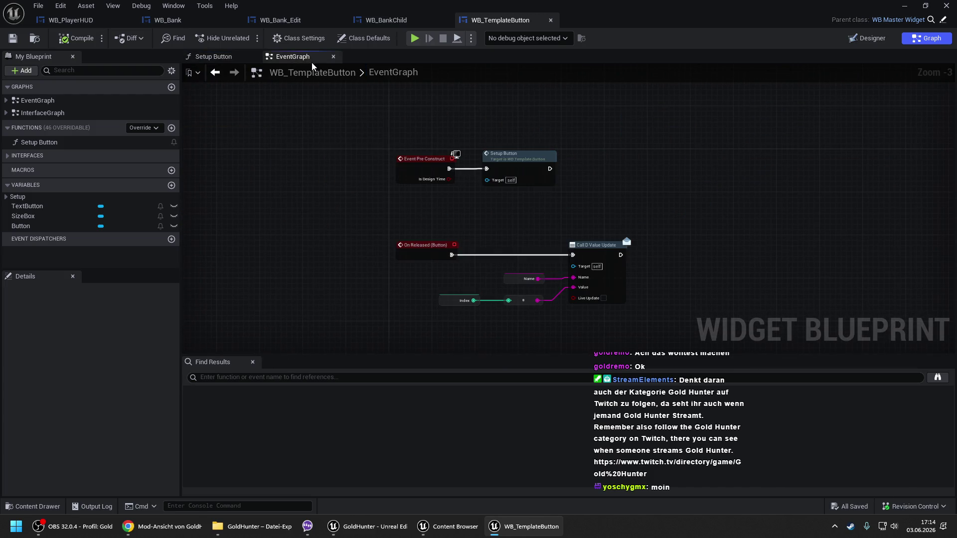
left_click_drag(487, 242, 468, 160)
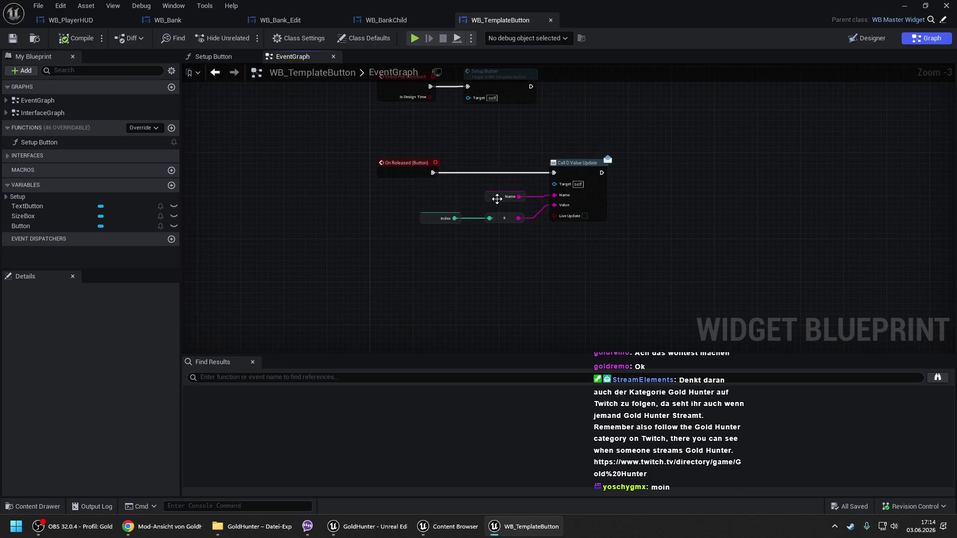
- Open WB_Bank's B Value Update function graph
left_click(386, 20)
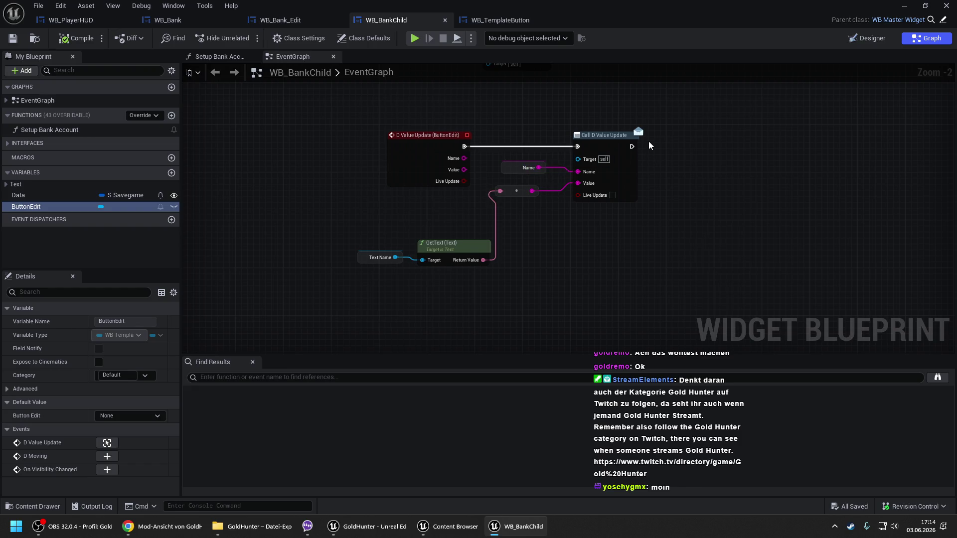
left_click(193, 20)
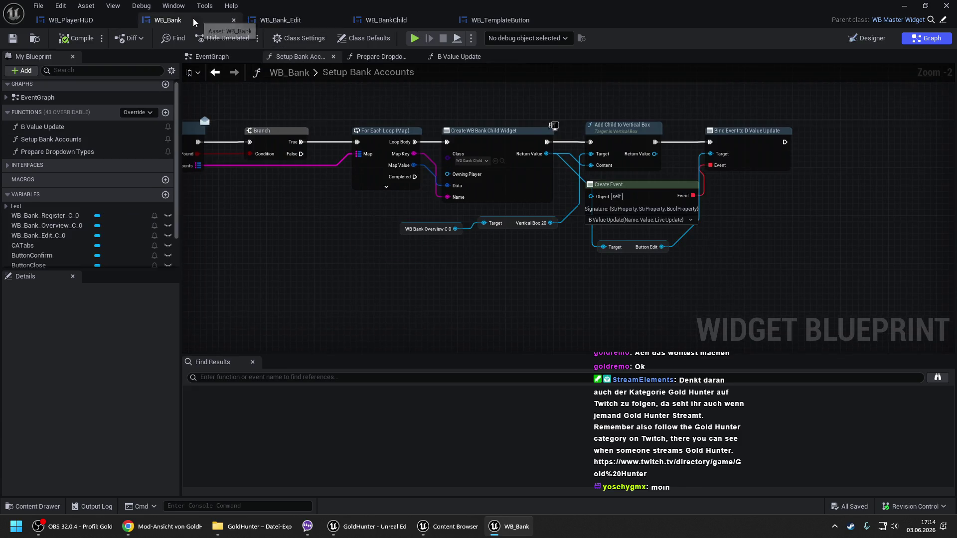
left_click(477, 59)
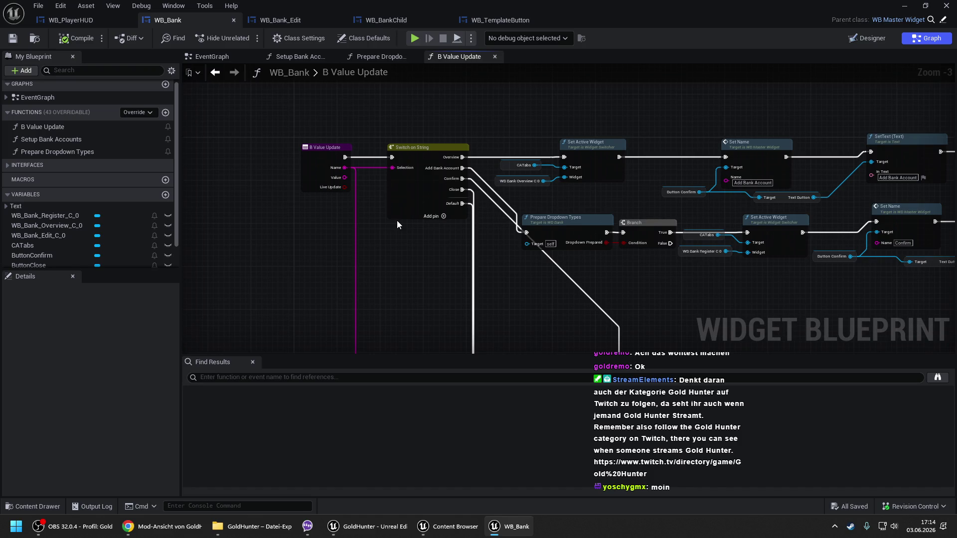
- Back in WB_BankChild, clear the ButtonEdit selection and open the Setup Bank Account function graph
left_click(392, 22)
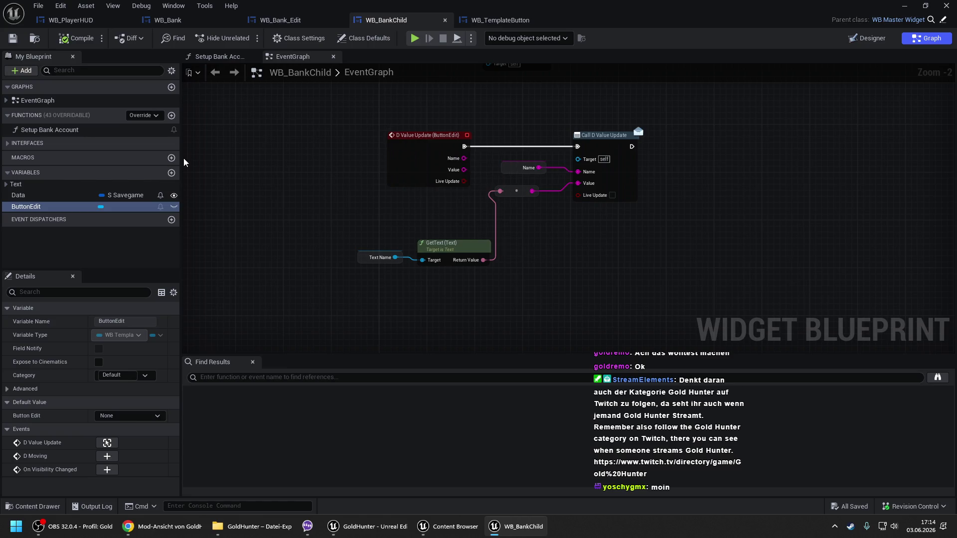
left_click(432, 127)
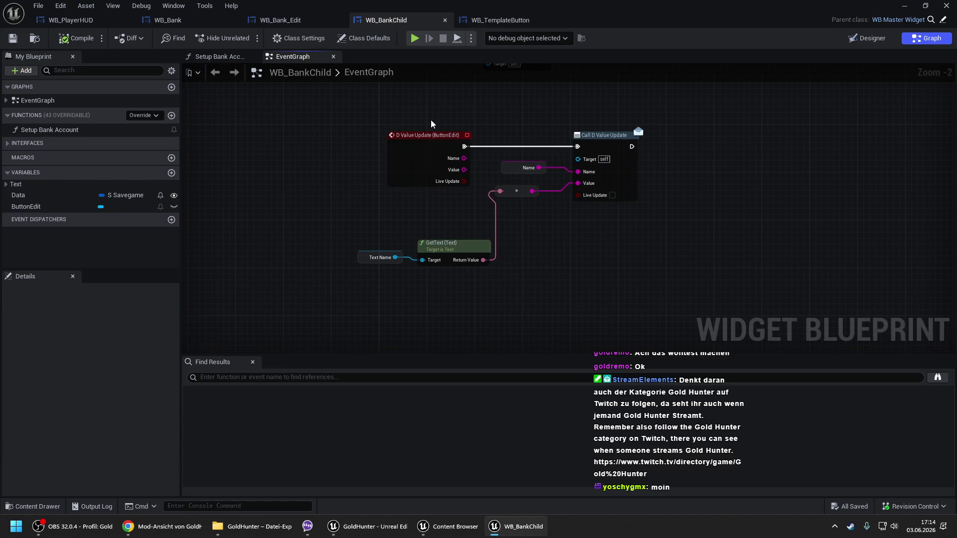
left_click_drag(336, 128, 635, 306)
left_click(579, 247)
scroll(451, 326, "down", 3)
key("alt+Left")
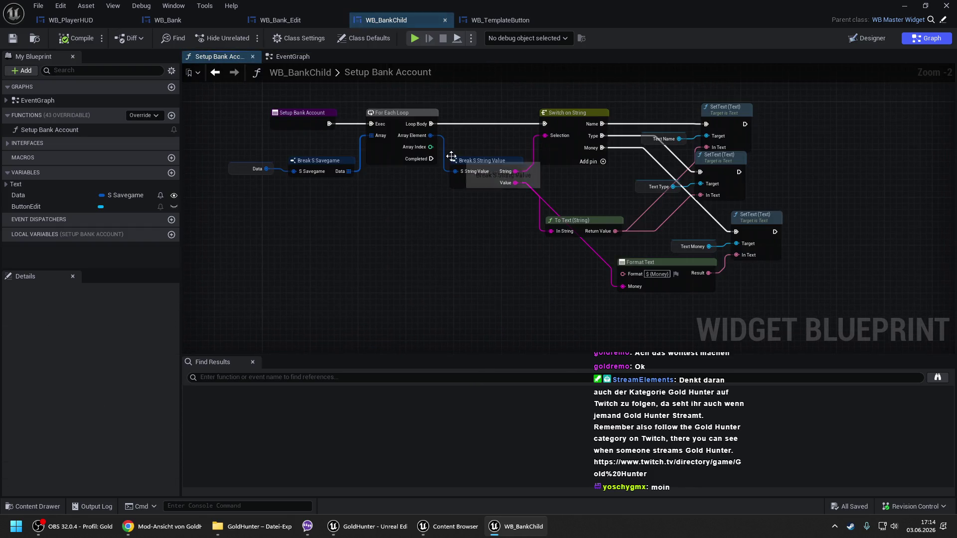
- Add a ButtonEdit getter and a Set Name node targeting it in Setup Bank Account
mouse_move(31, 205)
left_mouse_down()
mouse_move(301, 265)
mouse_move(383, 234)
left_mouse_up()
left_click(333, 280)
type("set name")
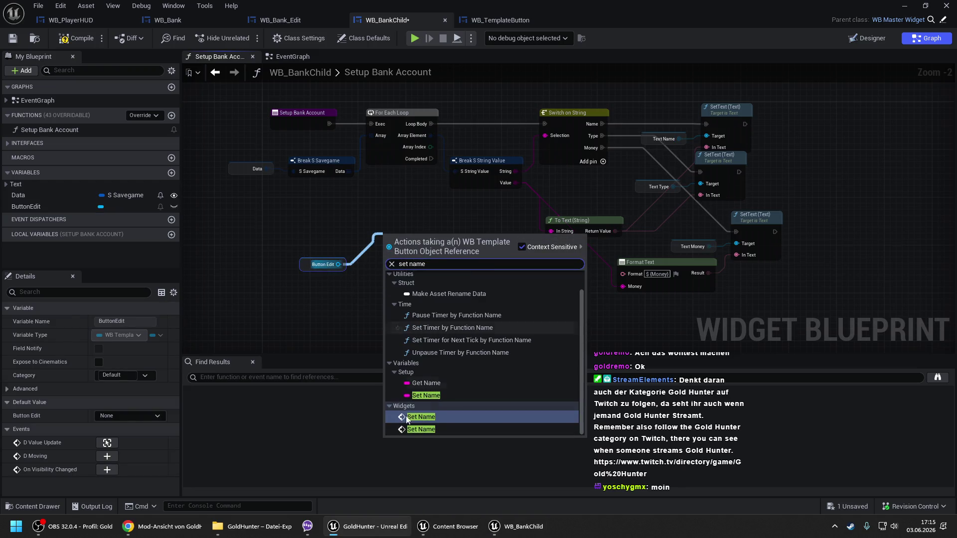
left_click(419, 430)
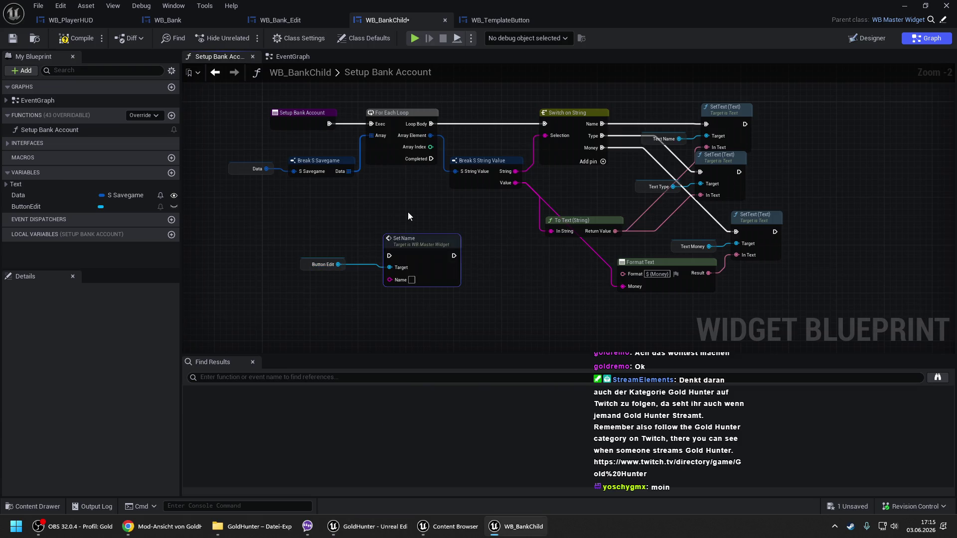
mouse_move(411, 245)
left_mouse_down()
mouse_move(483, 251)
mouse_move(431, 199)
mouse_move(449, 170)
mouse_move(428, 157)
left_mouse_up()
- Plug the Name variable into Set Name's Name input and compile WB_BankChild
left_click_drag(461, 285, 356, 286)
type("get name")
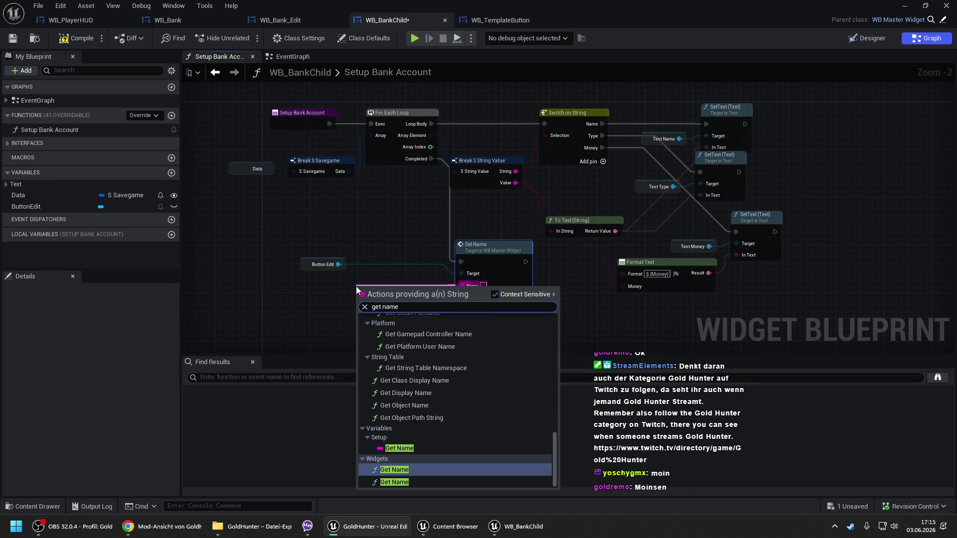
key("Return")
left_click(310, 270)
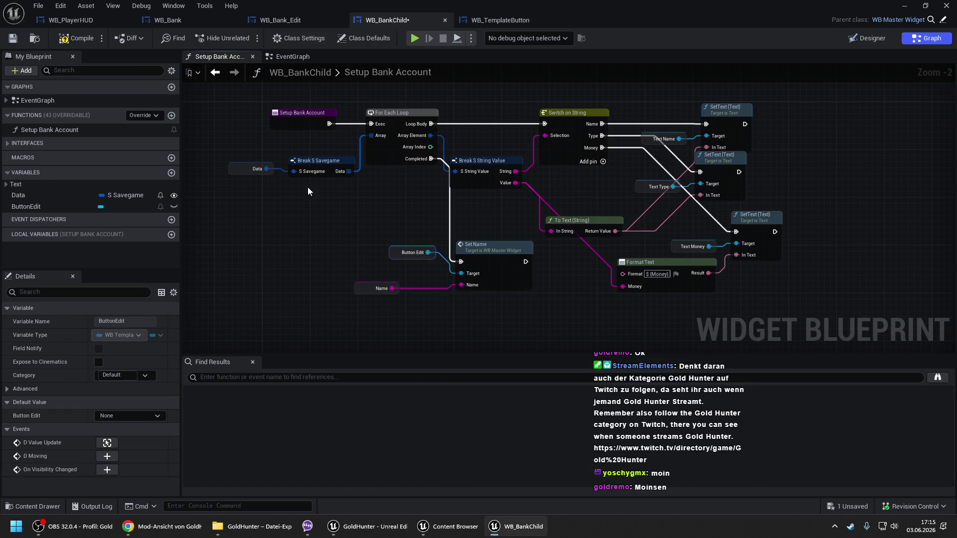
left_click(75, 39)
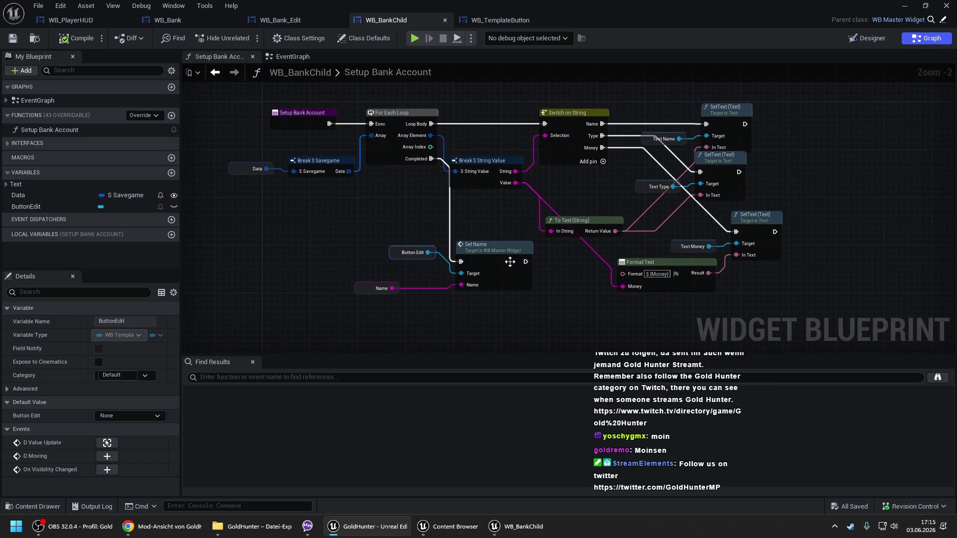
left_click(293, 56)
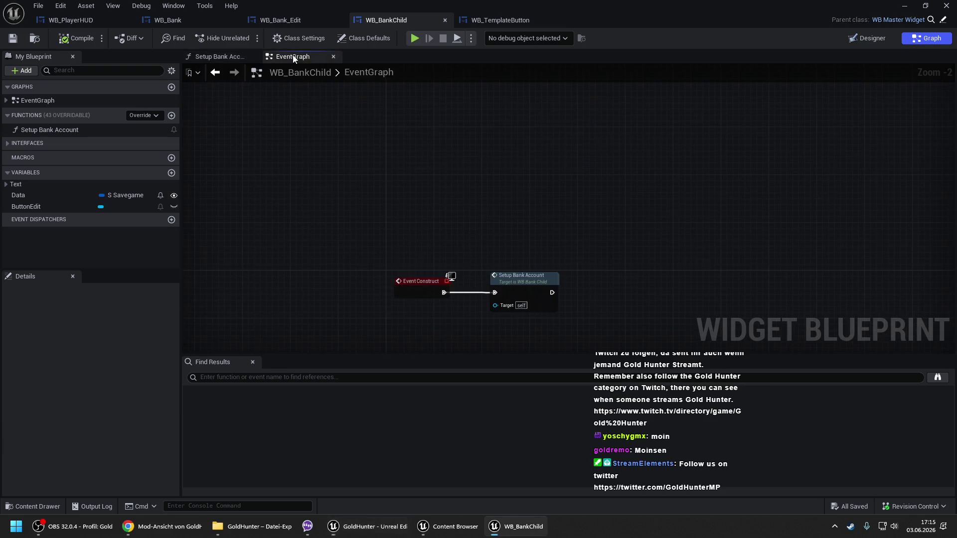
- In WB_TemplateButton, wire the index into Call D Value Update's Value input
left_click(218, 56)
left_click(507, 22)
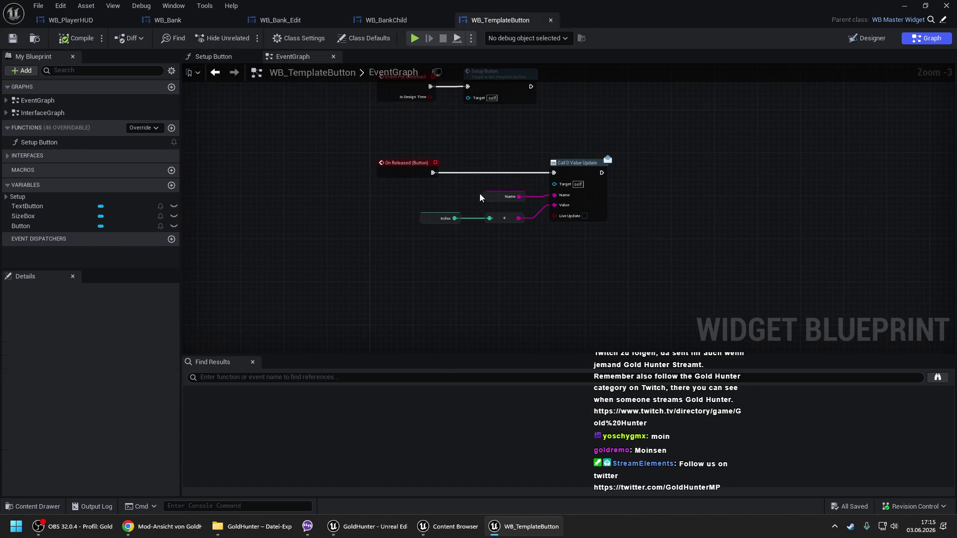
left_click_drag(519, 219, 554, 204)
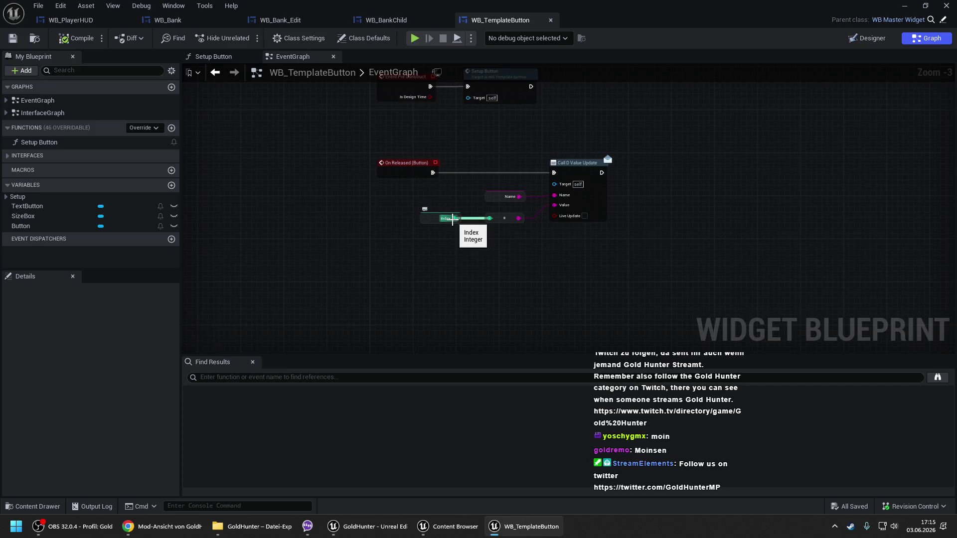
mouse_move(452, 142)
left_mouse_down()
mouse_move(584, 255)
mouse_move(633, 147)
mouse_move(501, 224)
mouse_move(278, 198)
mouse_move(289, 151)
left_mouse_up()
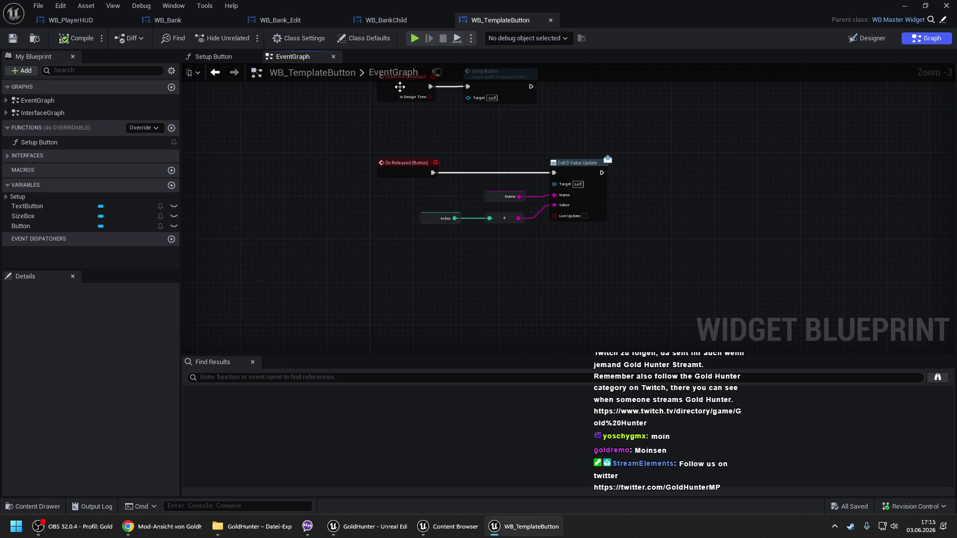
- Delete the Set Name, Button Edit and Name nodes from Setup Bank Account and save WB_BankChild
left_click(309, 27)
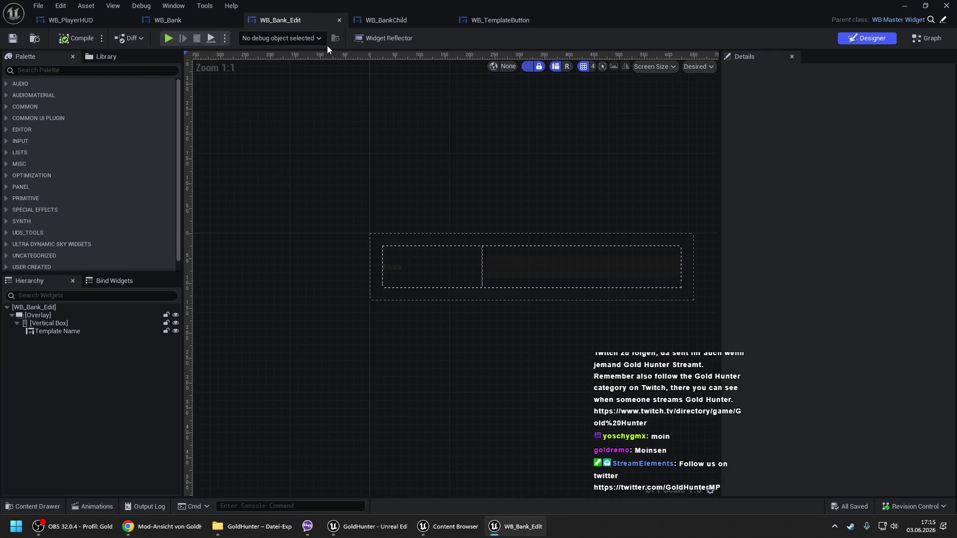
left_click(401, 26)
left_click_drag(360, 242, 503, 306)
key("Delete")
key("ctrl+s")
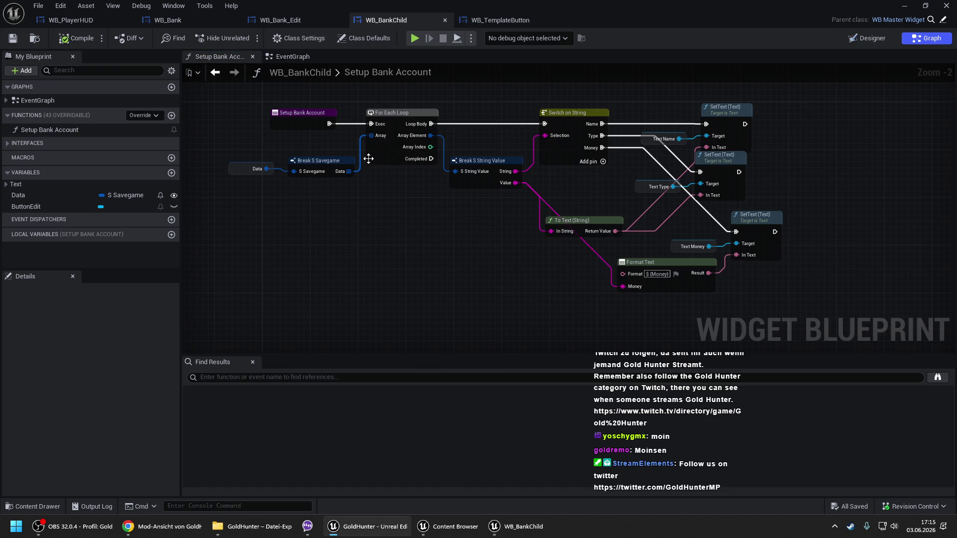
scroll(435, 237, "down", 2)
mouse_move(428, 213)
left_mouse_down()
mouse_move(427, 166)
mouse_move(421, 174)
left_mouse_up()
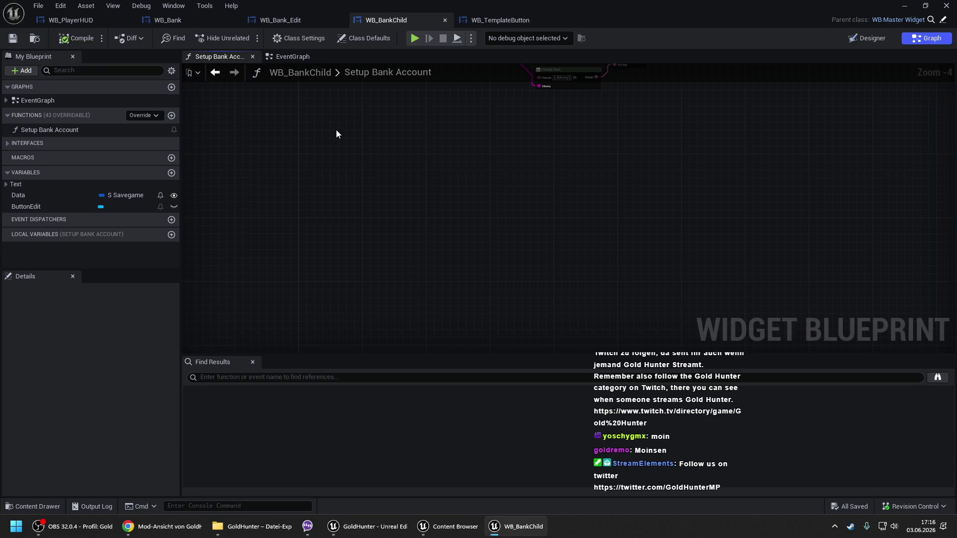
left_click(214, 20)
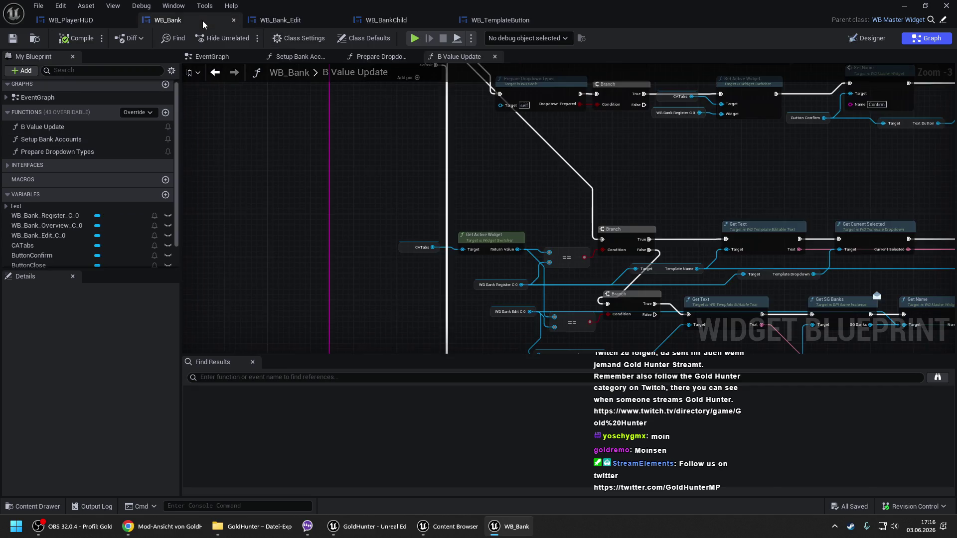
- Review WB_Bank's B Value Update and the Bind Event to D Value Update node in Setup Bank Accounts
left_click_drag(424, 149, 420, 268)
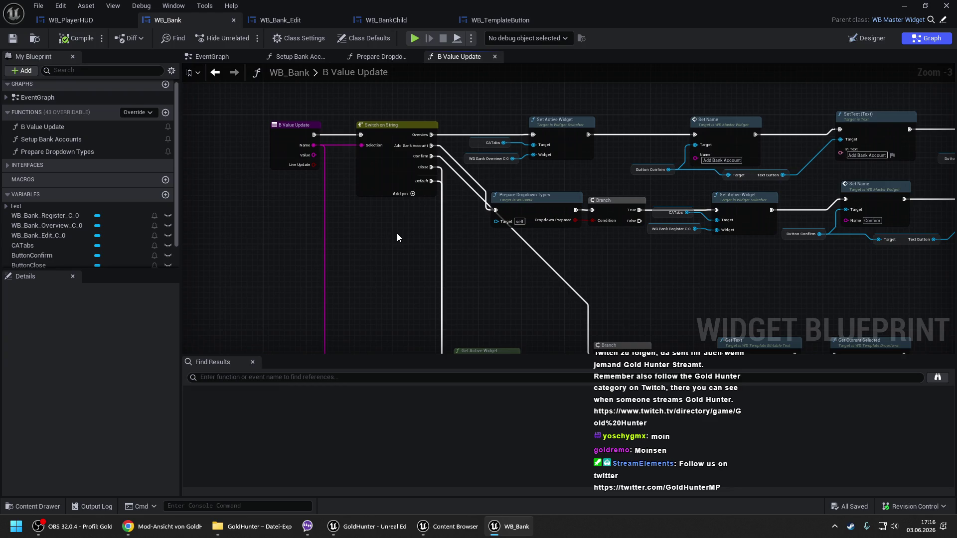
left_click(289, 58)
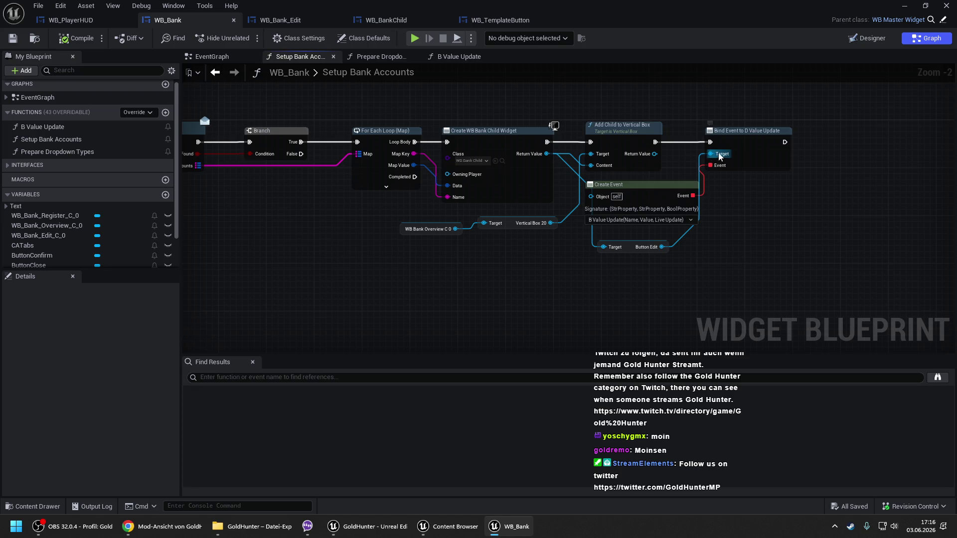
left_click(745, 149)
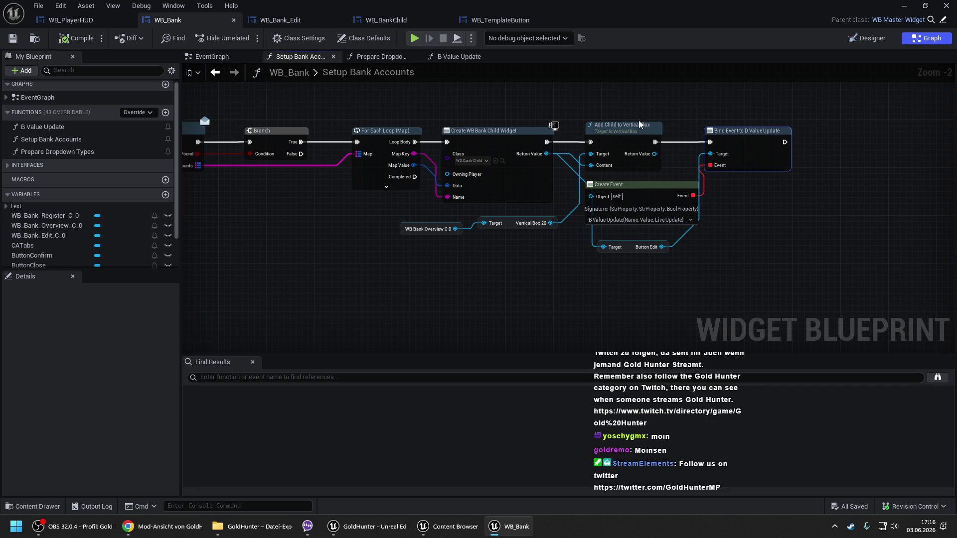
left_click(733, 224)
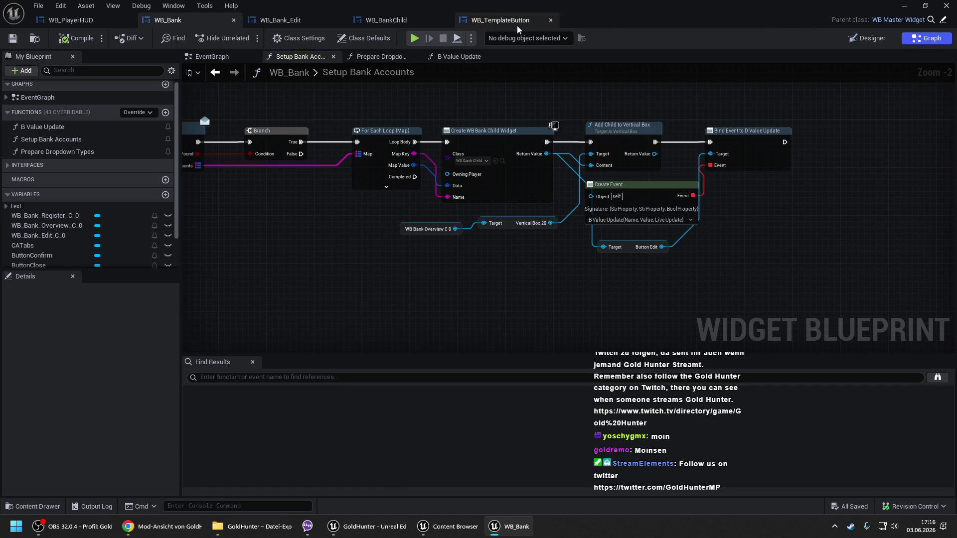
- Look over WB_Bank_Edit's event graph, then return to WB_BankChild's EventGraph
left_click(393, 22)
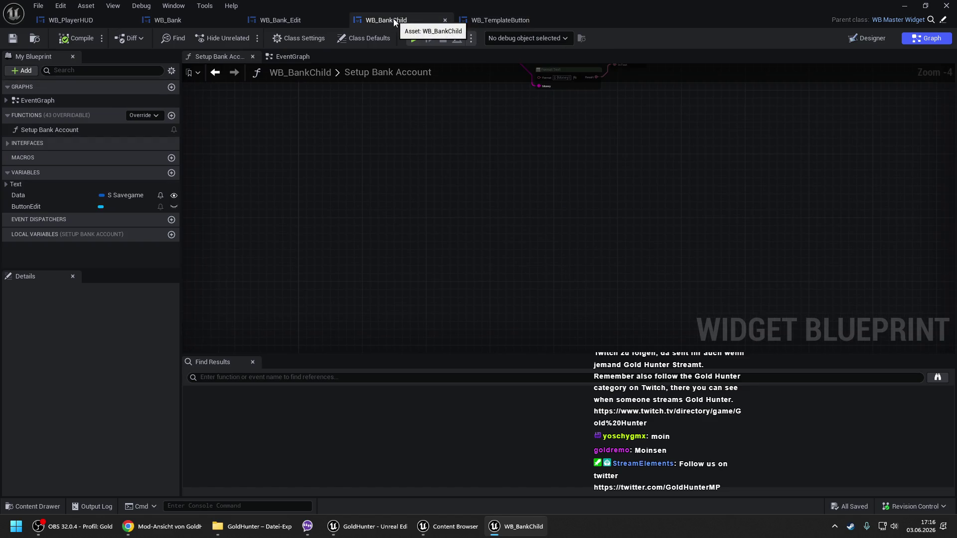
left_click(288, 19)
left_click(925, 39)
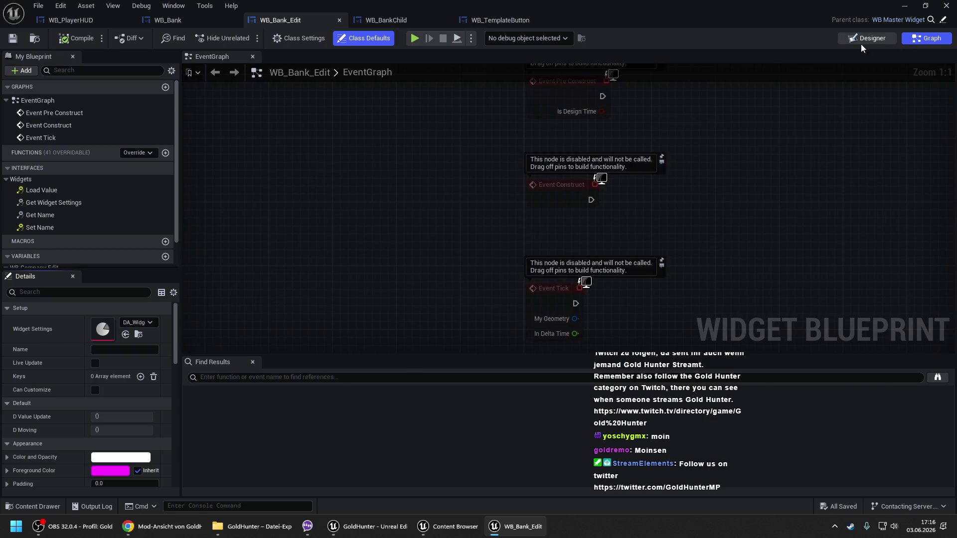
left_click(402, 23)
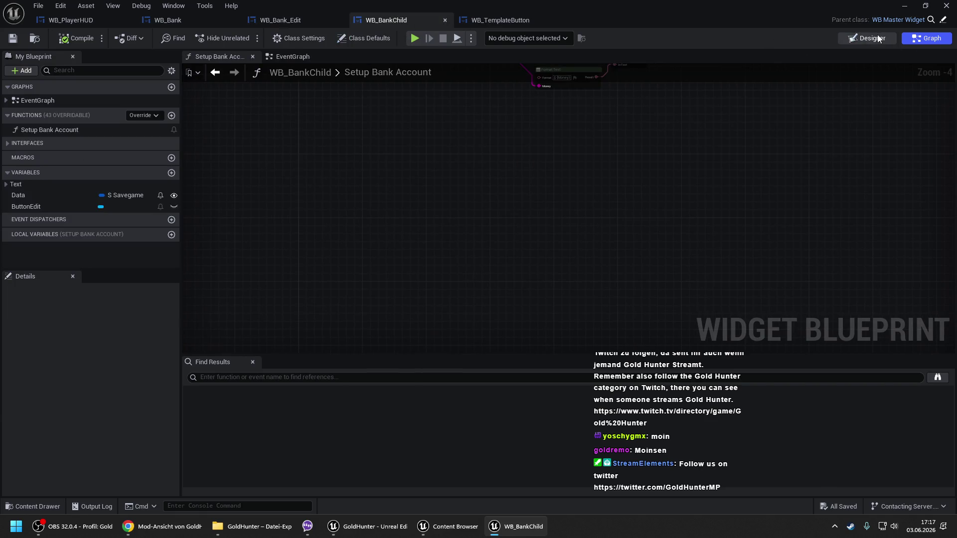
left_click(312, 55)
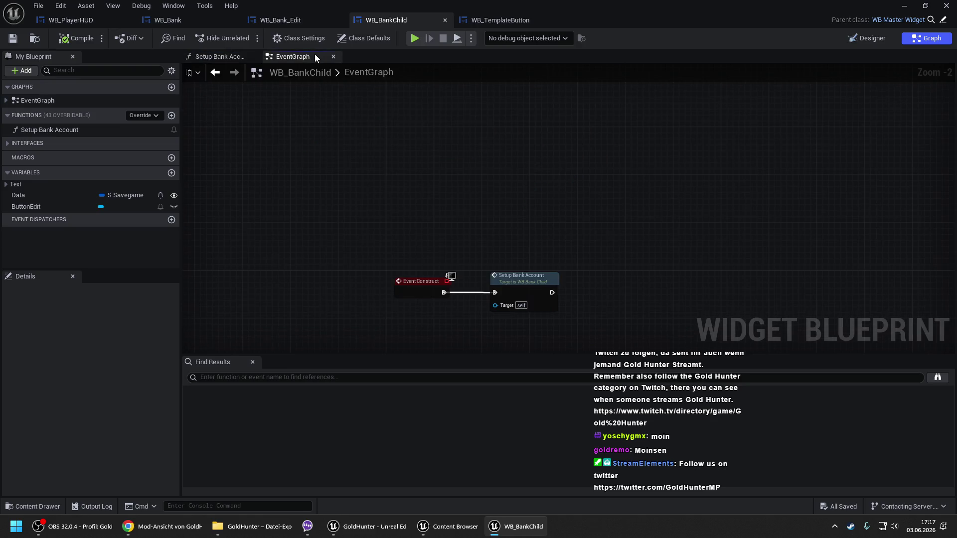
- Make room after the D Value Update event, try a 0.01 Delay there, then remove it
left_click_drag(465, 141, 573, 232)
left_click_drag(569, 181, 660, 180)
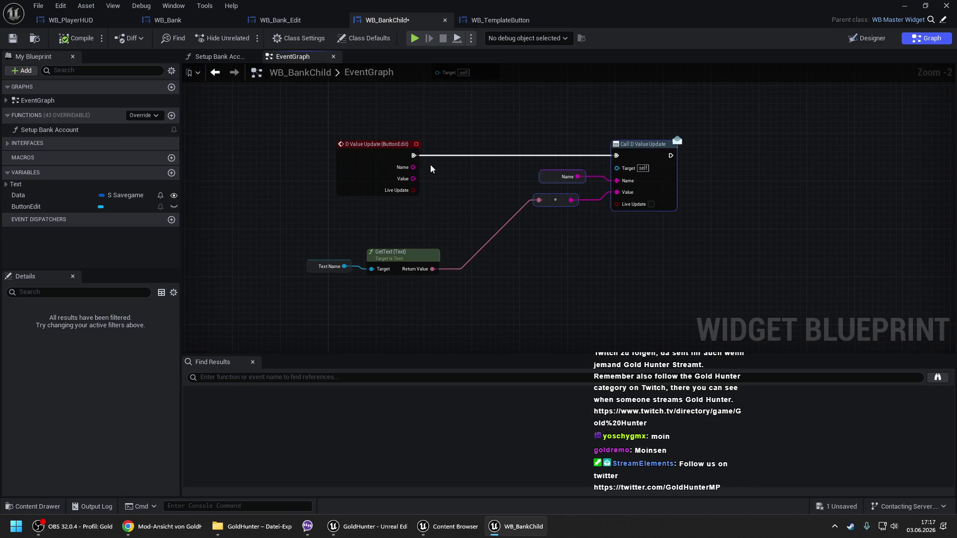
left_click_drag(413, 156, 438, 154)
type("dela")
key("Return")
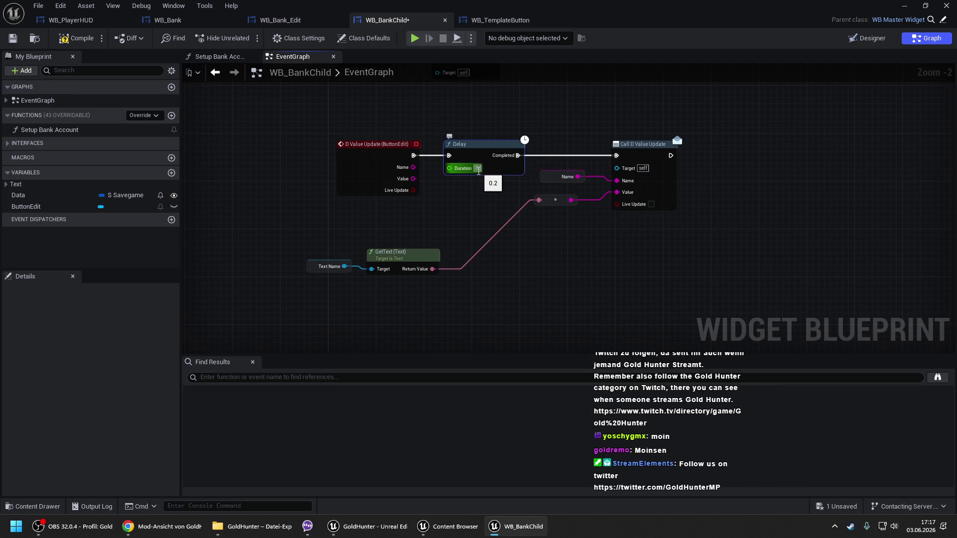
type("0.01")
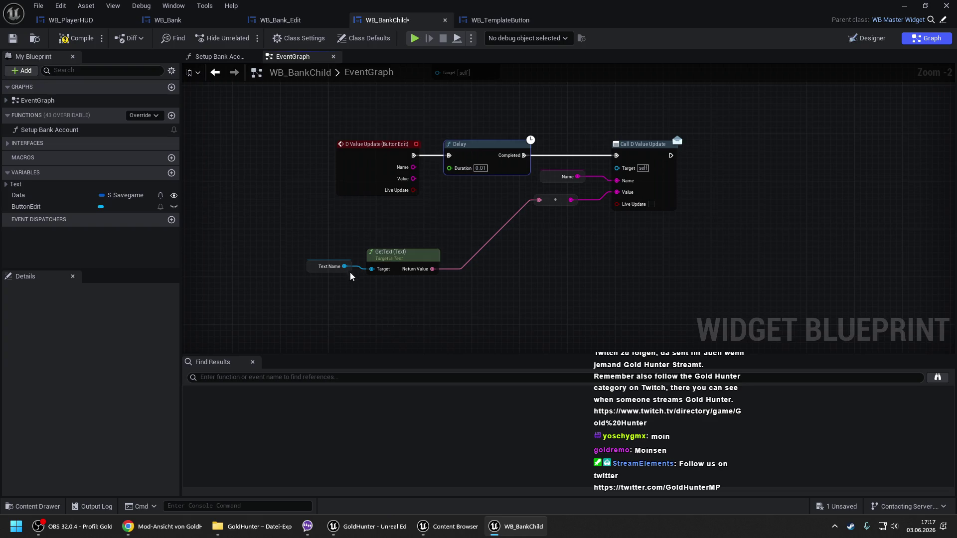
left_click_drag(411, 228, 302, 284)
left_click(465, 155)
key("Delete")
- Insert Delay Until Next Tick before Call D Value Update and compile and save WB_BankChild
left_click_drag(411, 156, 441, 145)
type("delay")
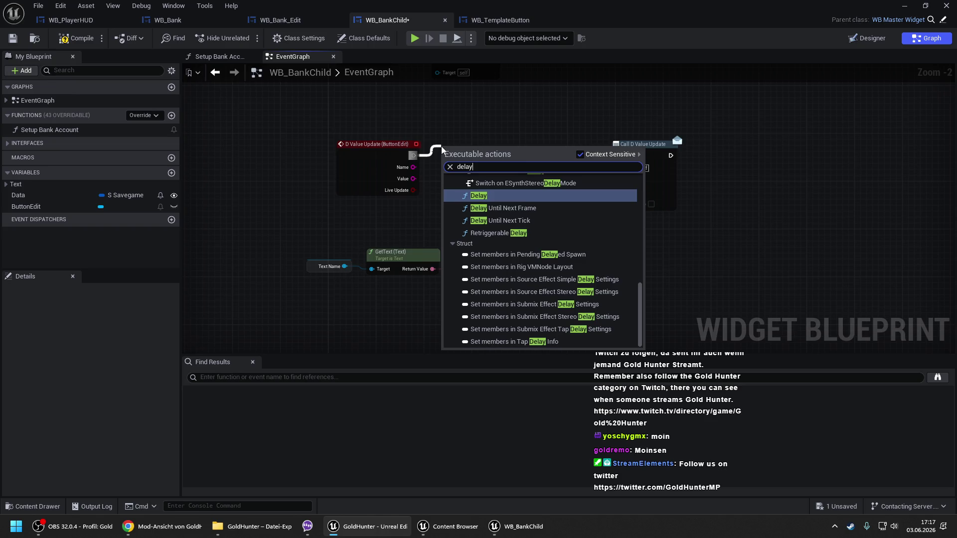
key("Down")
key("Down")
key("Return")
left_click_drag(512, 155, 616, 156)
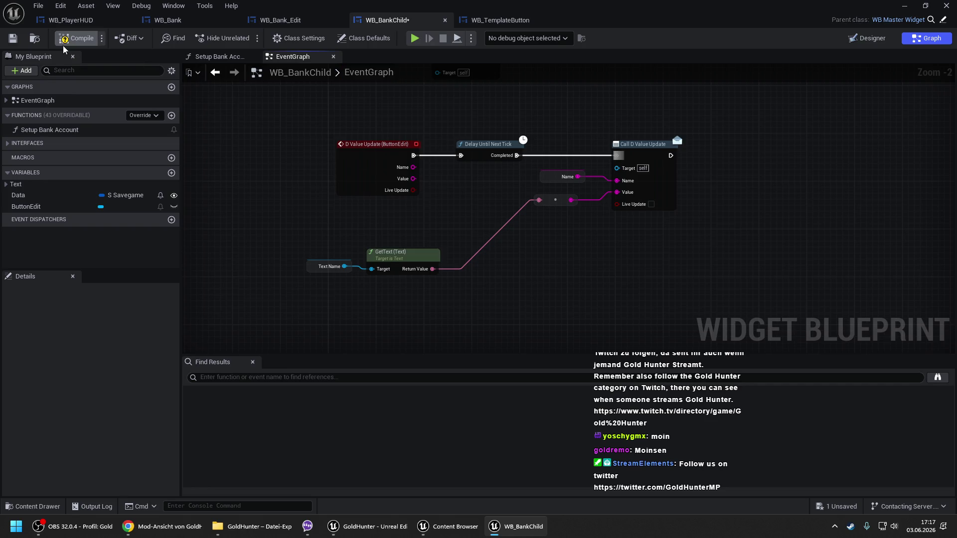
key("ctrl+s")
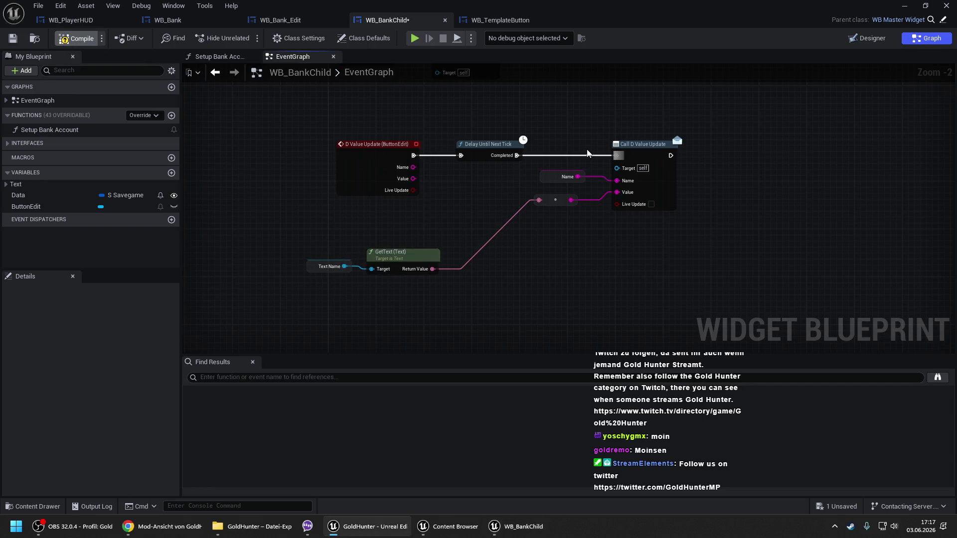
left_click(905, 6)
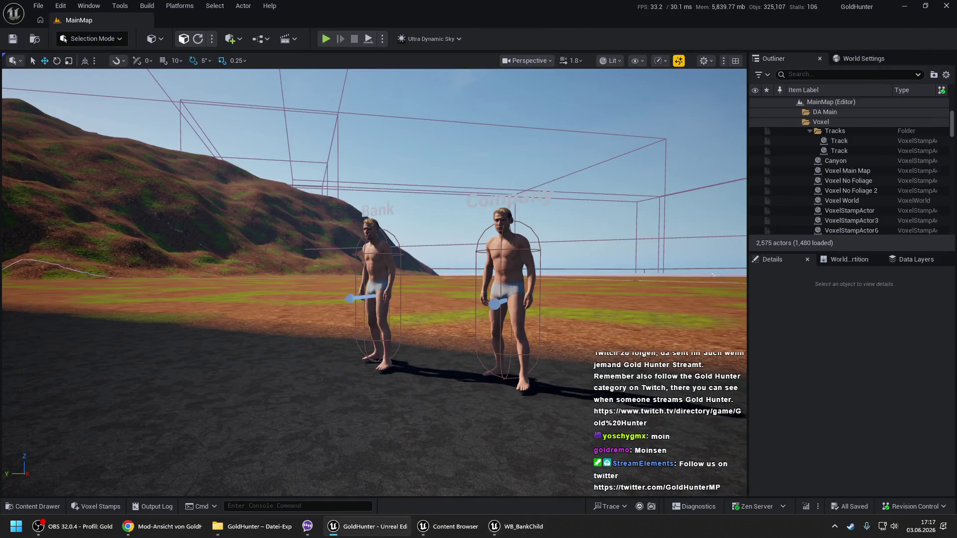
- Play-test the level, open the Bank dialog with E, try Edit on the first account, then stop
right_click(251, 417)
left_click(255, 417)
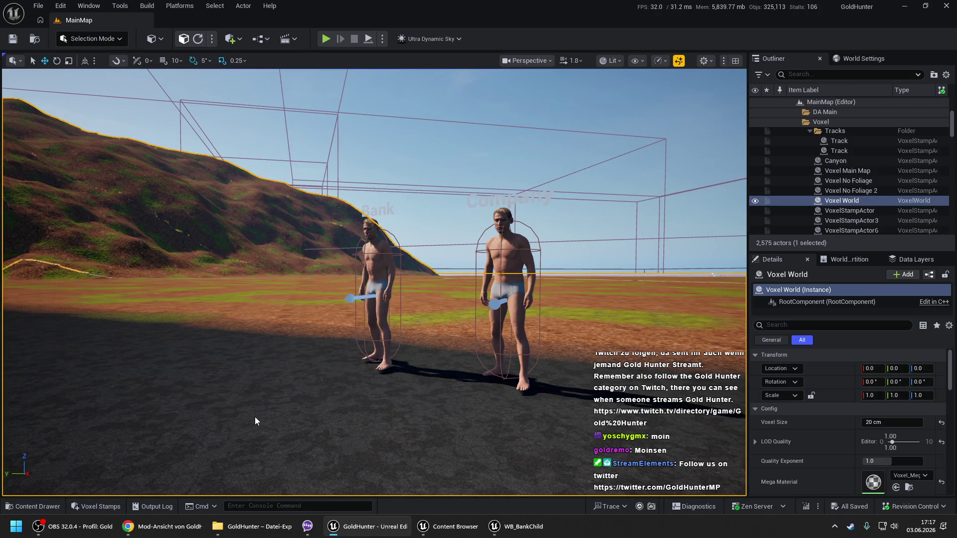
key("alt+p")
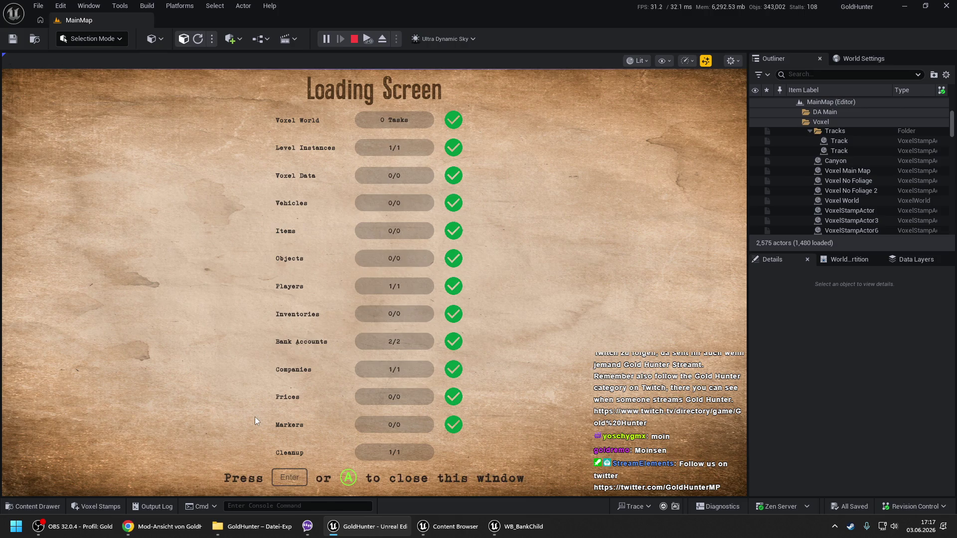
key("Return")
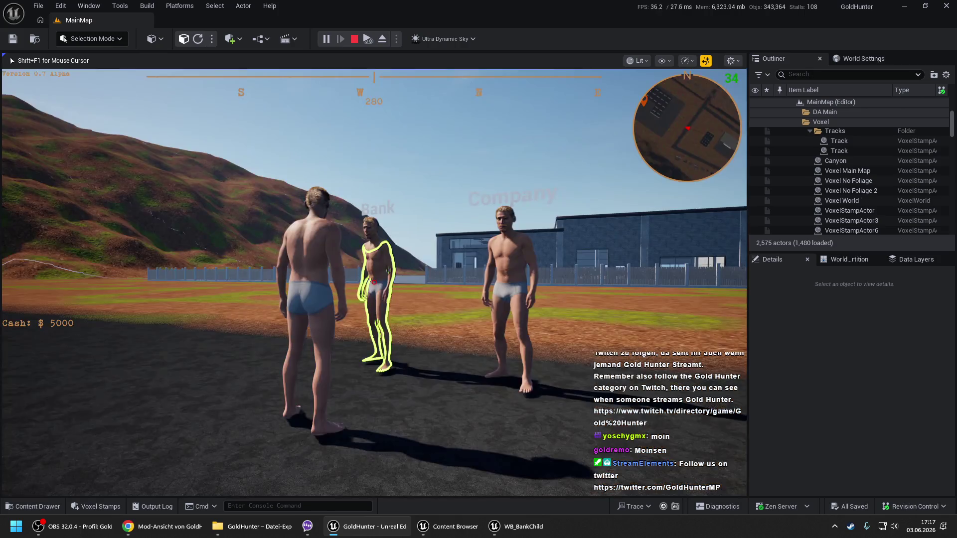
key("e")
left_click(535, 245)
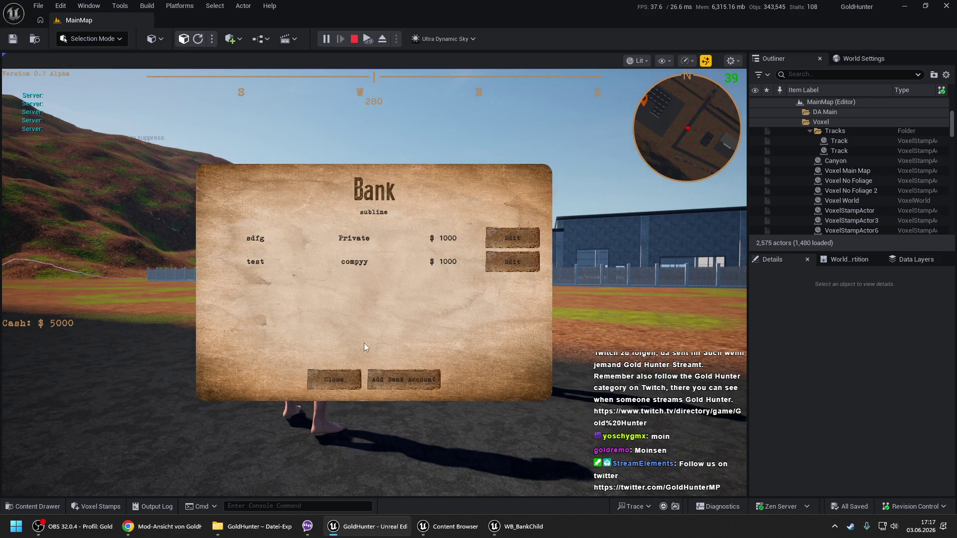
left_click(332, 379)
key("Escape")
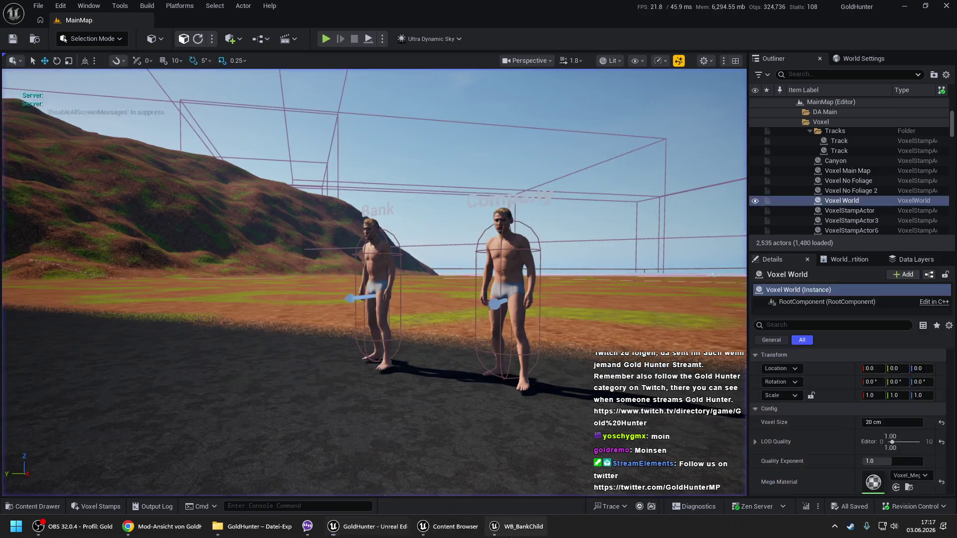
- Replace Delay Until Next Tick with a 0.2-second Delay node after the D Value Update event
left_click(515, 526)
key("Delete")
left_click_drag(414, 155, 443, 156)
type("delay")
left_click(499, 160)
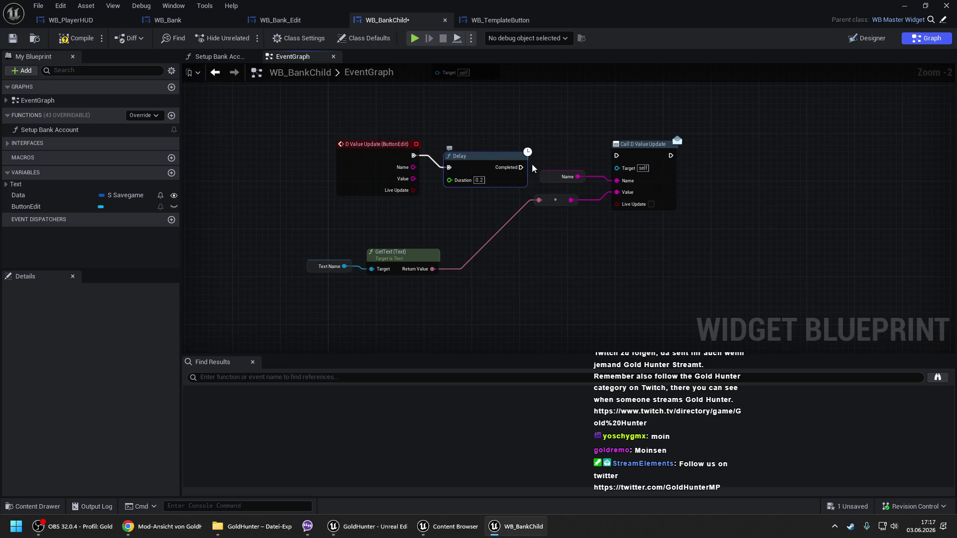
- Connect Delay's Completed to Call D Value Update and compile WB_BankChild
left_click_drag(520, 168, 618, 156)
left_click(76, 38)
left_click(903, 5)
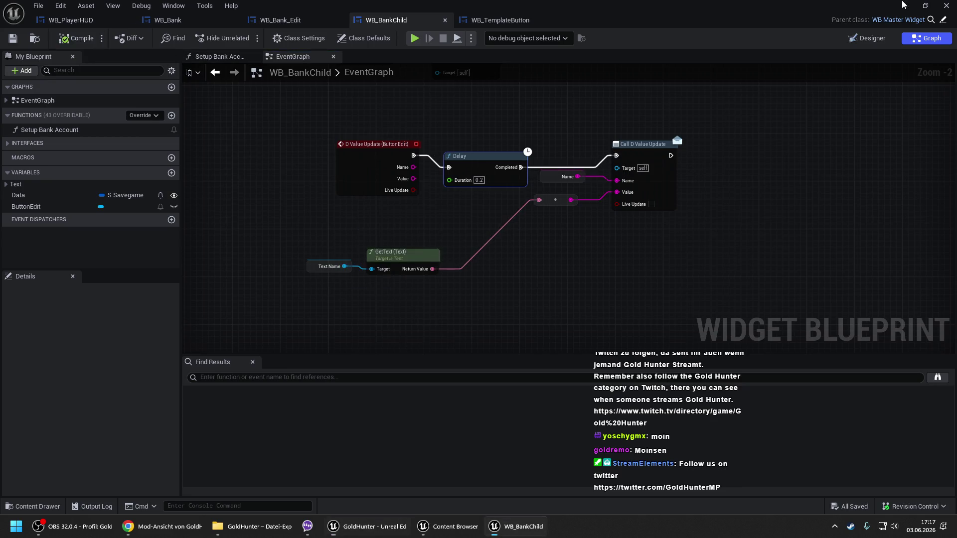
- Play-test again, press Edit on the first bank account several times, then close the Bank dialog
right_click(289, 448)
left_click(316, 441)
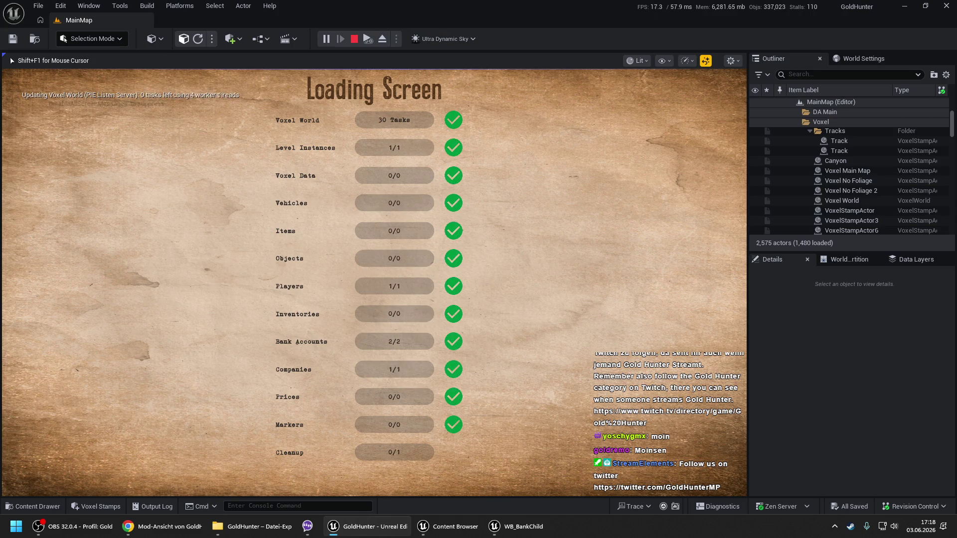
key("space")
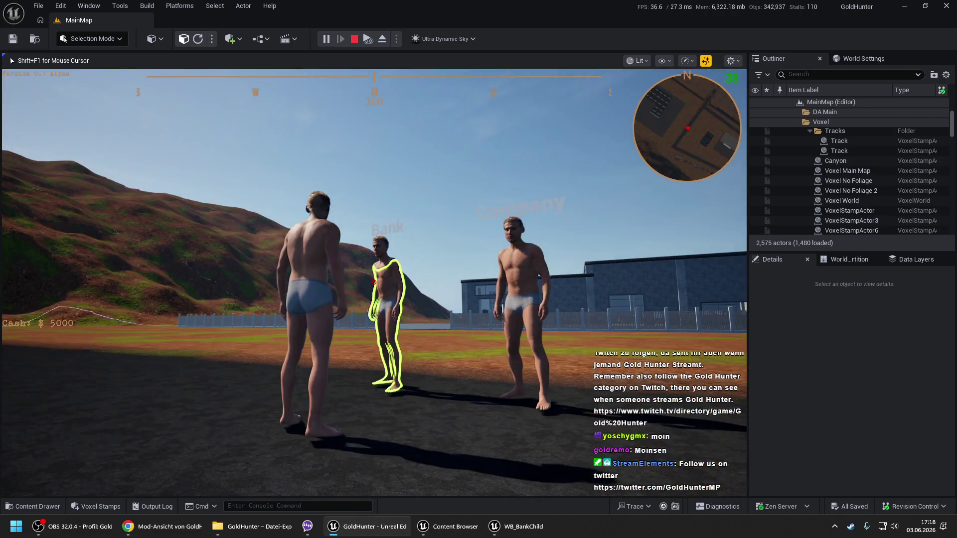
left_click(503, 244)
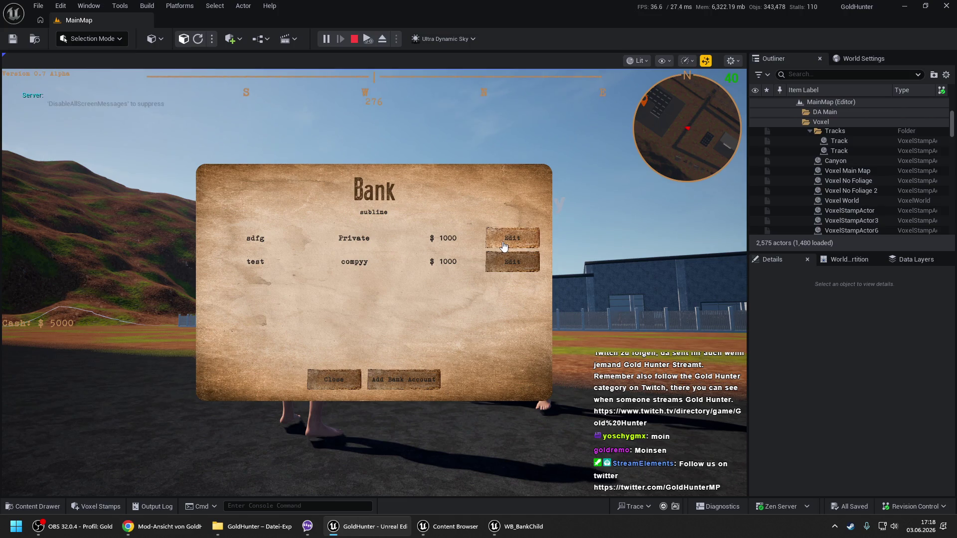
left_click(503, 245)
left_click(503, 245)
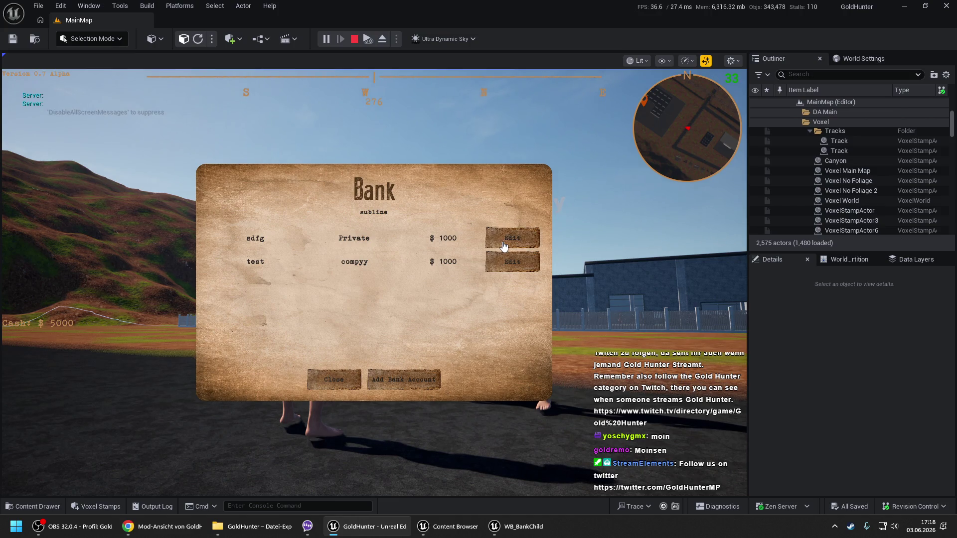
left_click(322, 381)
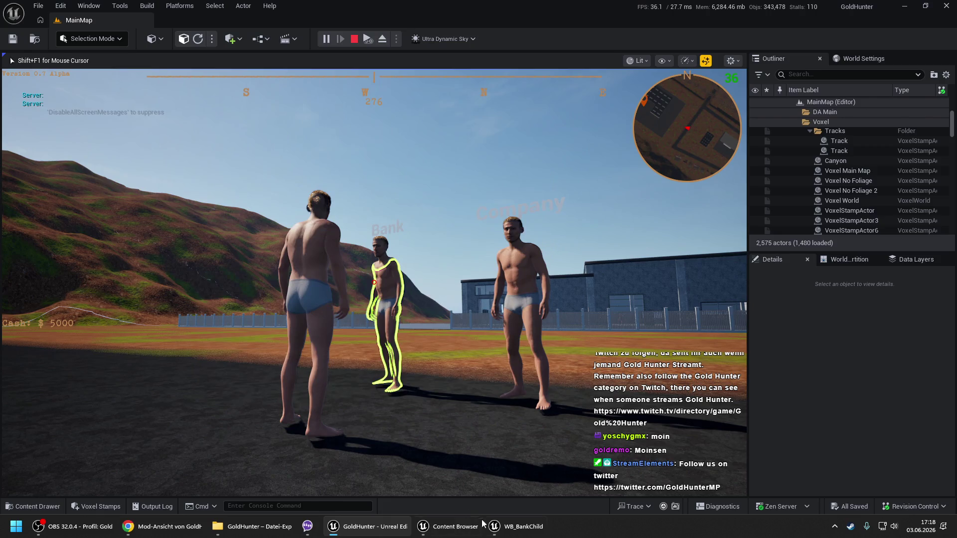
left_click(490, 526)
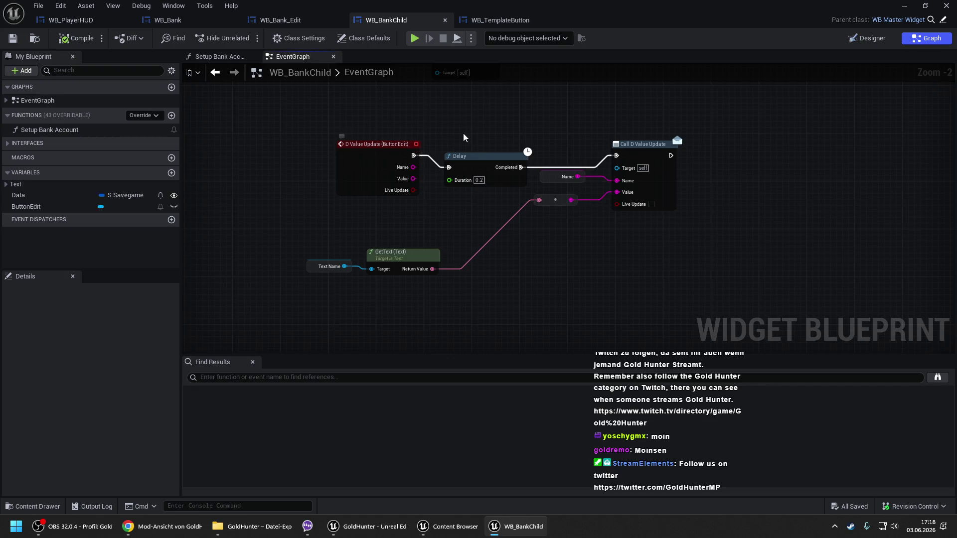
- Remove the Delay so D Value Update fires Call D Value Update directly, then print Name
left_click(471, 161)
key("Delete")
mouse_move(414, 156)
left_mouse_down()
mouse_move(616, 155)
mouse_move(723, 142)
left_mouse_up()
type("print#")
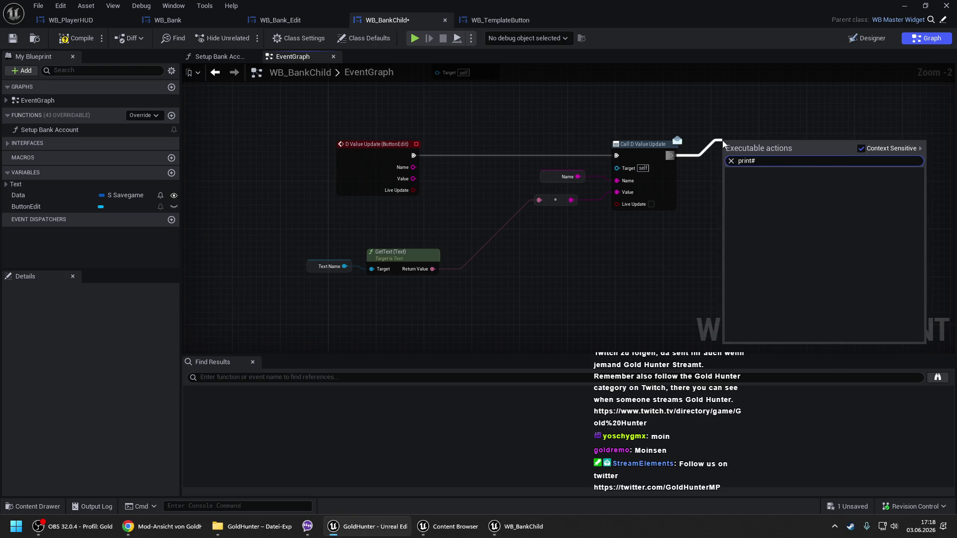
left_click(734, 170)
mouse_move(725, 168)
left_mouse_down()
mouse_move(568, 181)
mouse_move(577, 176)
left_mouse_up()
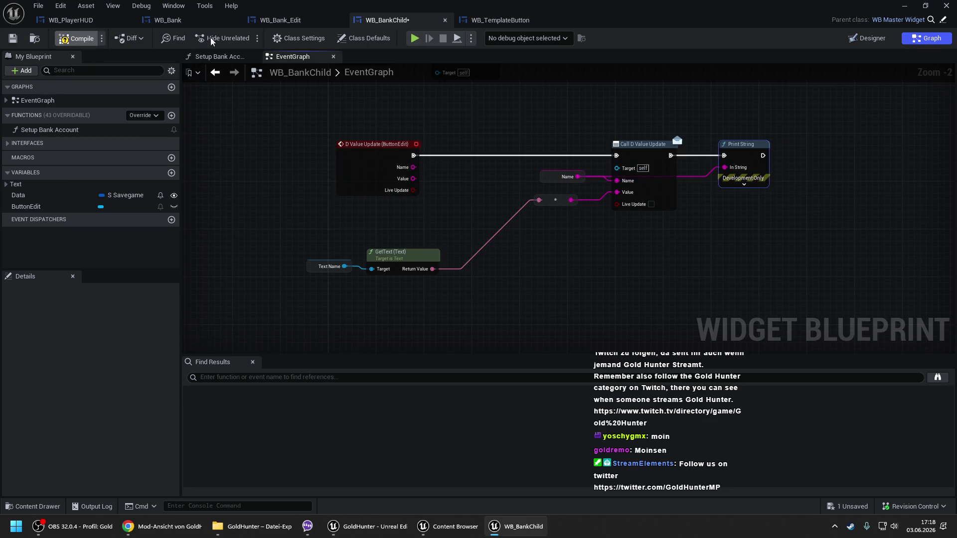
left_click(368, 526)
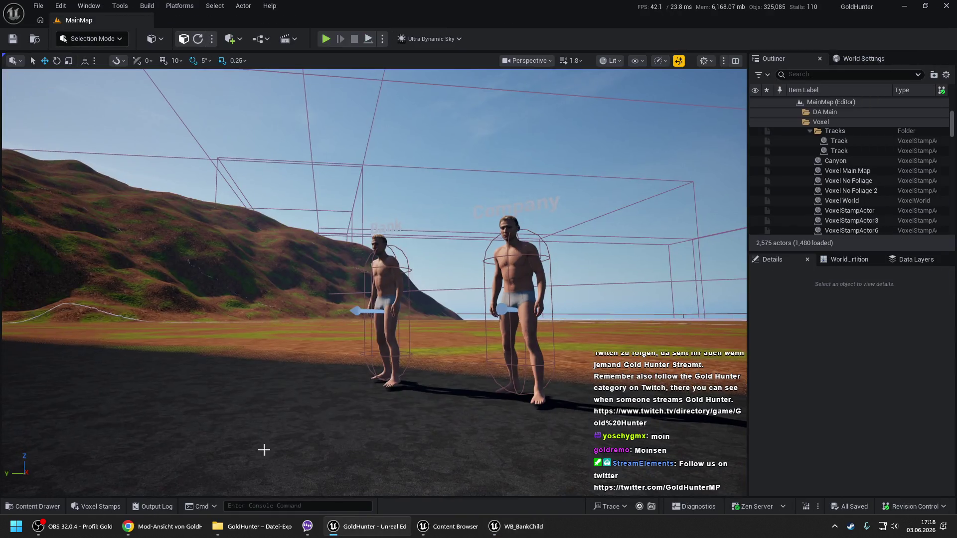
- Play-test from the viewport, open the Bank with E, press the first account's Edit, then stop
right_click(264, 450)
left_click(277, 443)
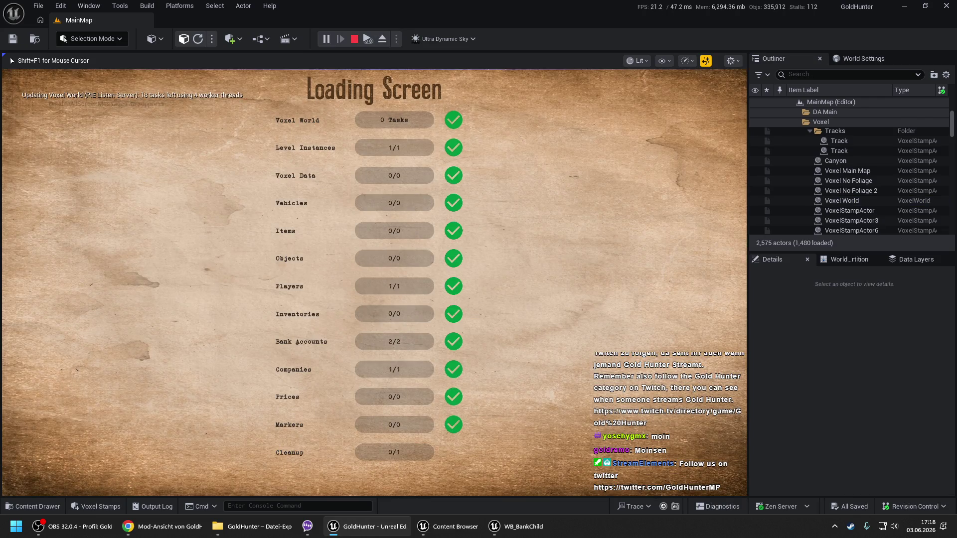
key("space")
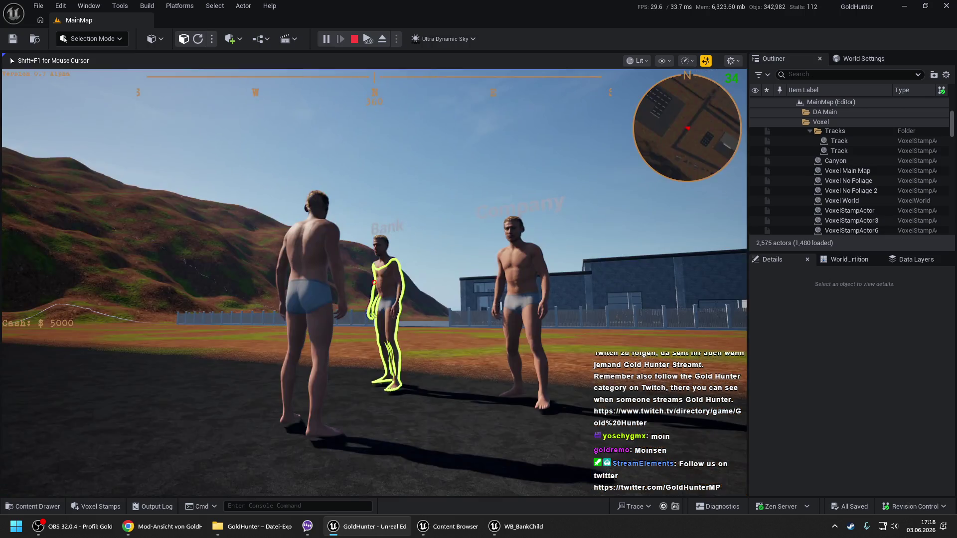
key("e")
left_click(512, 238)
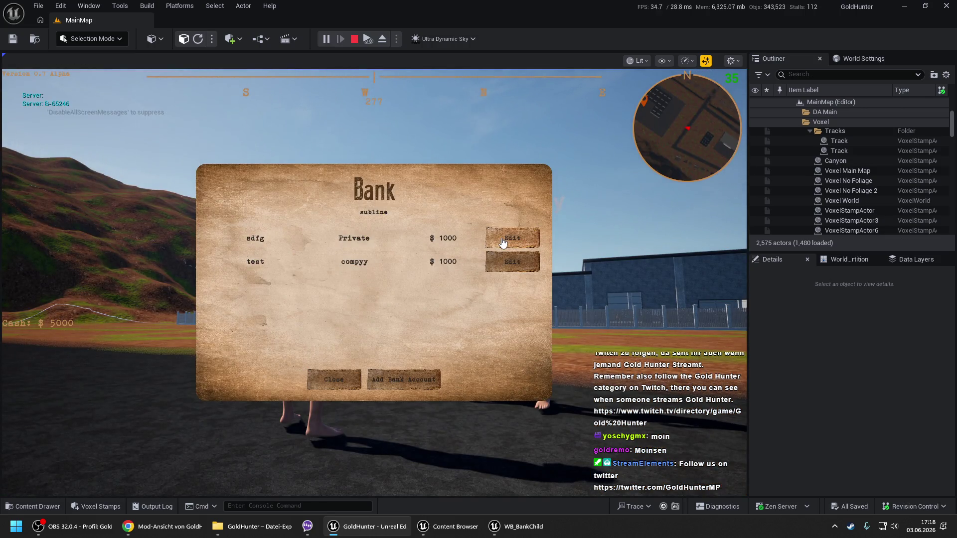
left_click(513, 238)
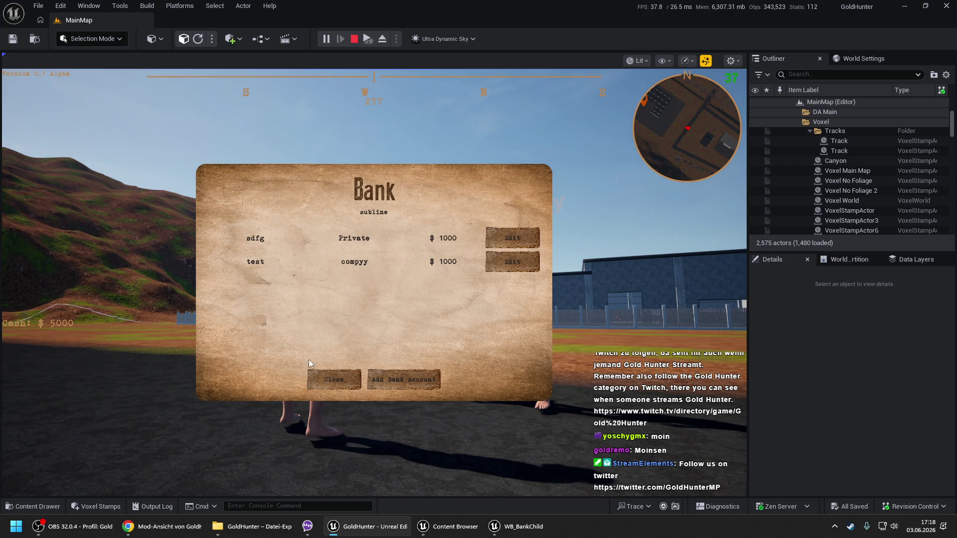
left_click(329, 379)
key("Escape")
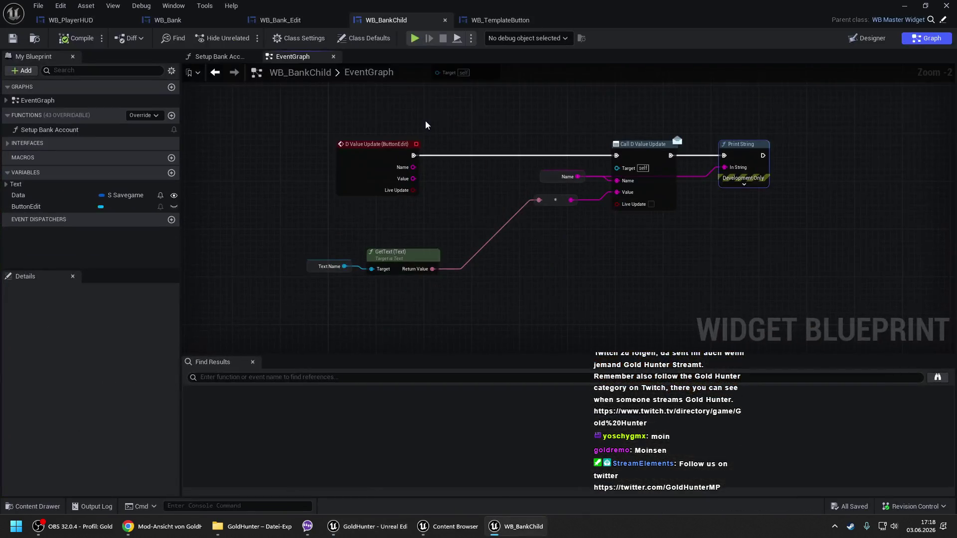
- Inspect WB_TemplateButton's Setup Button function and On Released nodes, then close it
left_click(500, 20)
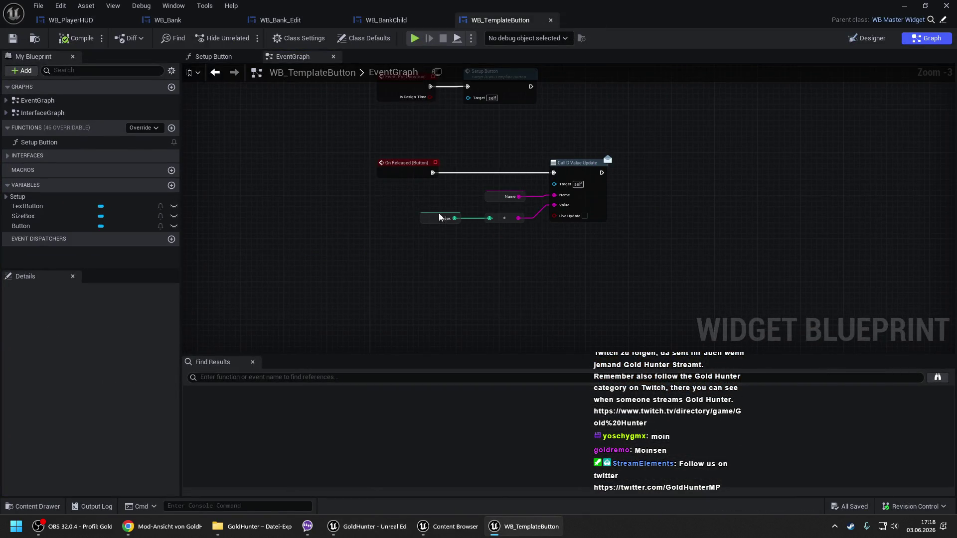
left_click_drag(501, 166, 445, 178)
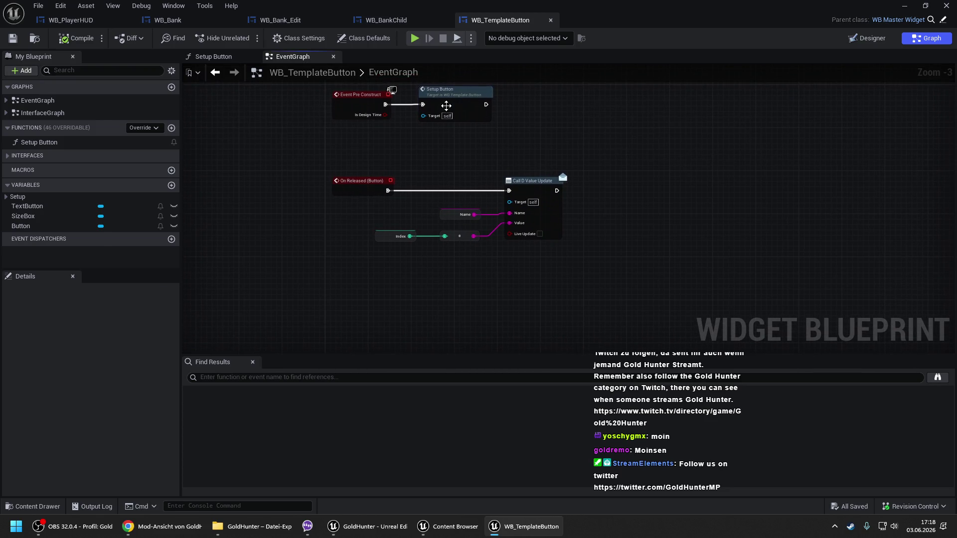
double_click(446, 106)
left_click(292, 57)
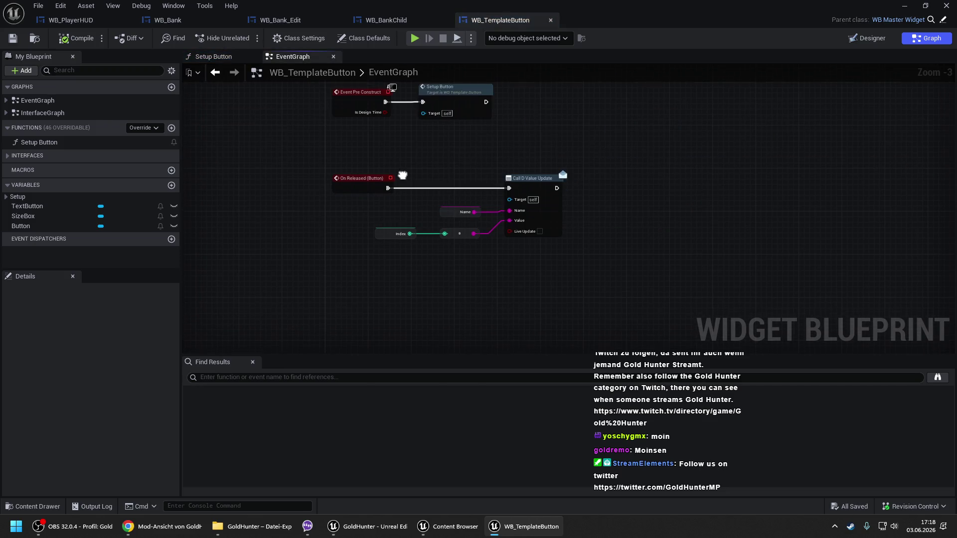
mouse_move(321, 125)
left_mouse_down()
mouse_move(487, 205)
mouse_move(611, 243)
left_mouse_up()
left_click(587, 234)
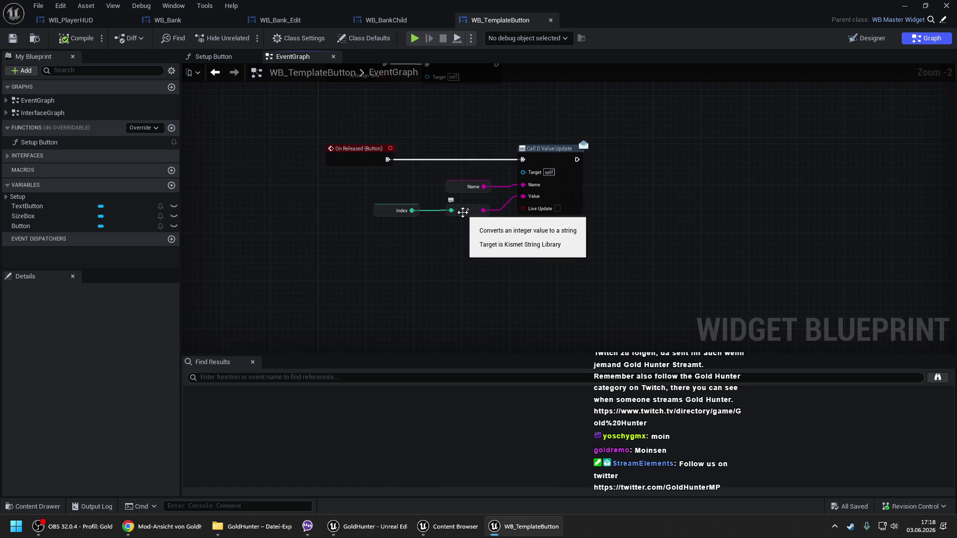
left_click_drag(319, 139, 627, 231)
left_click(627, 231)
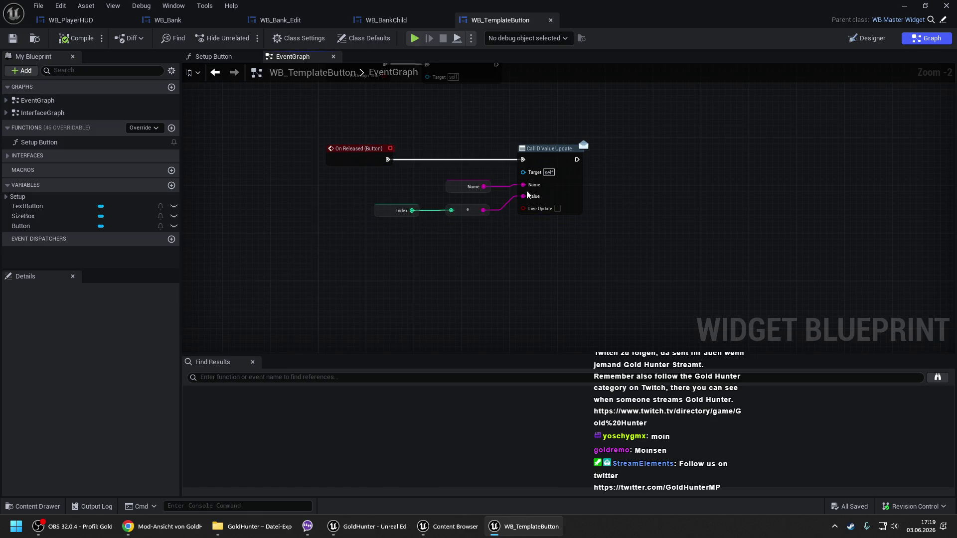
left_click(551, 21)
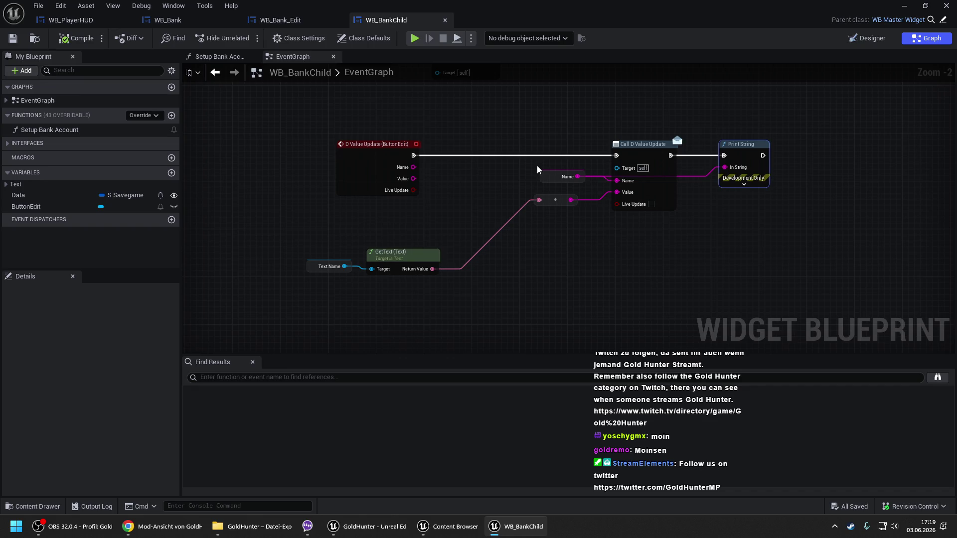
- Move the Name node left, delete the Print String node and save WB_BankChild
left_click_drag(546, 179, 474, 180)
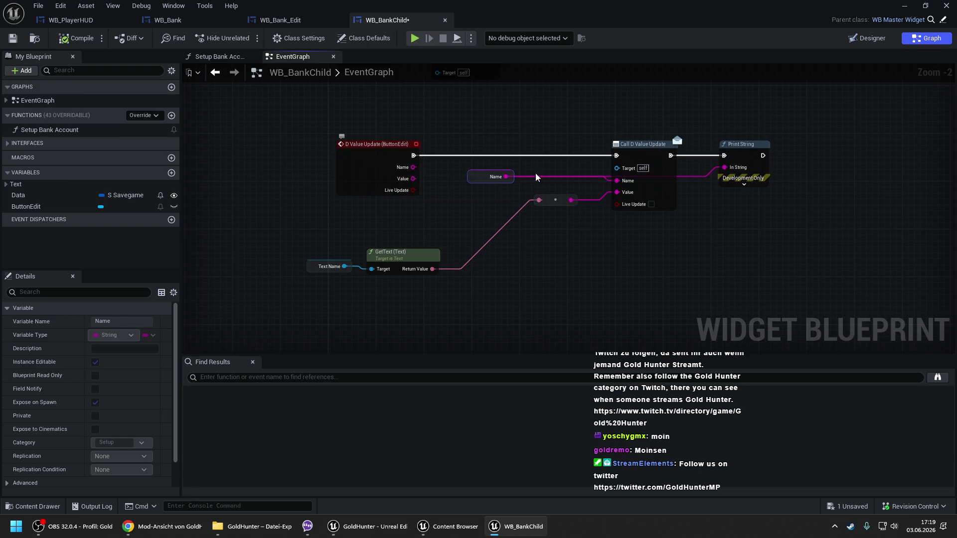
left_click_drag(693, 121, 776, 192)
key("Delete")
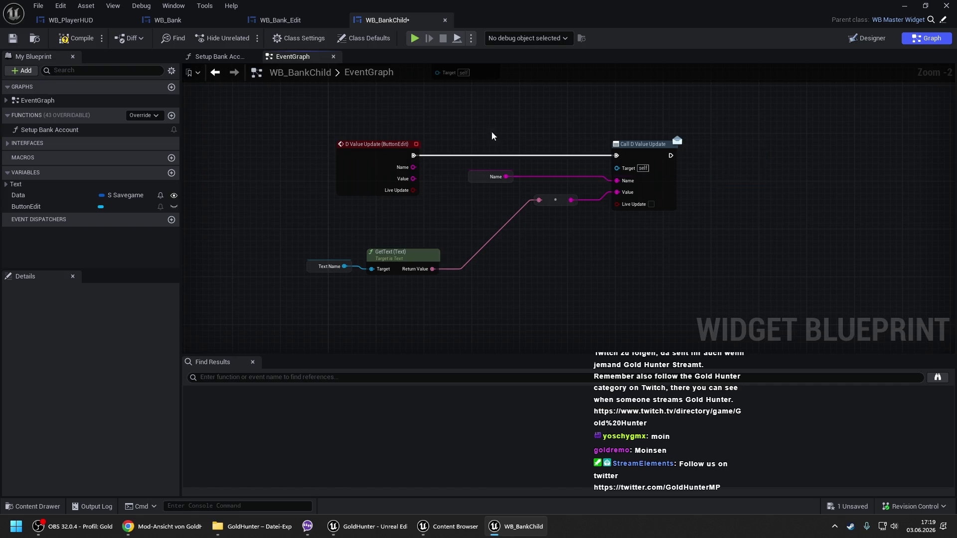
key("ctrl+s")
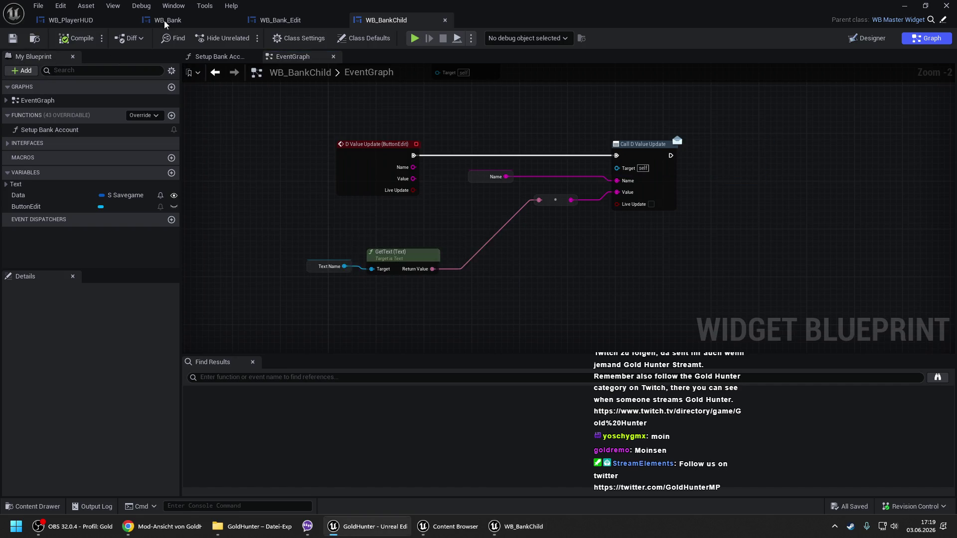
- Look through WB_BankChild, WB_MasterWidget and WB_Bank_Edit before returning to WB_Bank
left_click(163, 20)
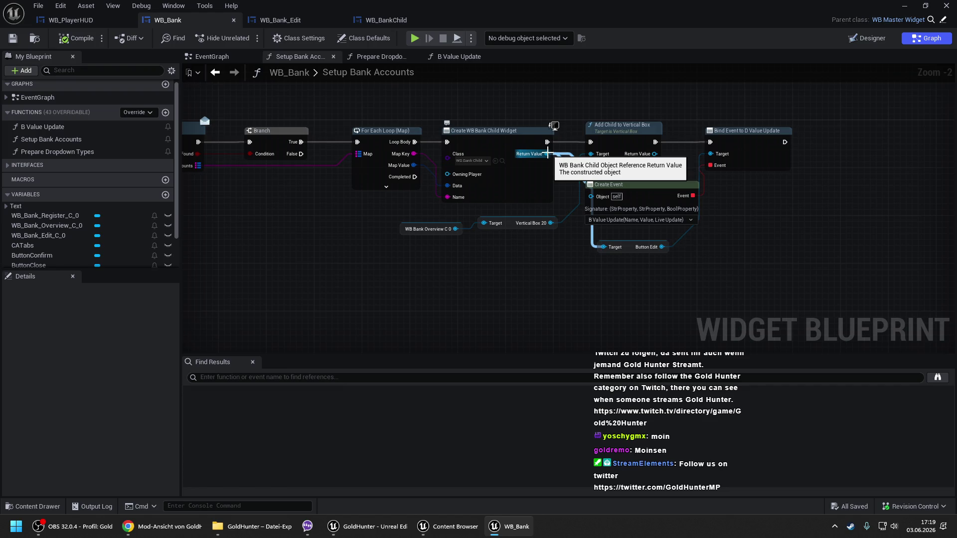
left_click(383, 19)
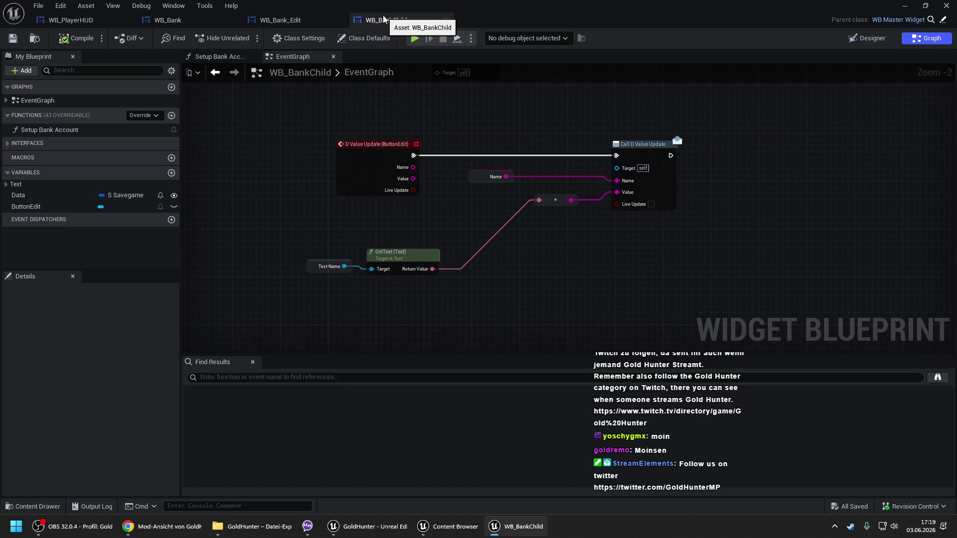
left_click(943, 20)
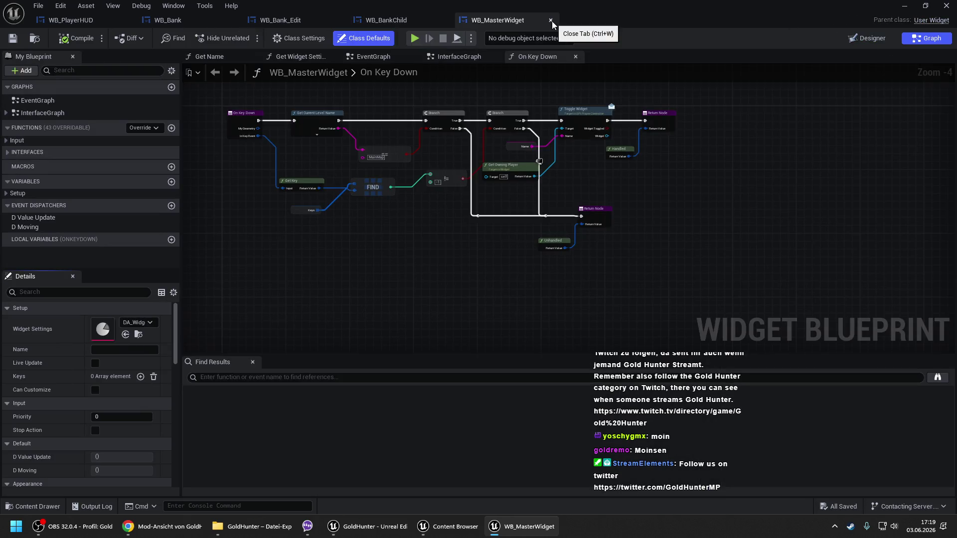
left_click(551, 19)
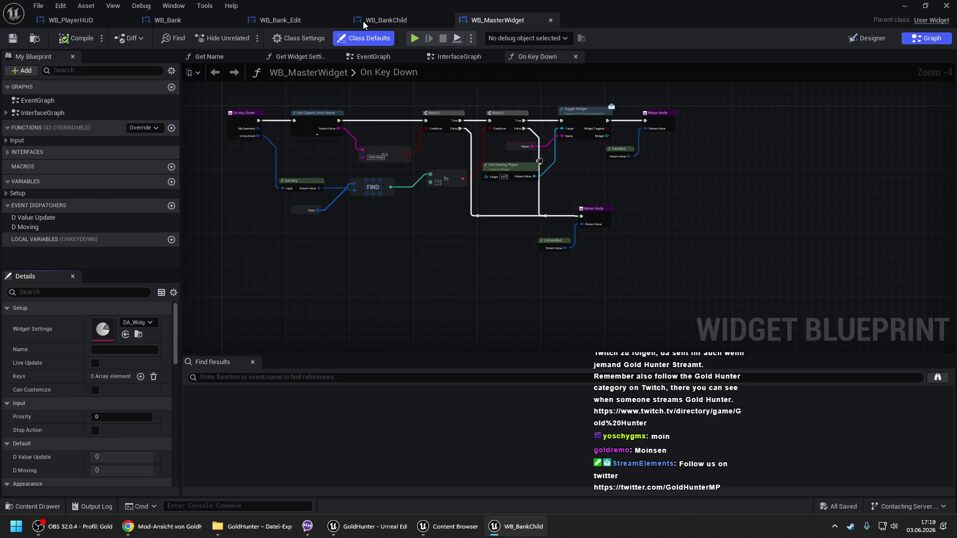
left_click(297, 22)
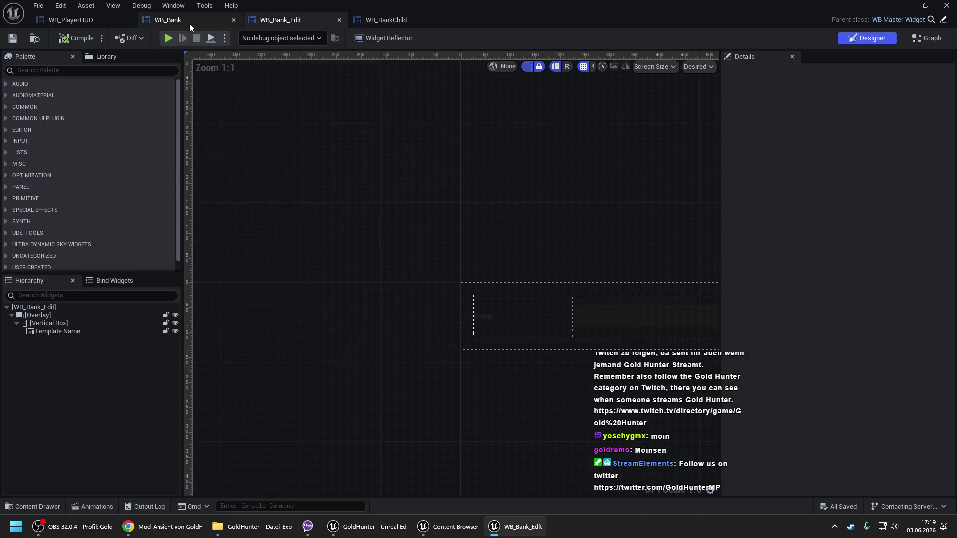
left_click(190, 23)
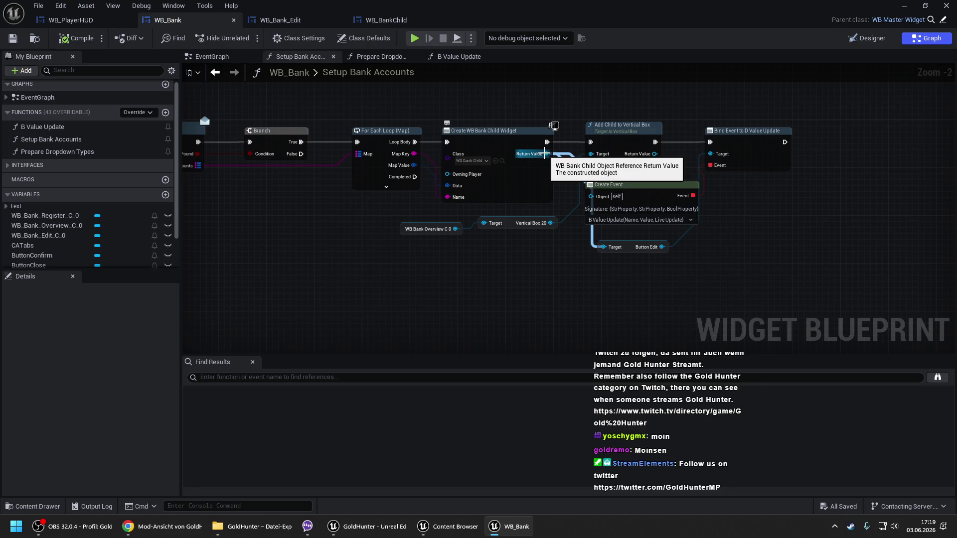
- Wire Create Widget's Return Value into Bind Event's Target, delete the Button Edit getter, save and compile
left_click_drag(544, 154, 424, 156)
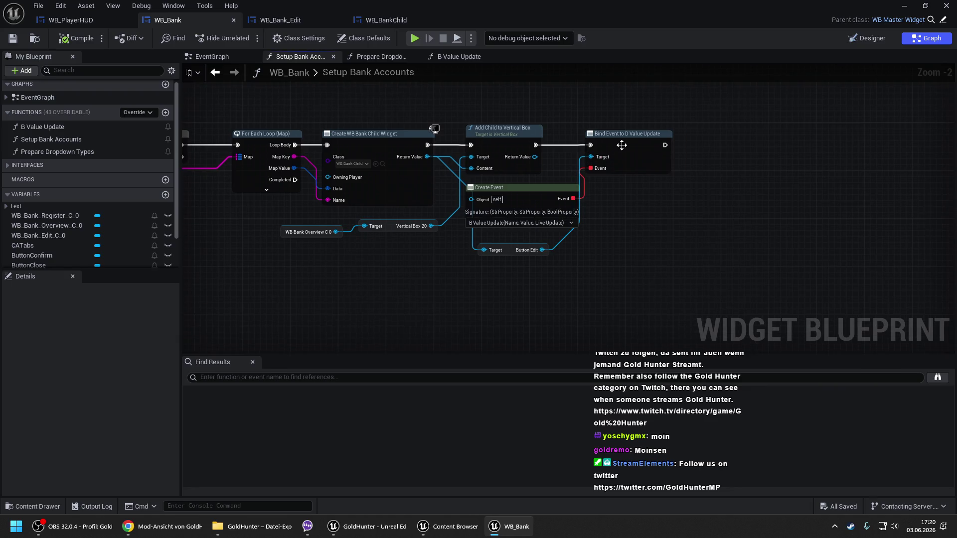
left_click(695, 149)
left_click_drag(663, 157, 423, 158)
left_click_drag(540, 267, 502, 245)
key("Delete")
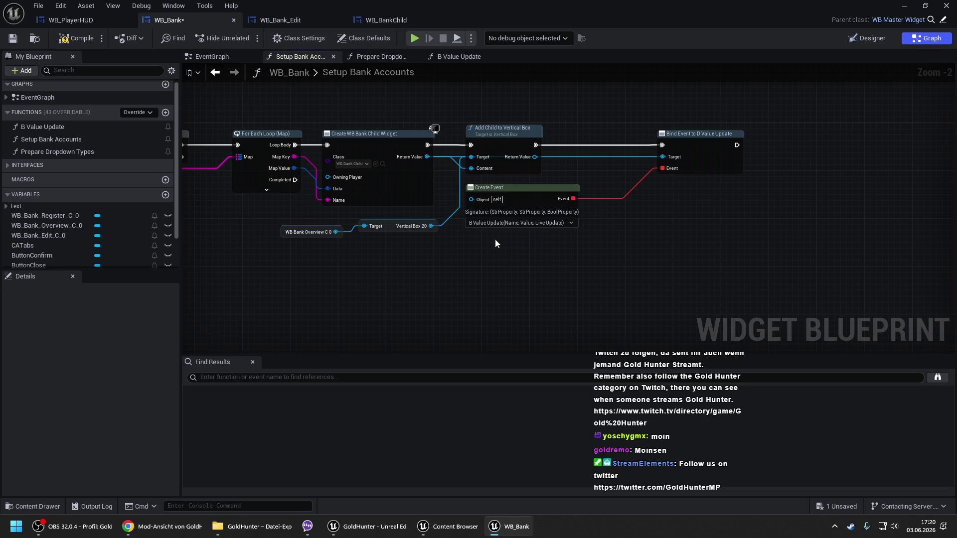
key("ctrl+s")
left_click_drag(690, 146, 635, 145)
left_click(75, 38)
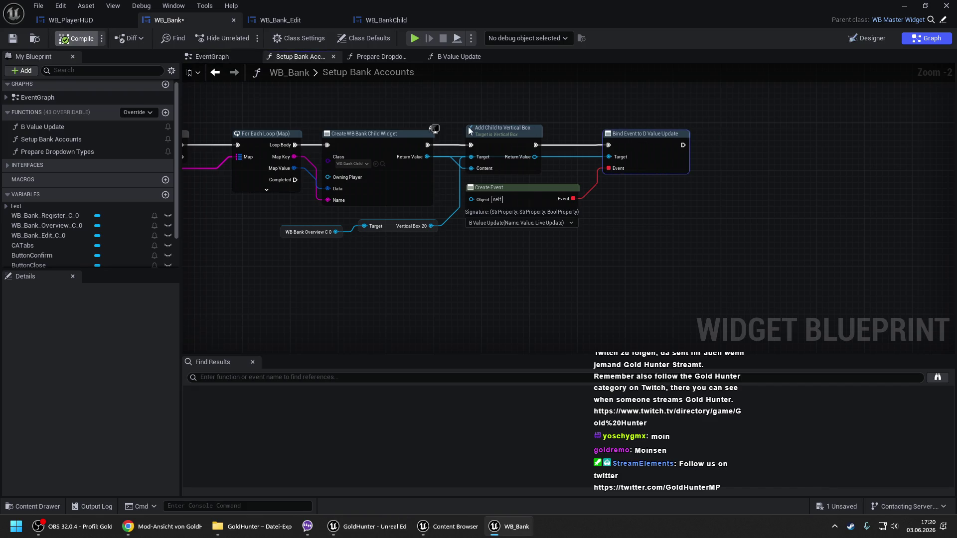
- Add a Print String after Call D Value Update in WB_BankChild and compile
left_click(294, 22)
left_click(385, 20)
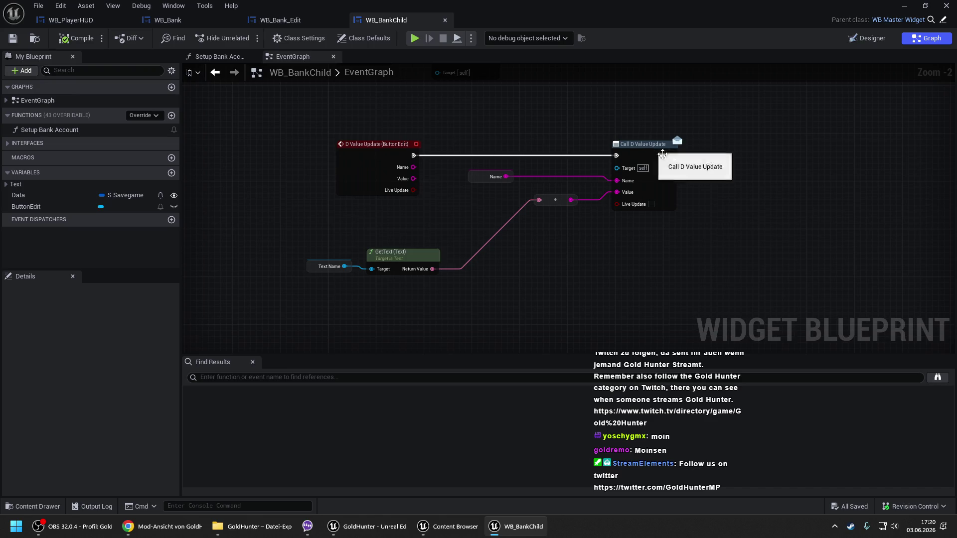
mouse_move(672, 156)
left_mouse_down()
mouse_move(708, 146)
mouse_move(586, 188)
mouse_move(506, 175)
left_mouse_up()
type("print")
key("Return")
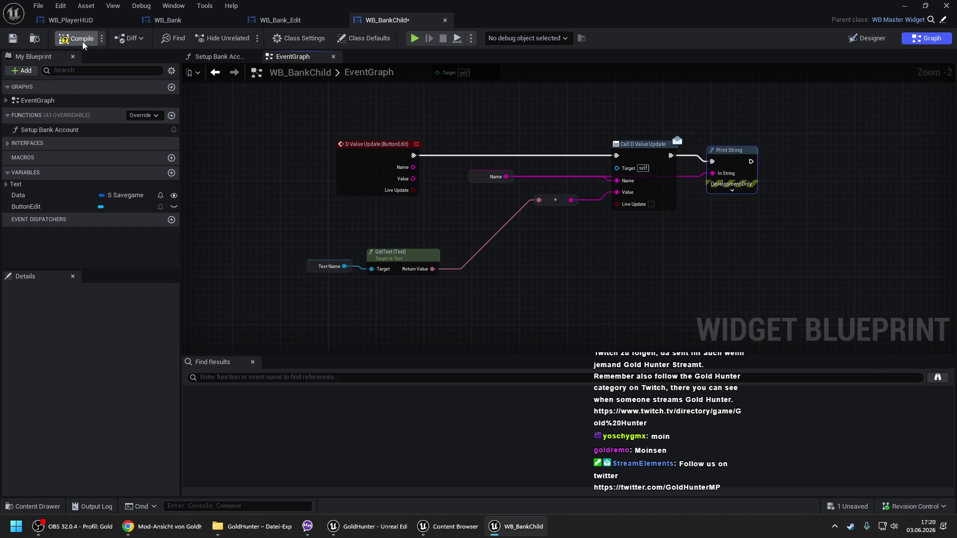
left_click(82, 38)
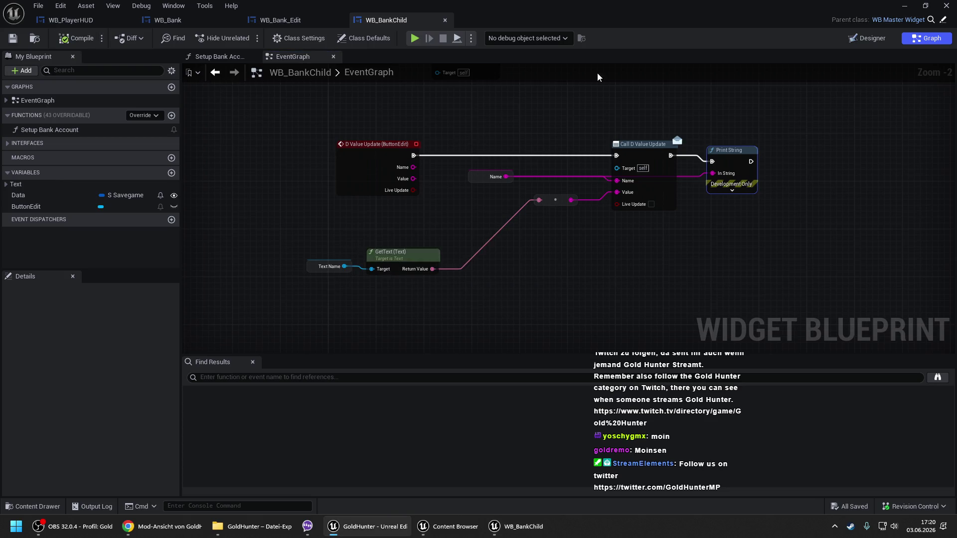
left_click(910, 5)
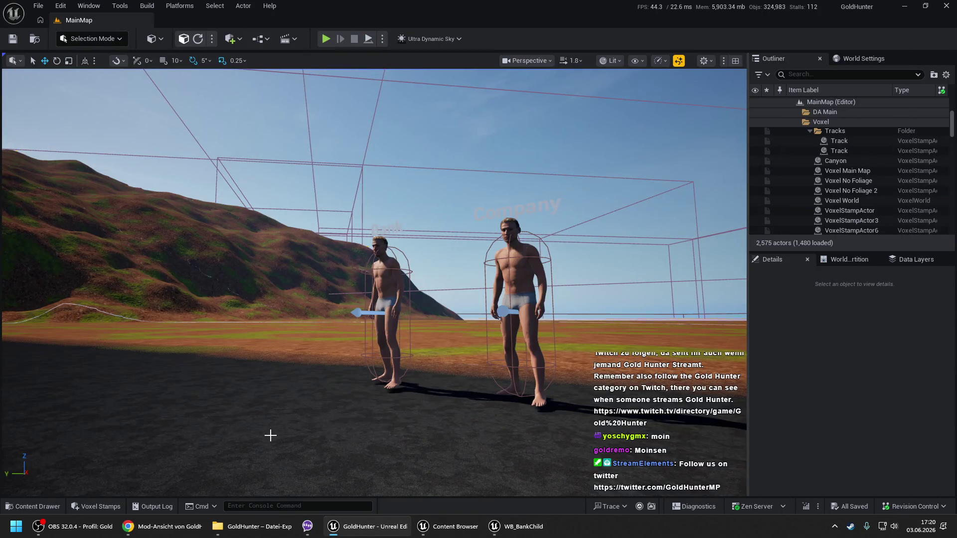
- Play-test from the viewport and edit the first bank account to confirm the edit page opens
right_click(270, 436)
left_click(279, 433)
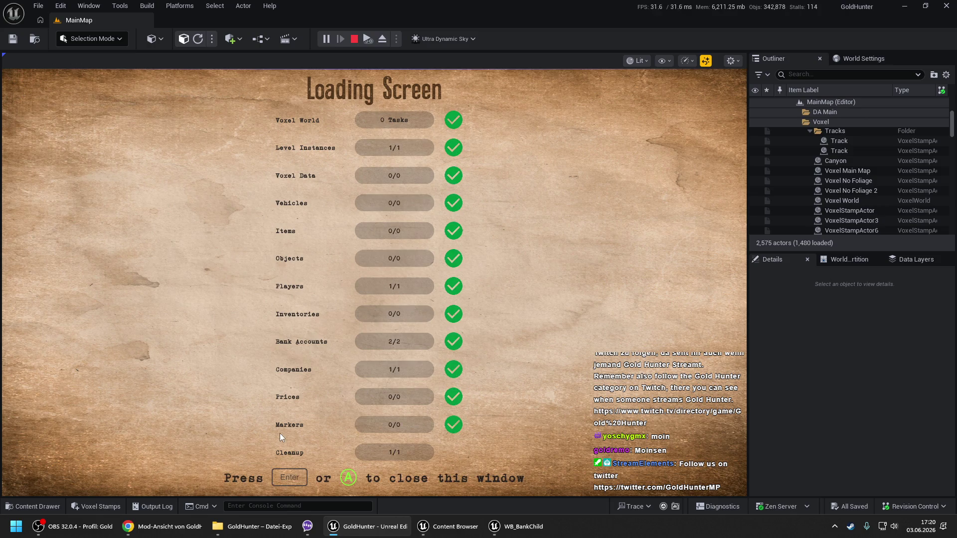
key("Return")
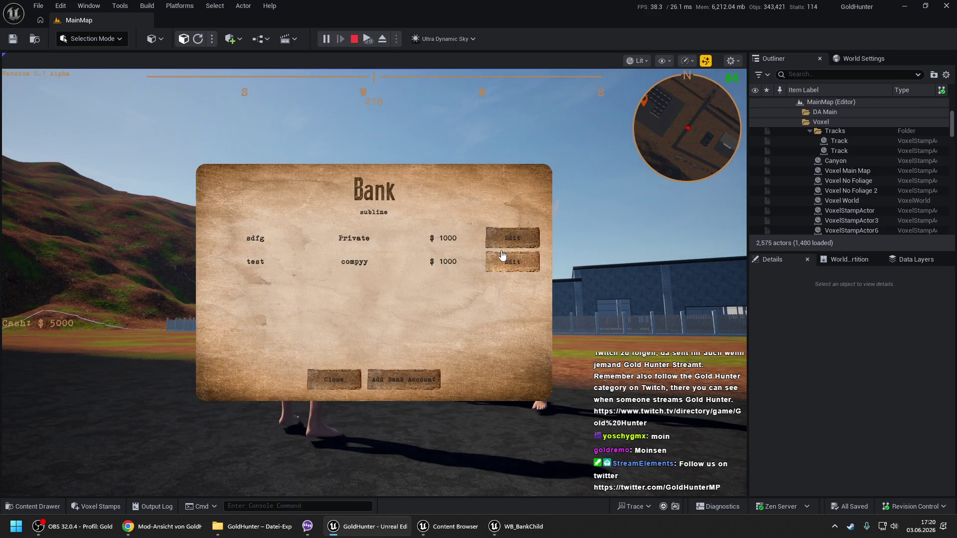
left_click(509, 234)
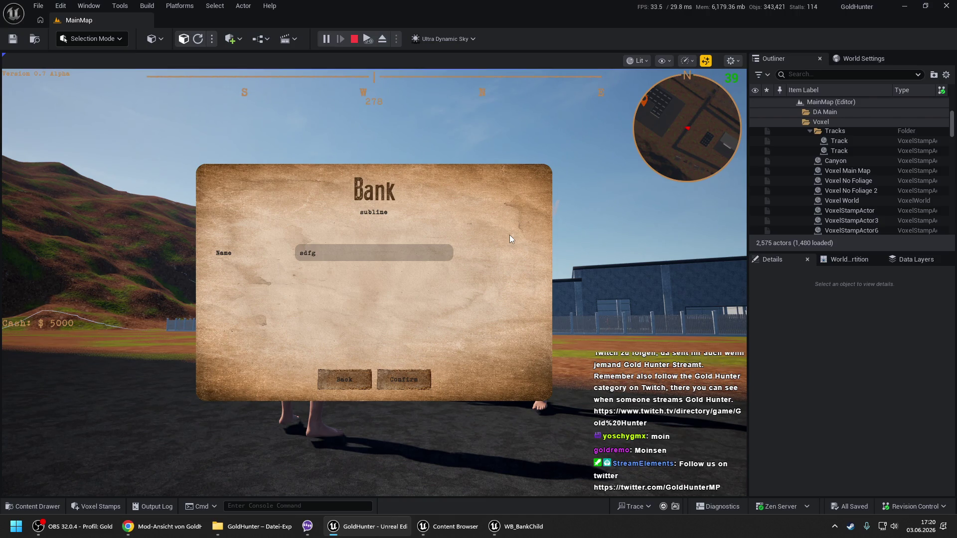
key("Escape")
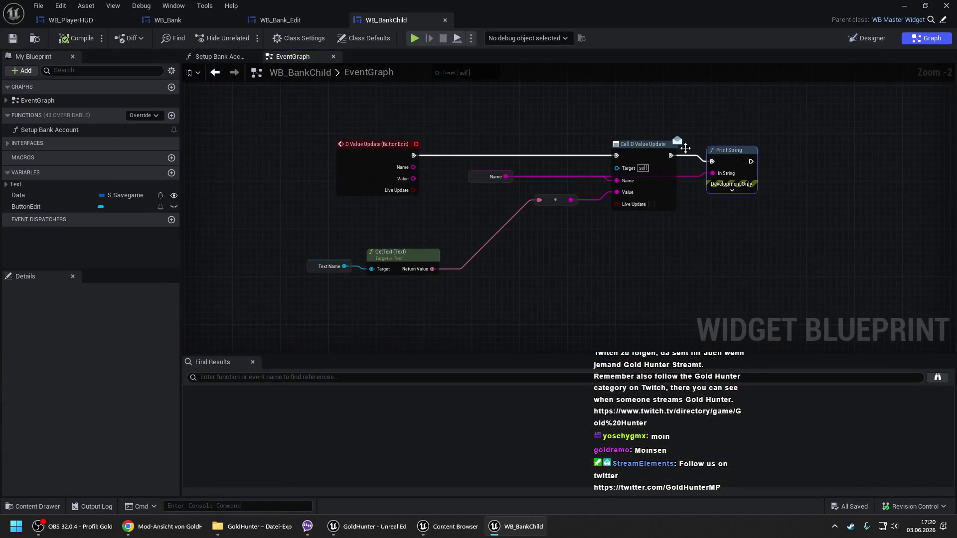
- Delete the Print String, line up the Name, GetText and Text Name nodes, and compile
left_click(734, 159)
key("Delete")
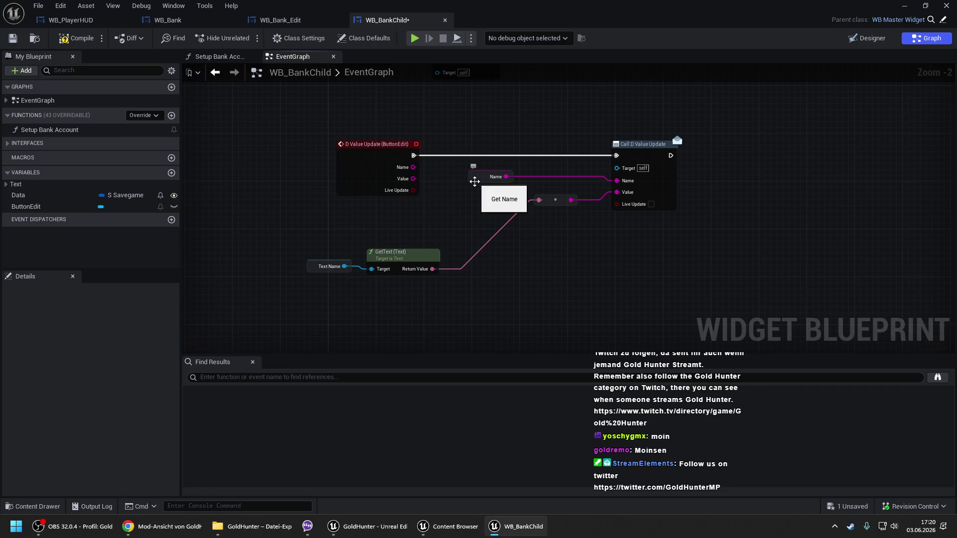
left_click_drag(477, 179, 537, 180)
left_click_drag(406, 255, 477, 225)
left_click_drag(311, 264, 376, 229)
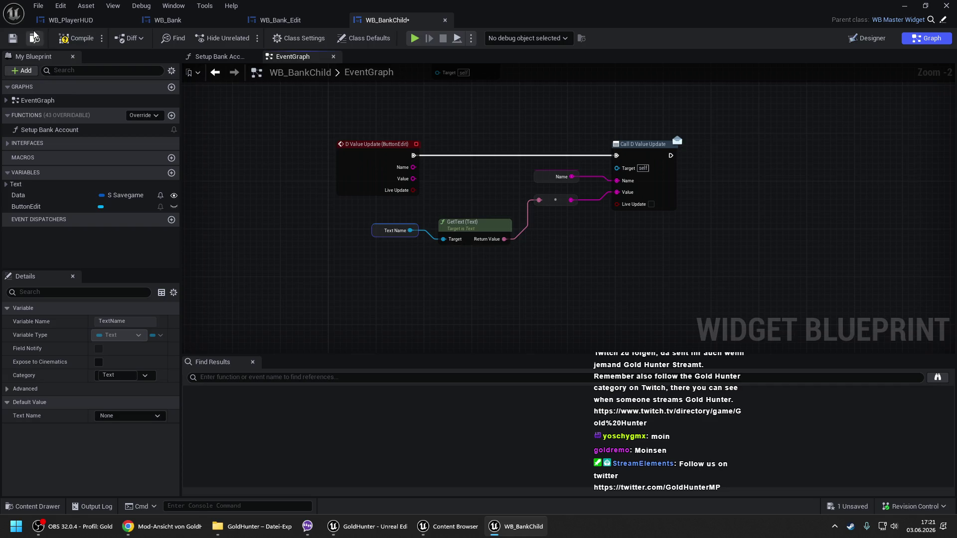
left_click(83, 40)
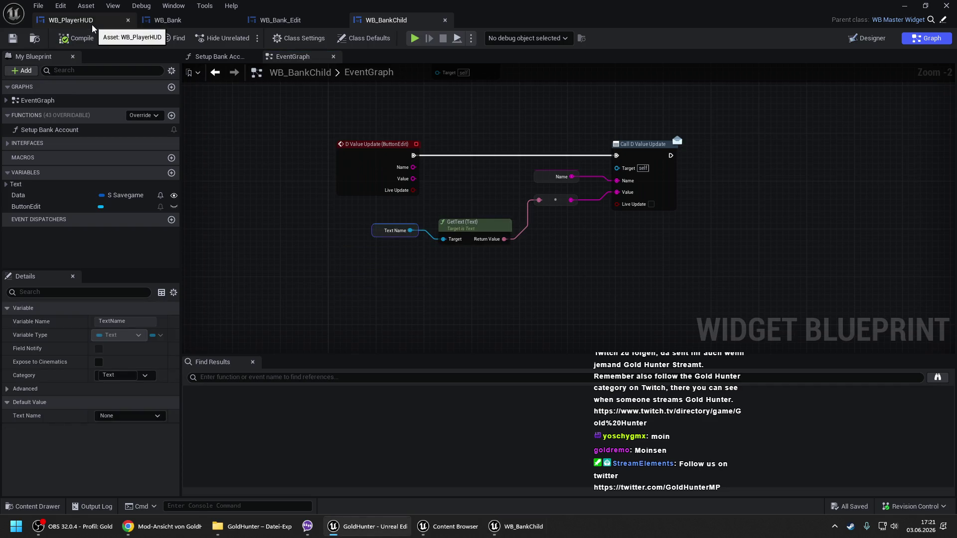
left_click_drag(483, 98, 437, 136)
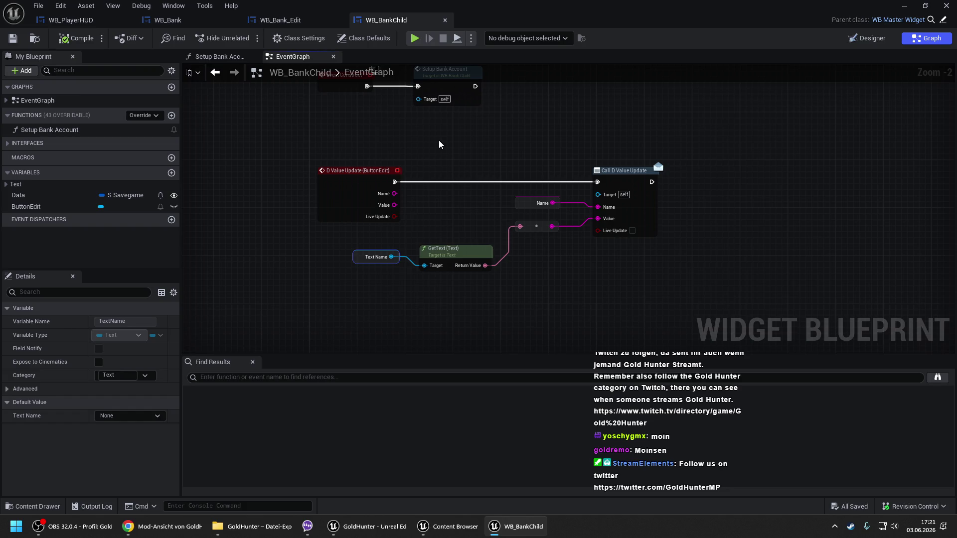
- Review WB_Bank's Bind Event to D Value Update node and WB_BankChild's D Value Update nodes
left_click(221, 19)
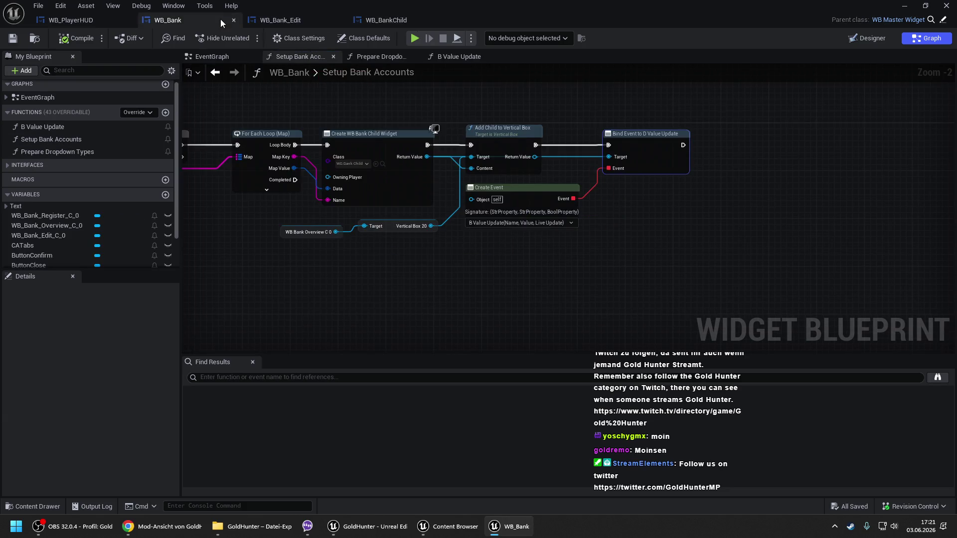
left_click(444, 118)
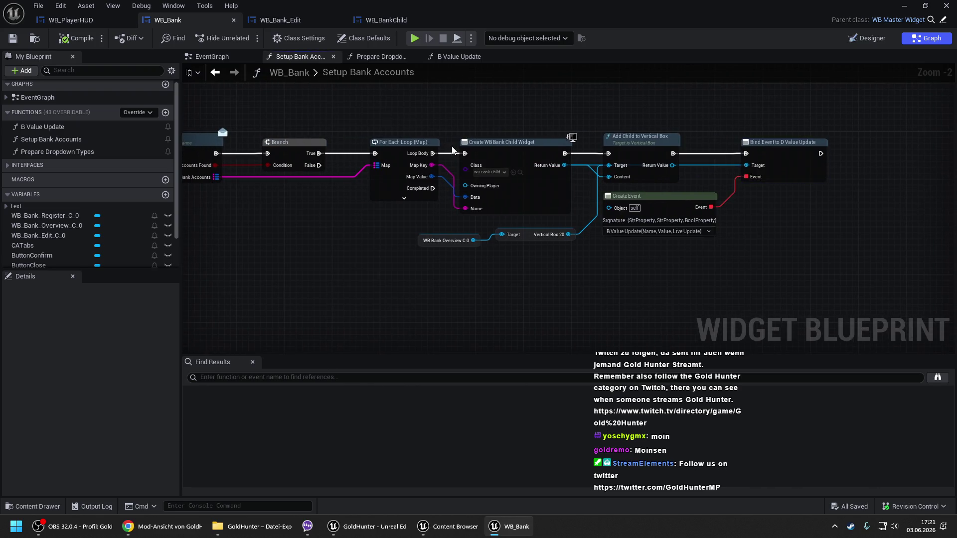
left_click(784, 159)
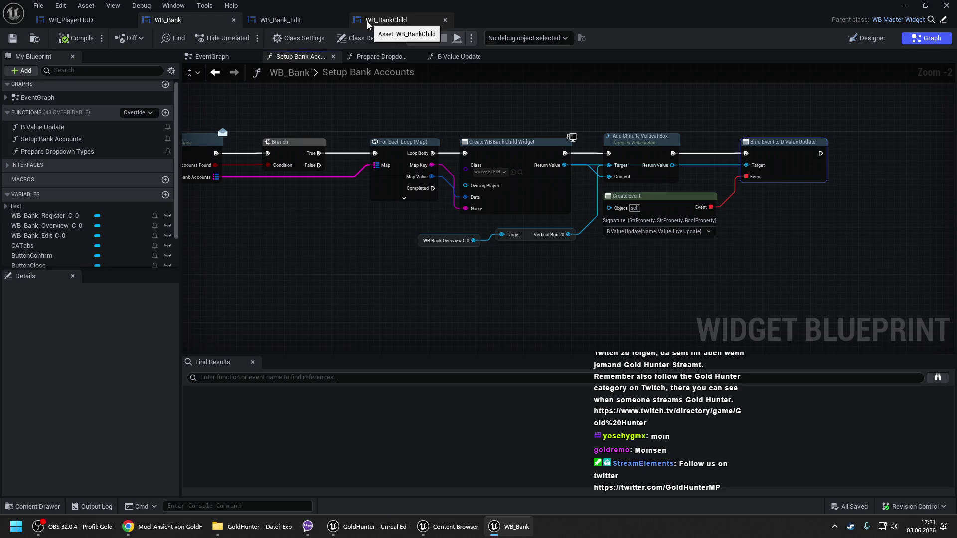
left_click(367, 22)
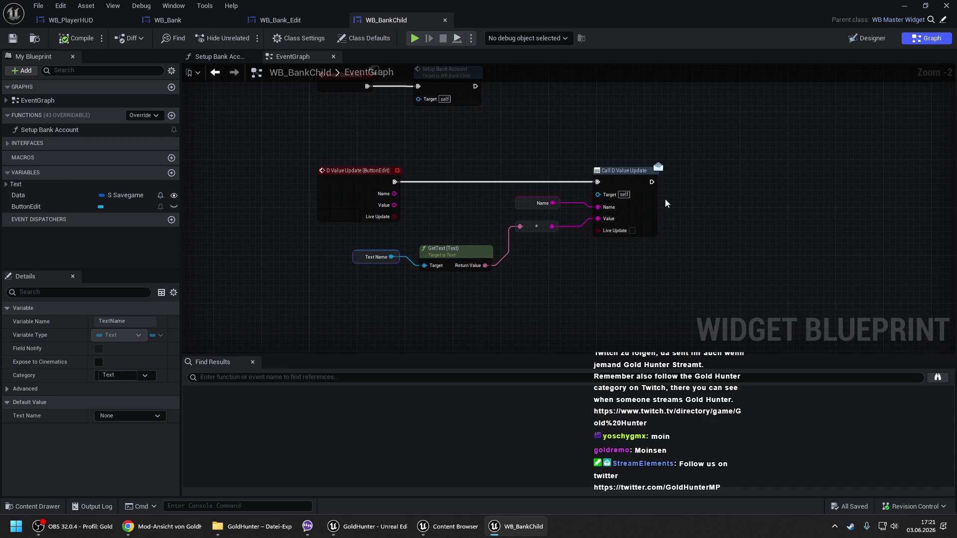
right_click(332, 171)
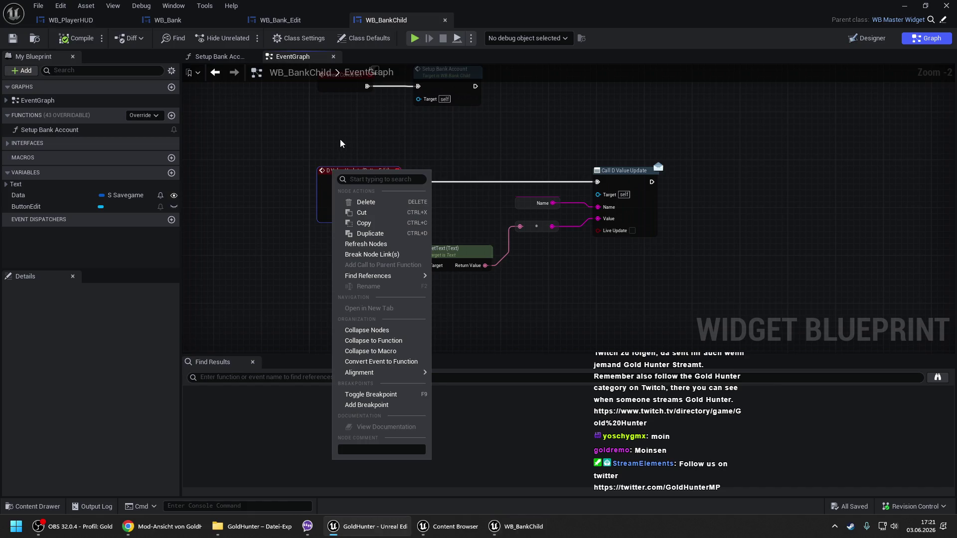
left_click(498, 150)
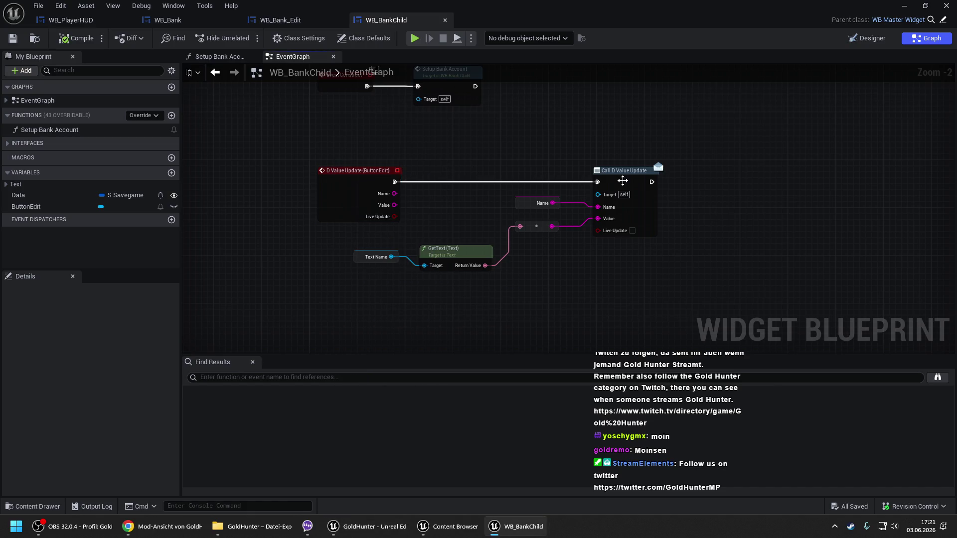
right_click(622, 180)
left_click(530, 157)
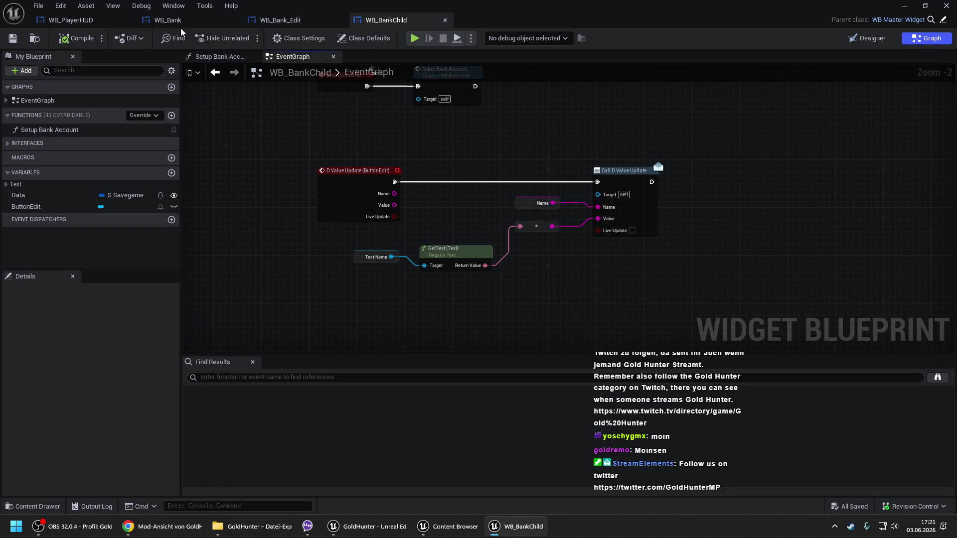
- In WB_Bank's B Value Update graph, wire execution straight into the Branch and delete Print String
left_click(280, 21)
left_click(184, 19)
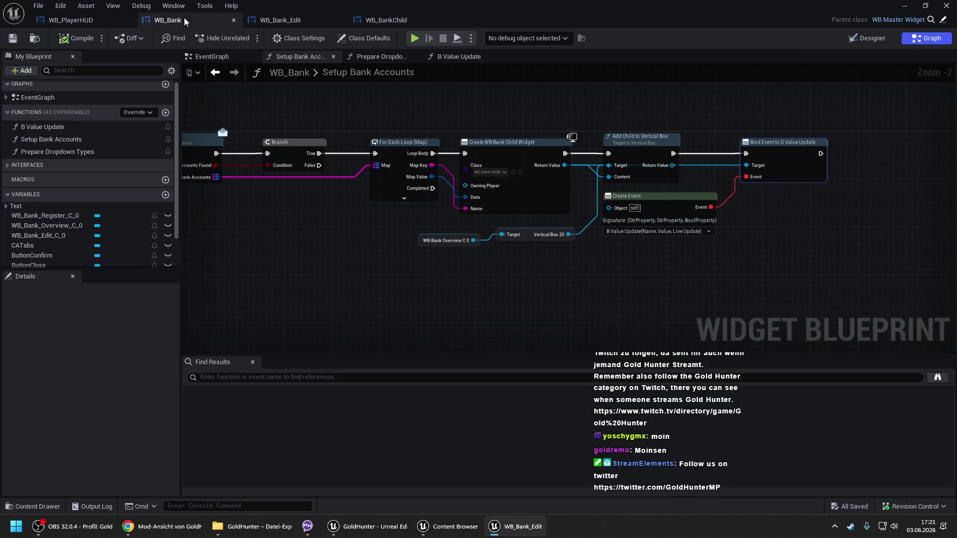
left_click(431, 56)
left_click_drag(469, 293, 243, 142)
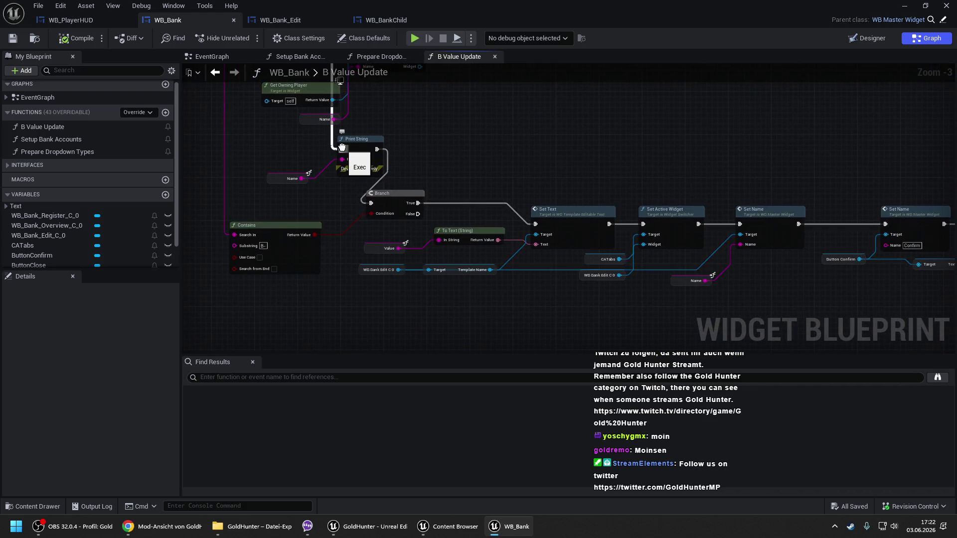
left_click_drag(342, 148, 370, 202)
left_click_drag(274, 148, 391, 185)
key("Delete")
- Look over the Set Name and SetText nodes, then compile WB_Bank
left_click_drag(491, 175, 313, 142)
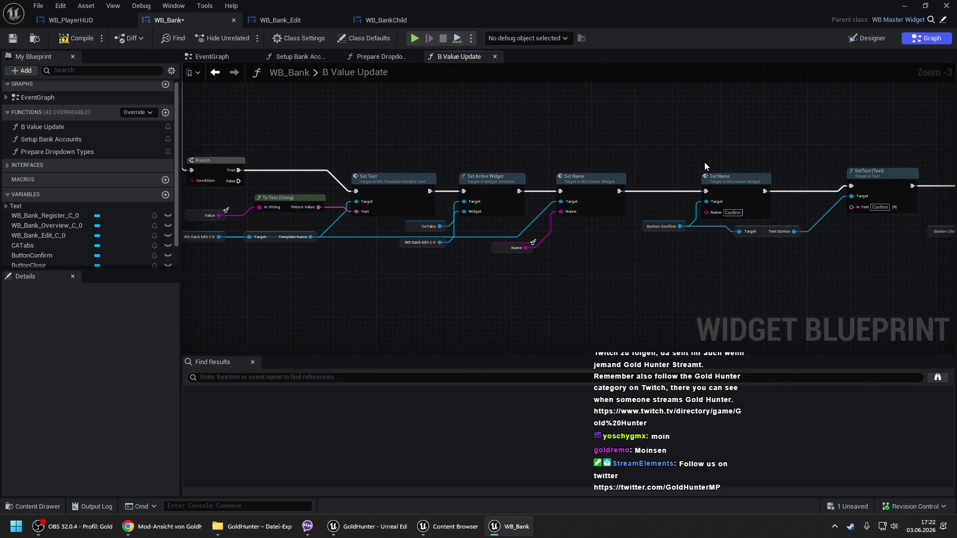
mouse_move(720, 161)
left_mouse_down()
mouse_move(386, 152)
mouse_move(882, 139)
left_mouse_up()
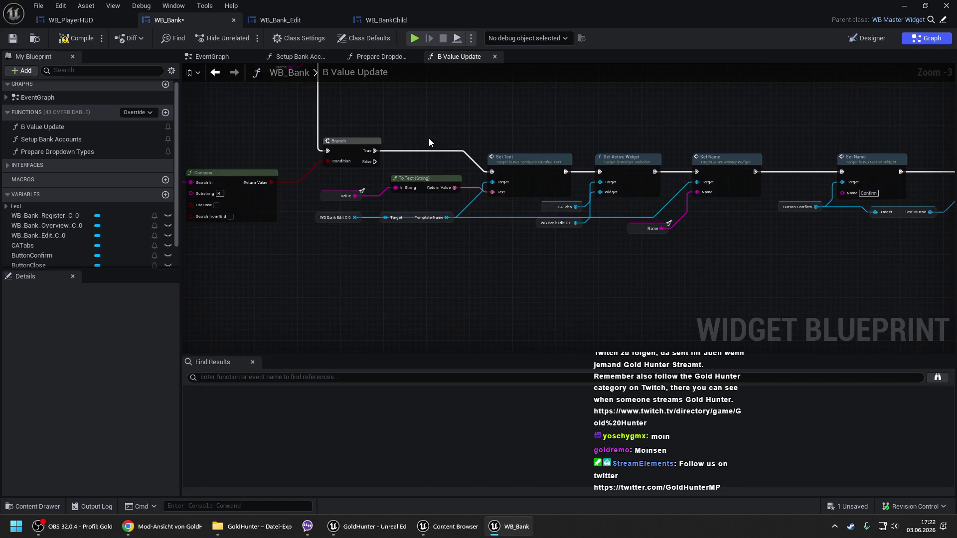
right_click(372, 183)
left_click_drag(343, 174, 361, 199)
left_click(77, 39)
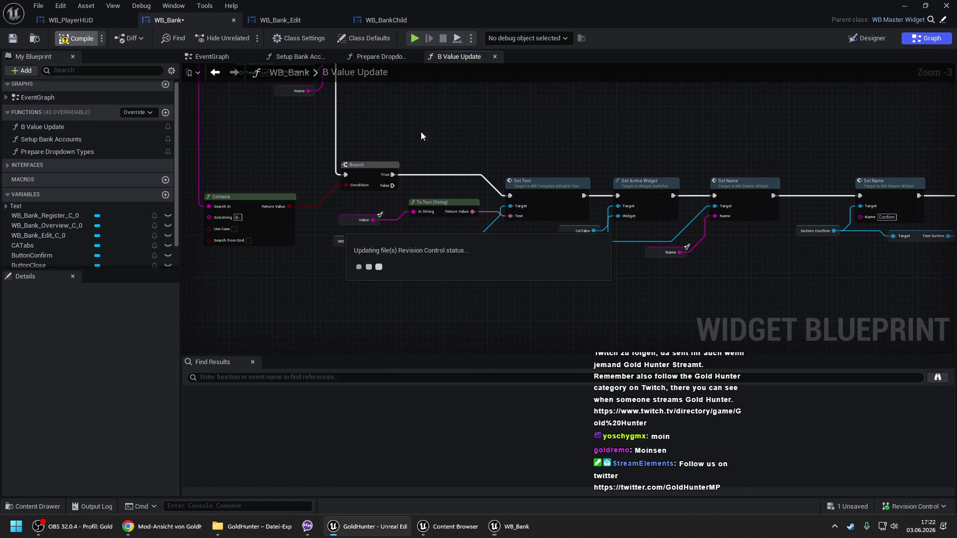
- Start a Play From Here session from the level viewport
left_click(904, 6)
right_click(256, 462)
left_click(261, 453)
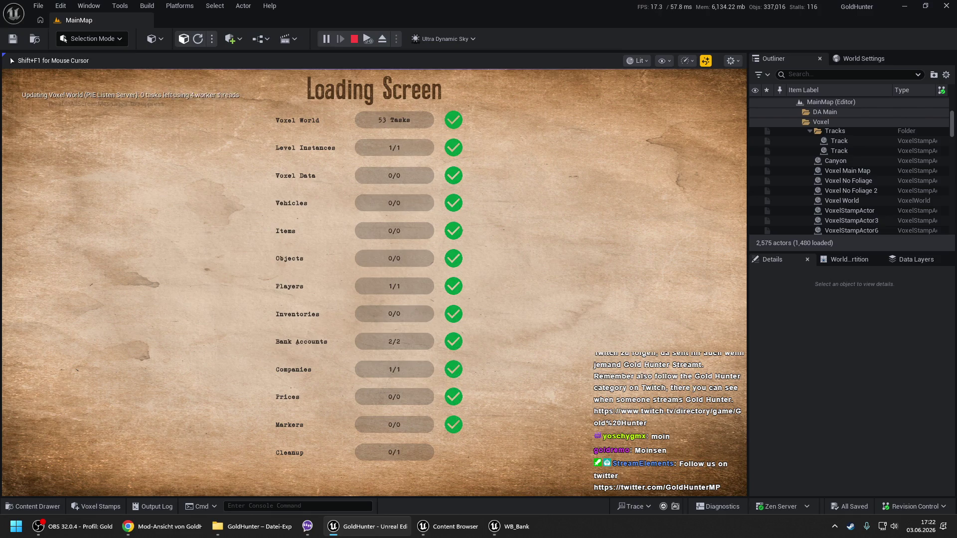
- Enter the game, rename the second bank account 'test' to test123, and close the Bank window
key("Return")
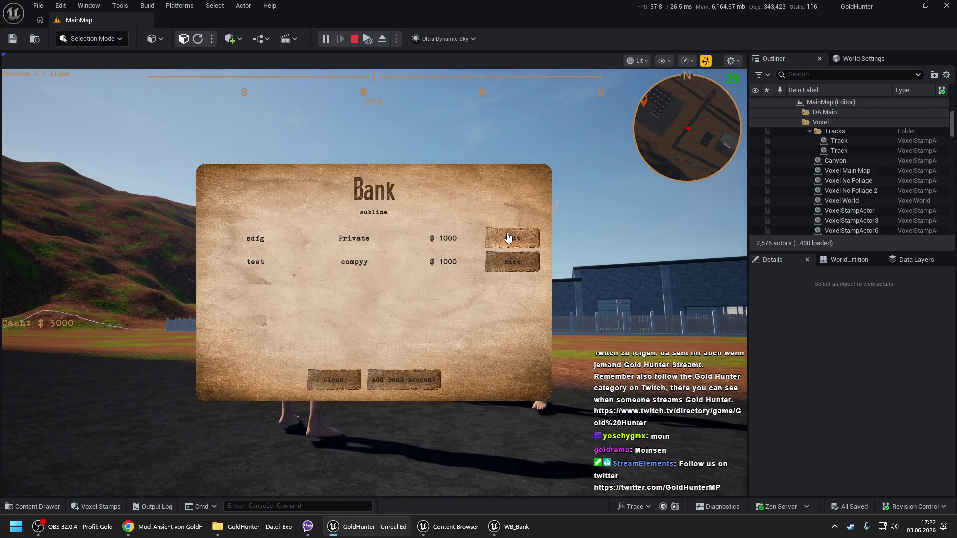
left_click(508, 226)
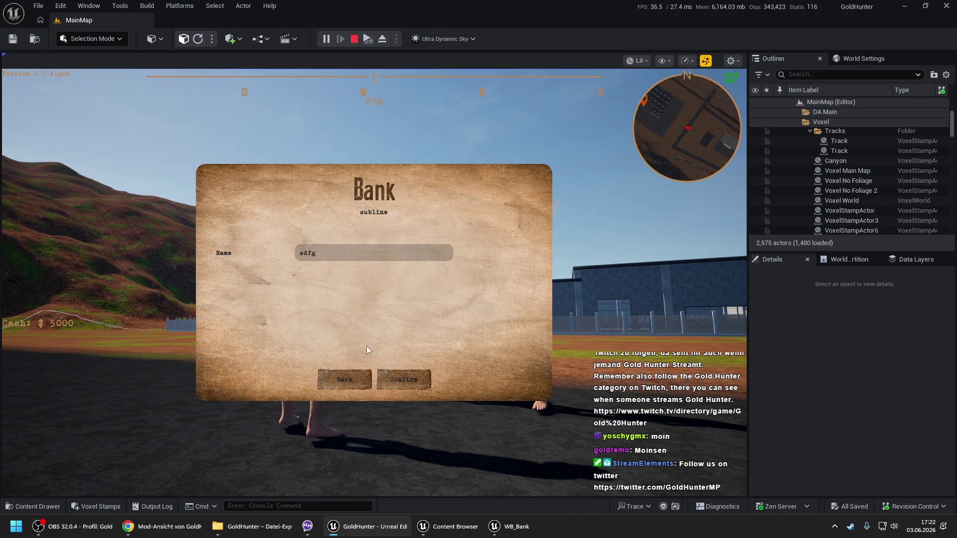
left_click(355, 383)
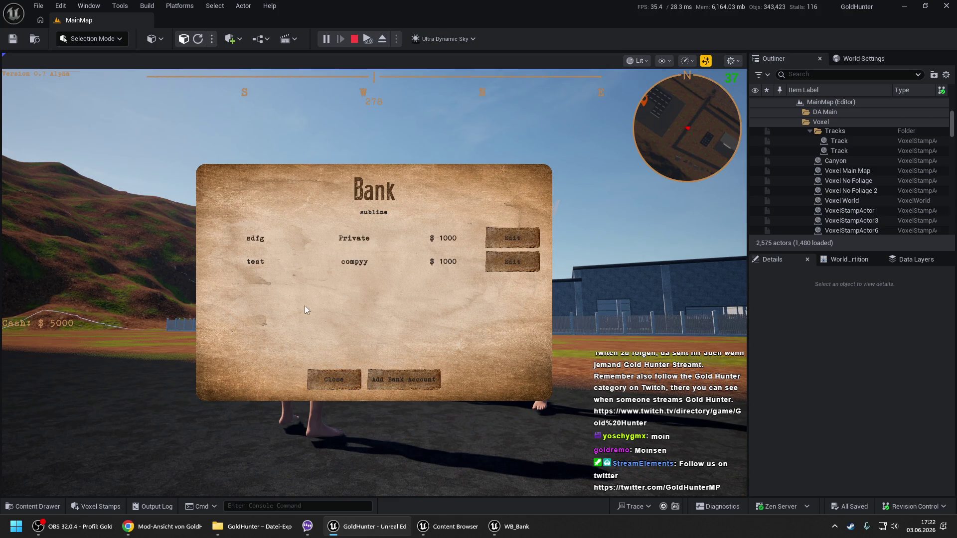
left_click(527, 267)
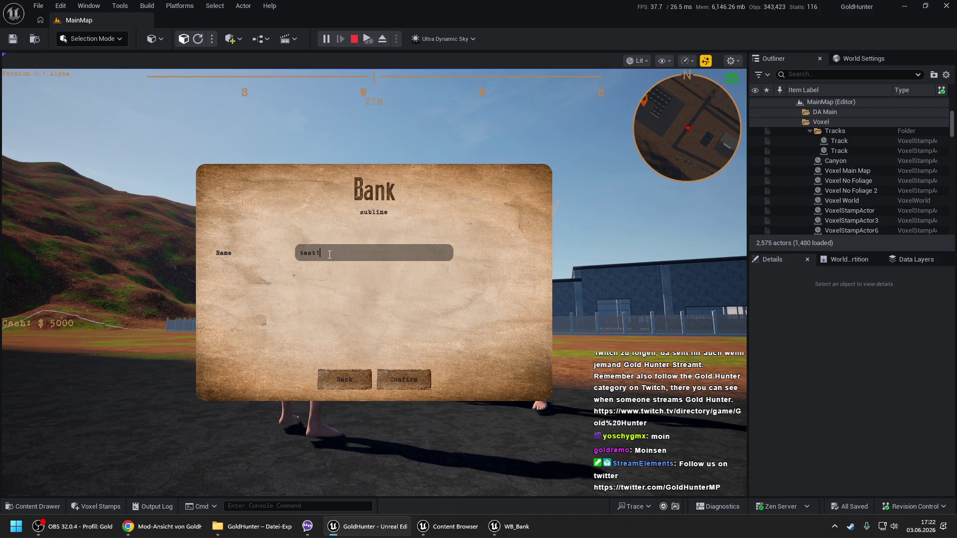
left_click(407, 377)
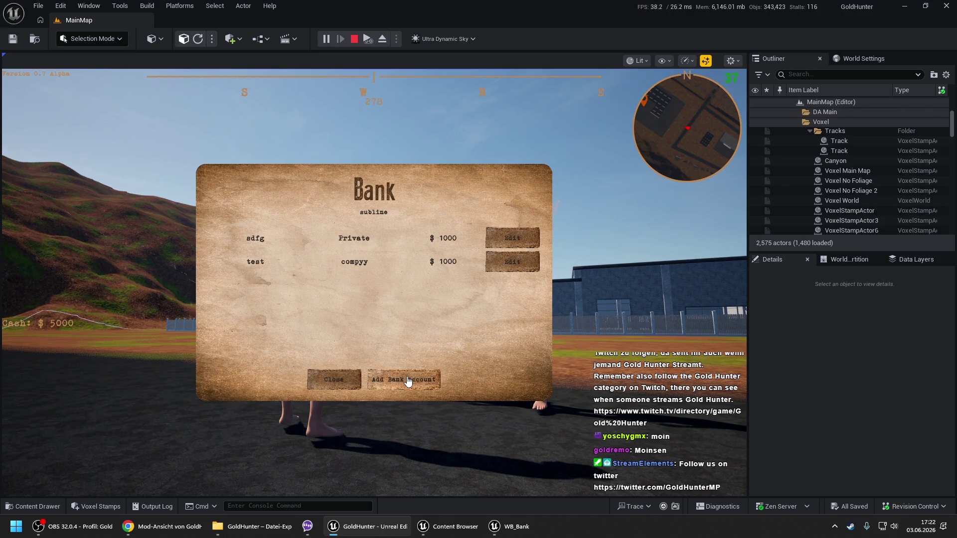
left_click(358, 382)
- Reopen the Bank window to check that test123 is listed, then close it and stop play
key("e")
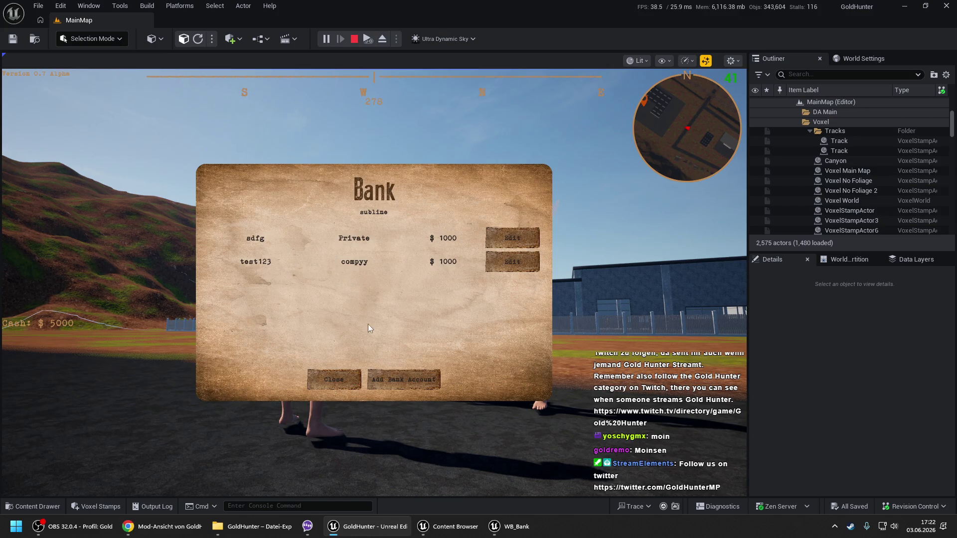
left_click(512, 261)
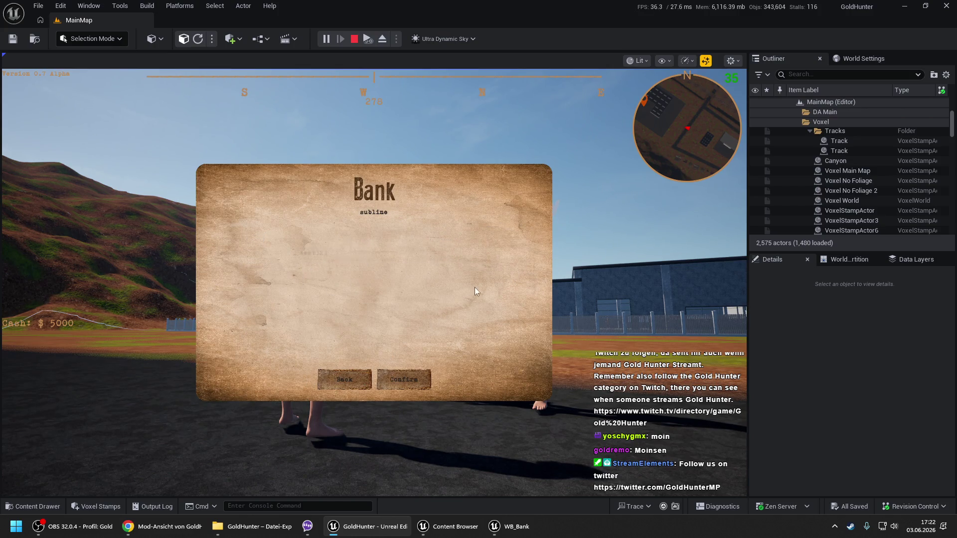
left_click(339, 380)
left_click(354, 378)
key("Escape")
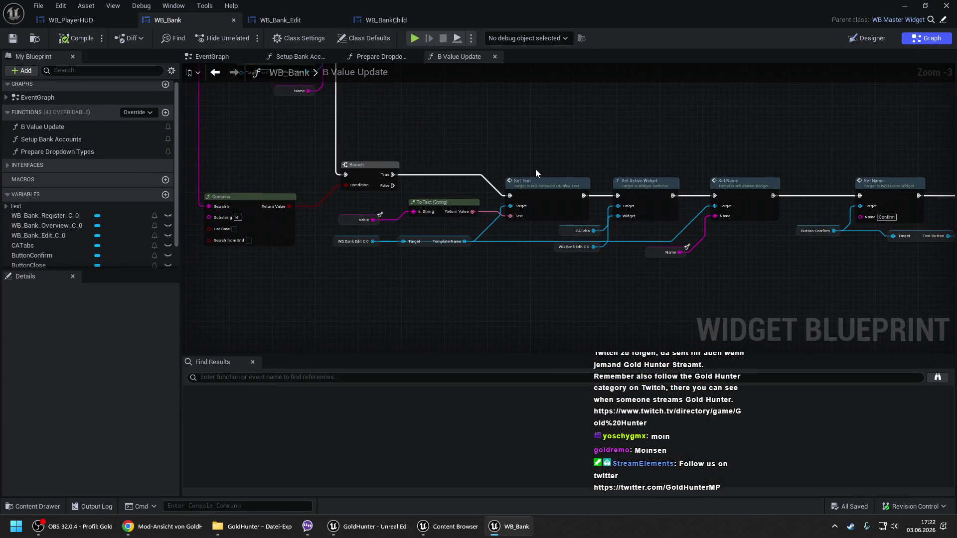
- Rearrange the B Value Update graph, moving the B Value Update call right to make room
left_click_drag(386, 122, 413, 346)
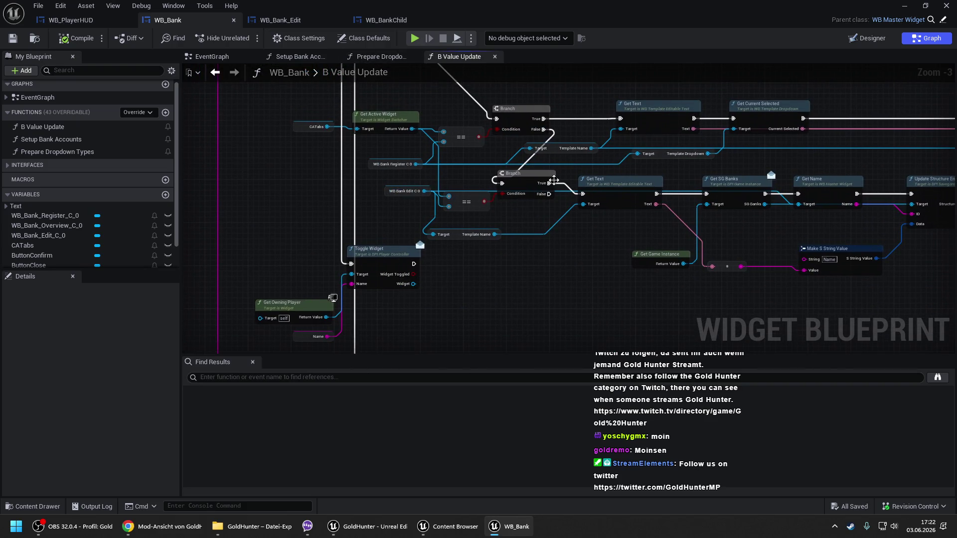
left_click_drag(677, 195, 487, 178)
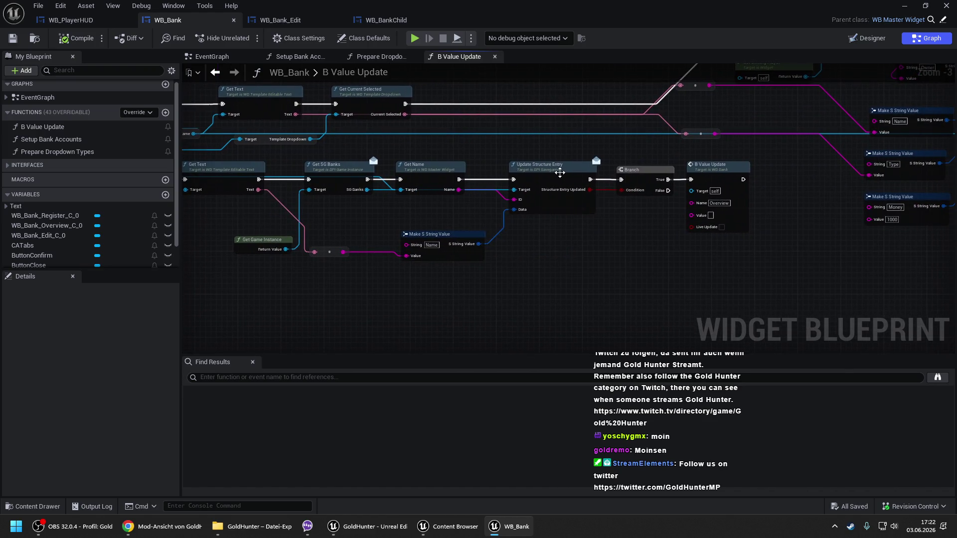
left_click_drag(559, 172, 456, 205)
left_click_drag(387, 199, 494, 199)
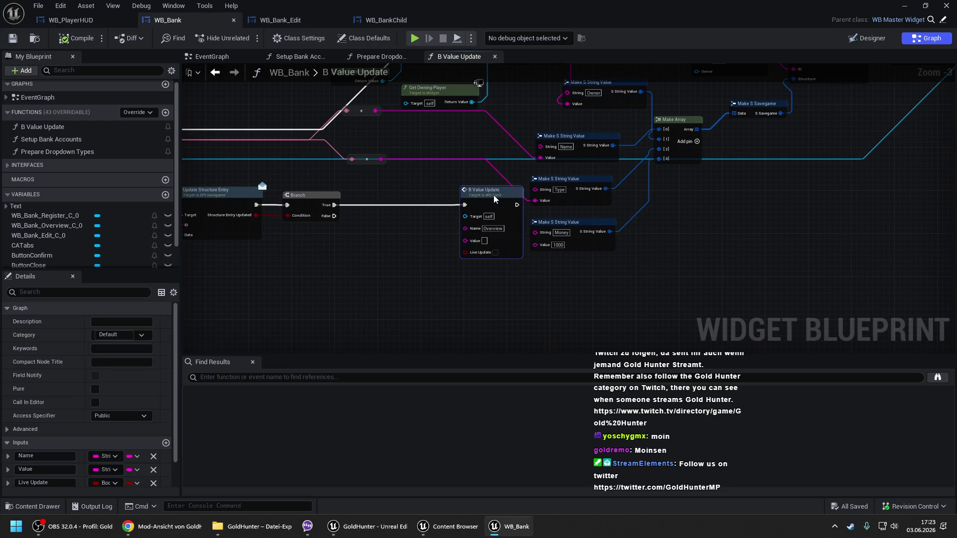
left_click_drag(399, 175, 470, 182)
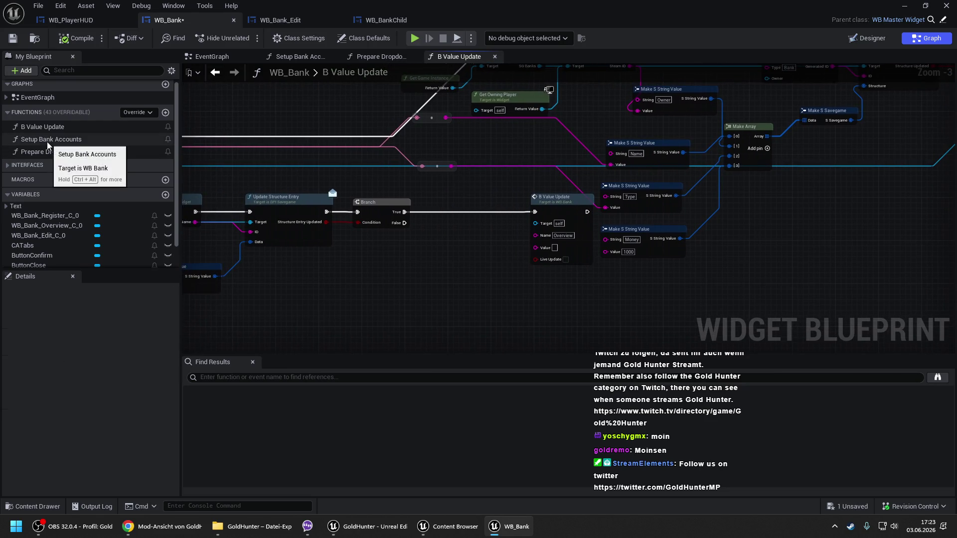
- Insert a Setup Bank Accounts call after the Branch and before B Value Update, then compile
double_click(49, 140)
left_click(443, 58)
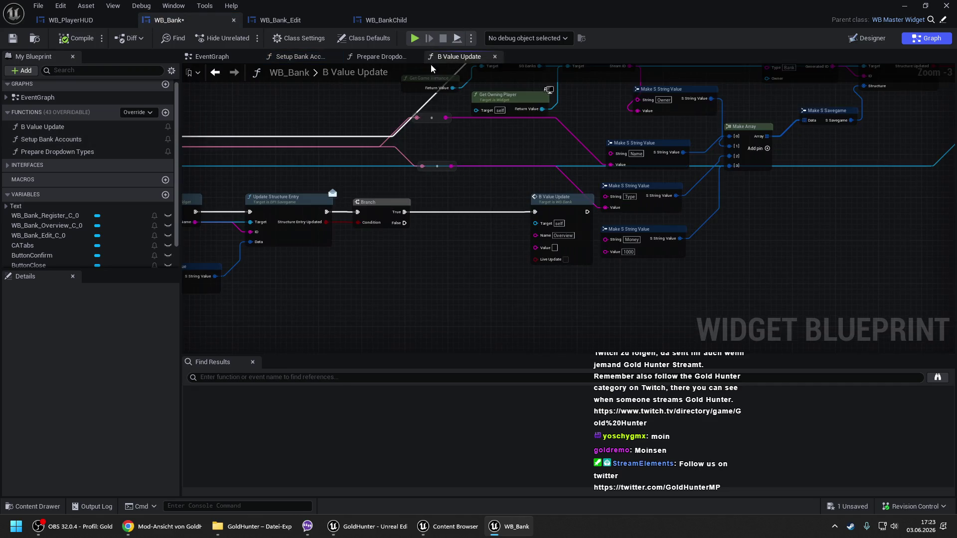
mouse_move(50, 139)
left_mouse_down()
mouse_move(388, 234)
mouse_move(441, 234)
mouse_move(447, 196)
mouse_move(413, 214)
mouse_move(544, 214)
mouse_move(535, 212)
left_mouse_up()
left_click(70, 40)
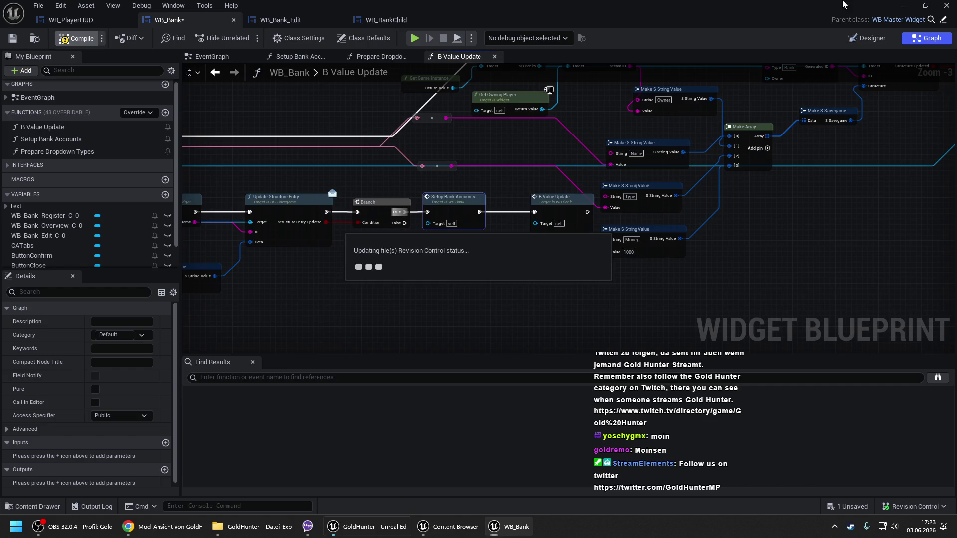
left_click(369, 527)
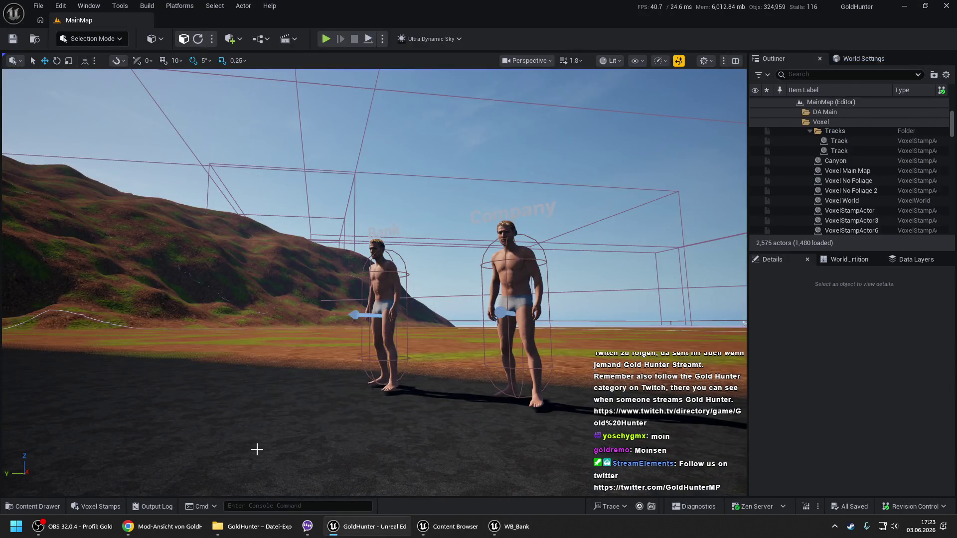
- Play from here, open the Bank window, and confirm an edit to the first account sdfg
right_click(257, 449)
left_click(286, 439)
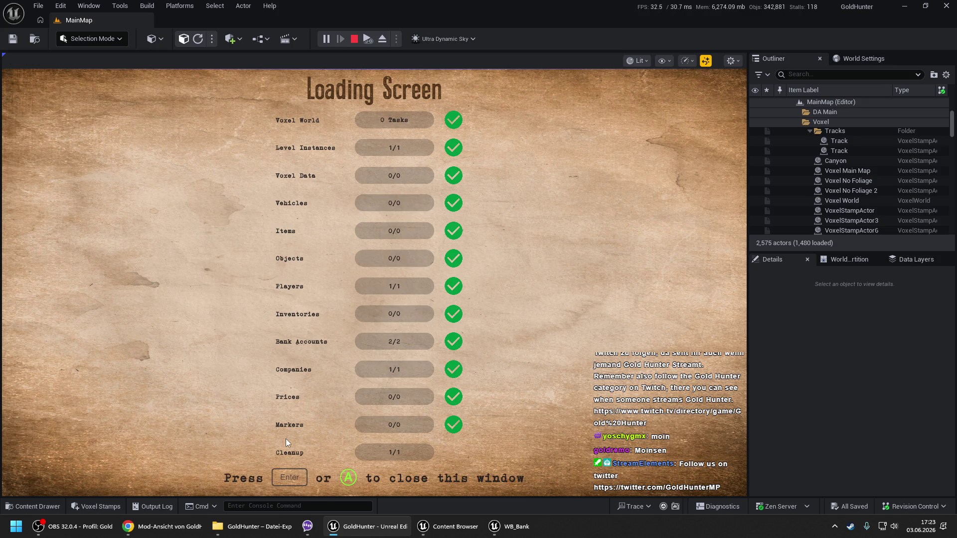
key("space")
key("e")
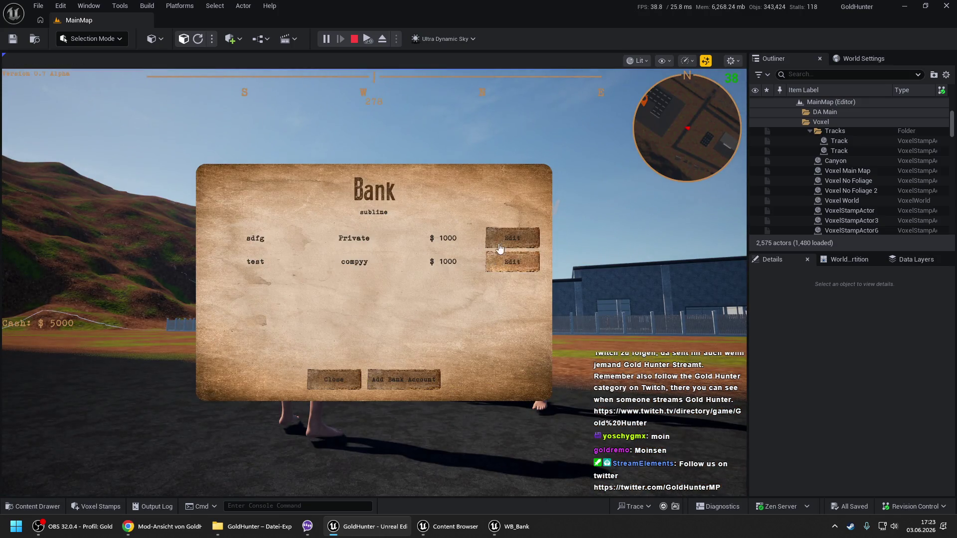
left_click(512, 232)
left_click(406, 255)
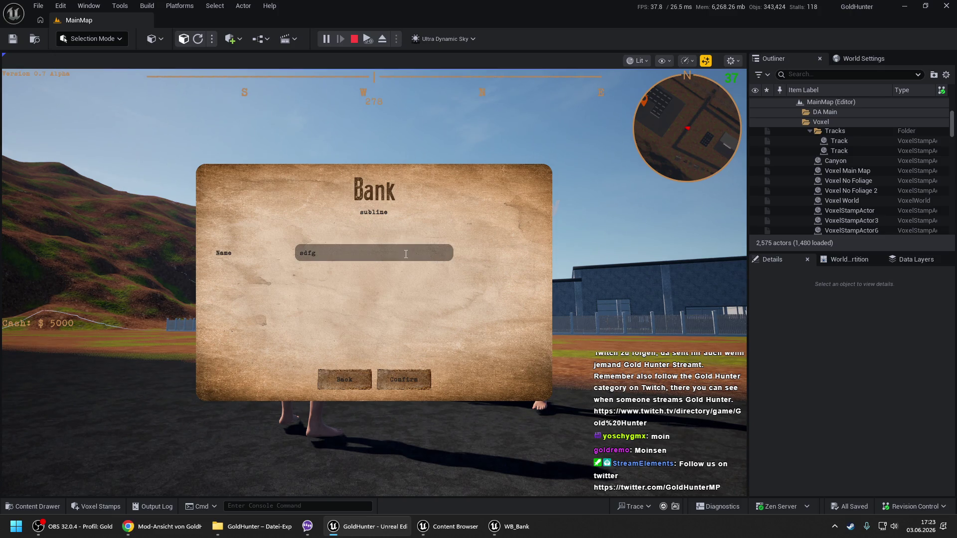
left_click(404, 379)
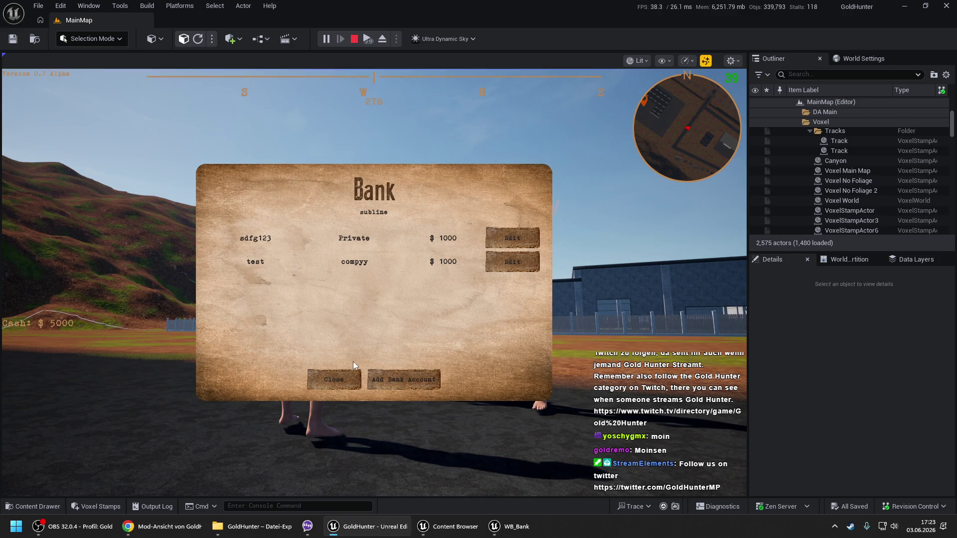
- Append 456 to the second account's name to make it test456, and confirm
left_click(513, 261)
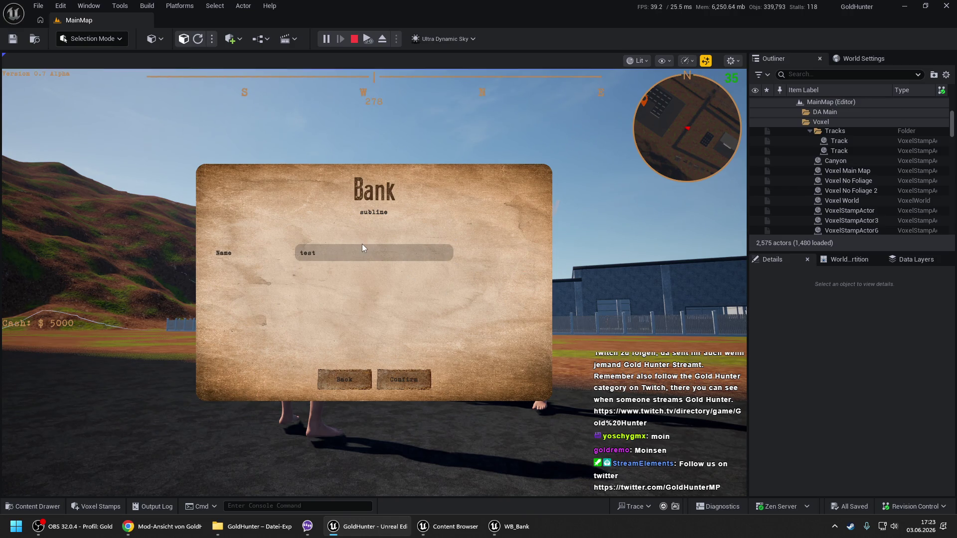
left_click(353, 258)
type("456")
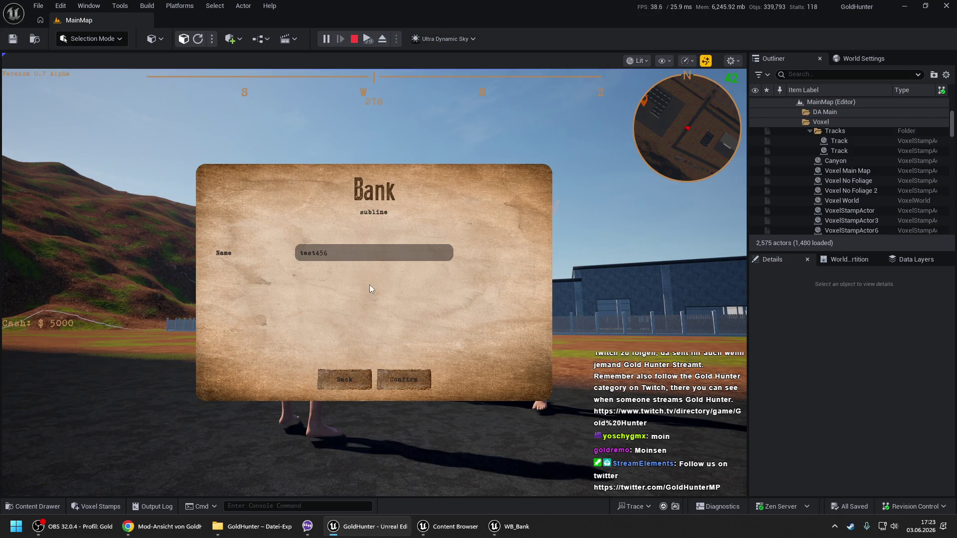
left_click(369, 285)
left_click(391, 383)
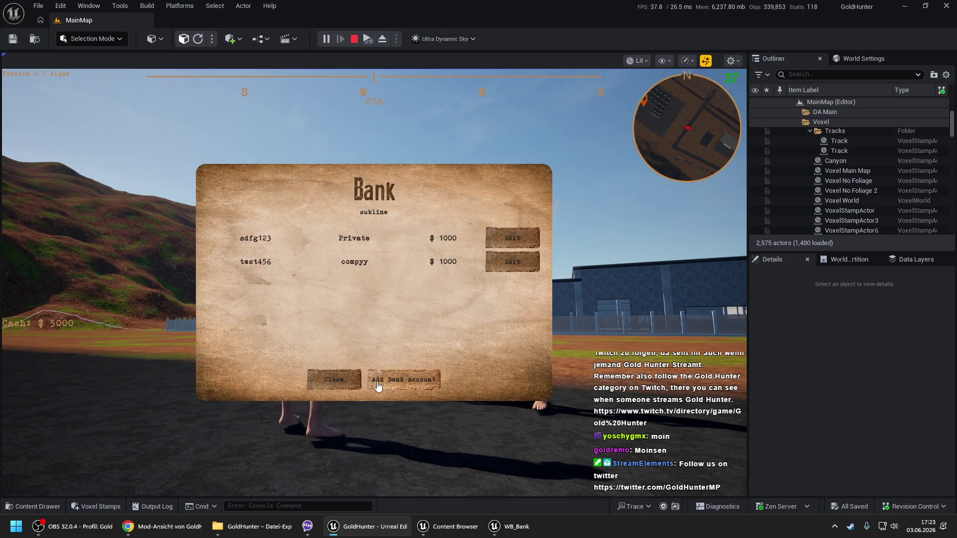
- Reopen test456, type 'sdsd' and discard it, then go back and close the Bank window
left_click(505, 268)
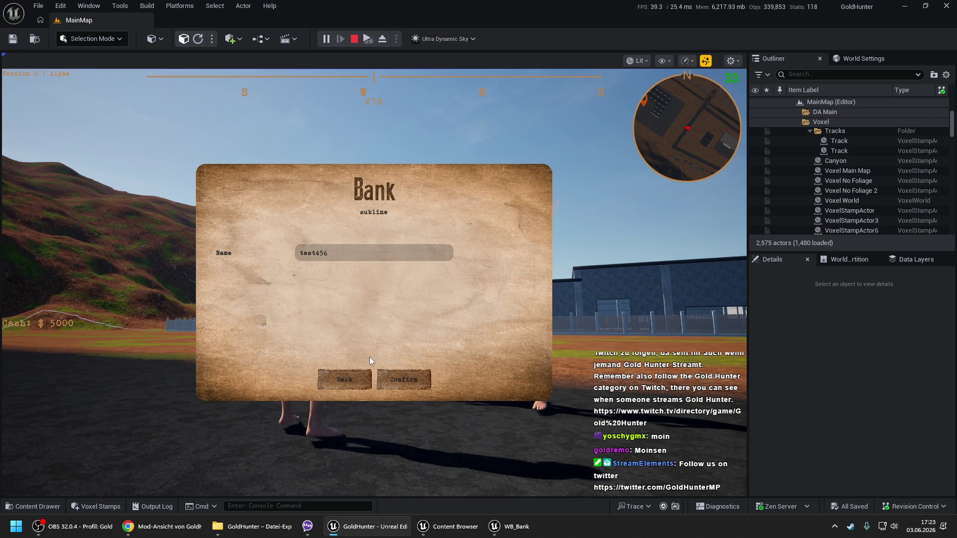
left_click(345, 384)
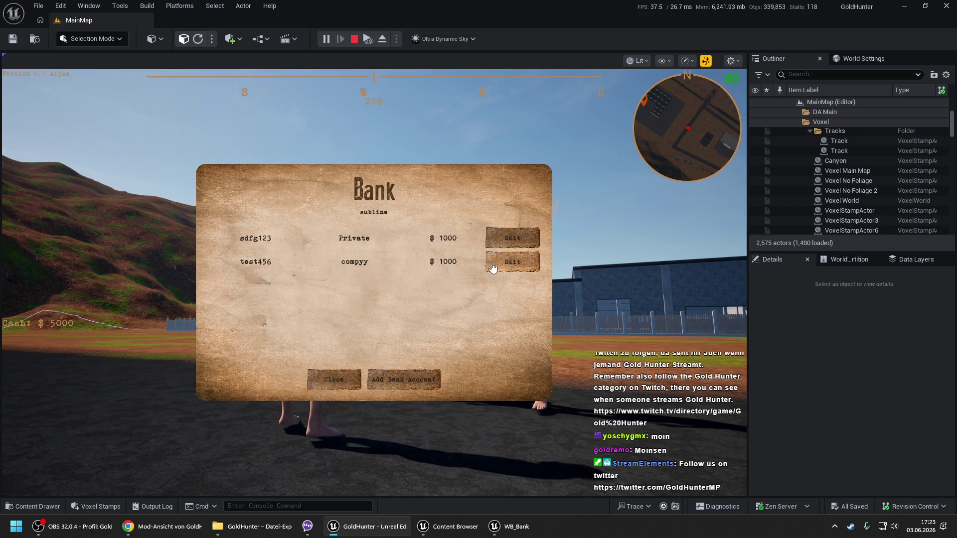
left_click(504, 264)
type("sdsd")
left_click(344, 384)
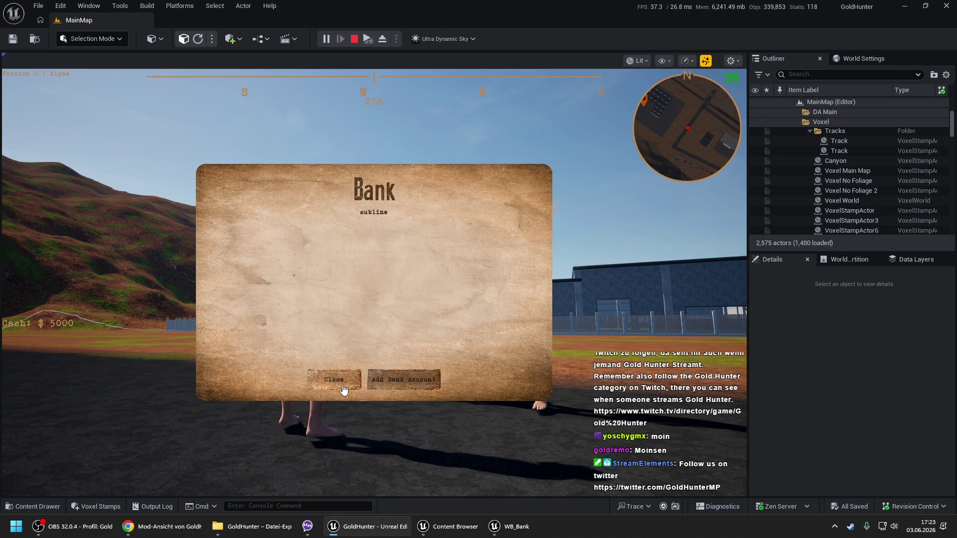
left_click(531, 253)
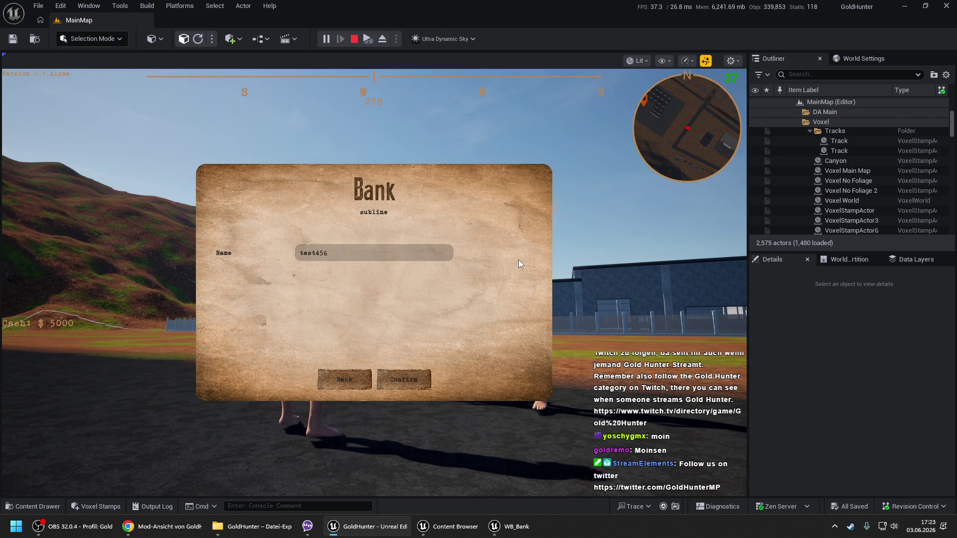
left_click(327, 388)
left_click(327, 388)
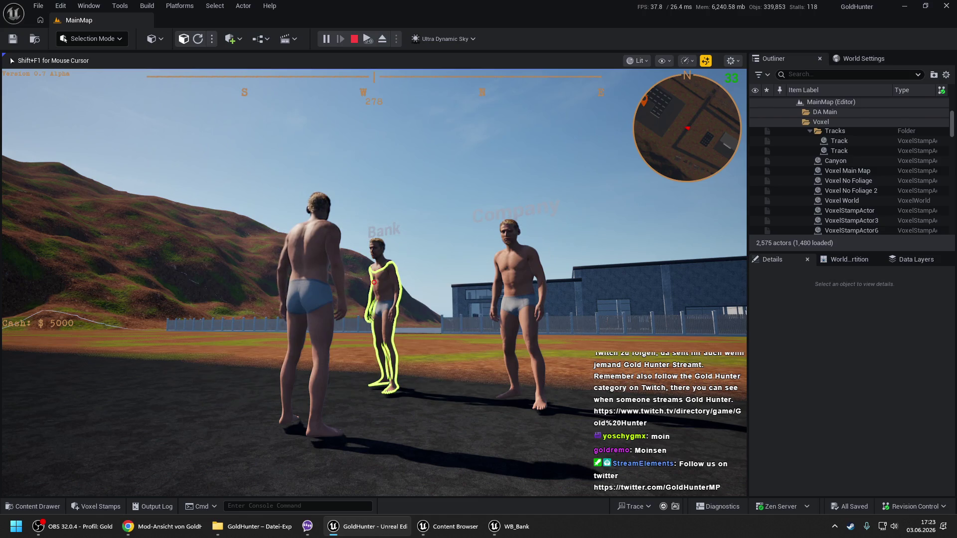
- Stop the play session and dismiss the viewport context menu
key("Escape")
left_click(344, 370)
right_click(322, 431)
left_click(349, 426)
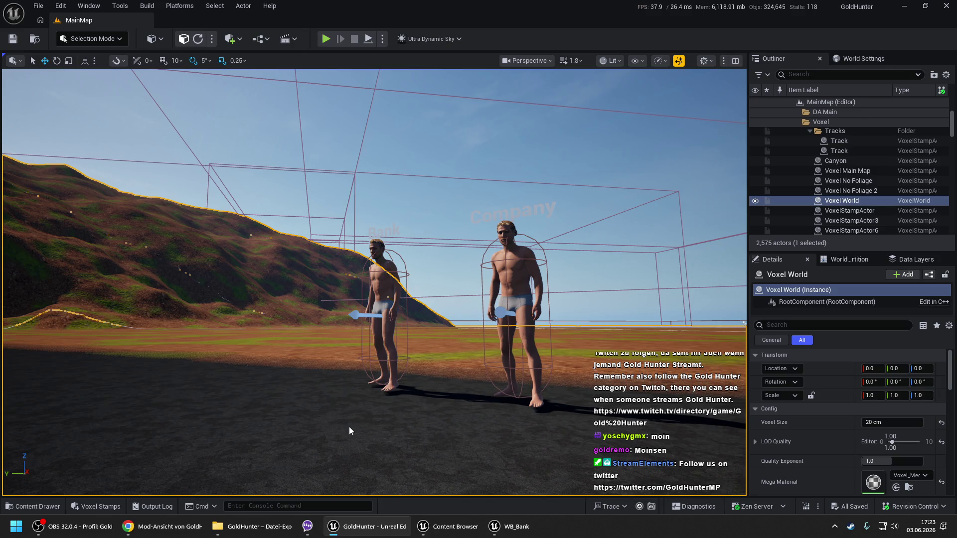
- Start a new play session with Alt+P and dismiss the loading screen
key("alt+p")
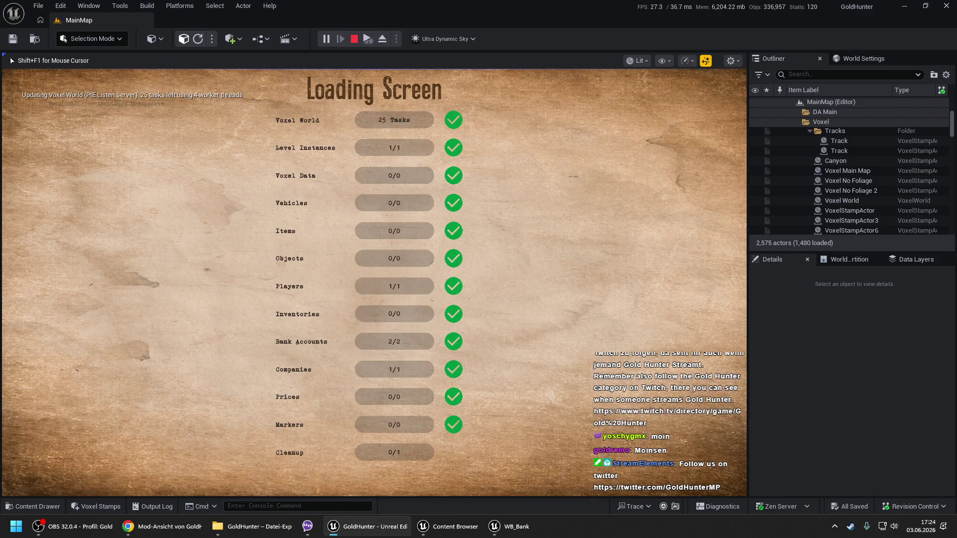
key("space")
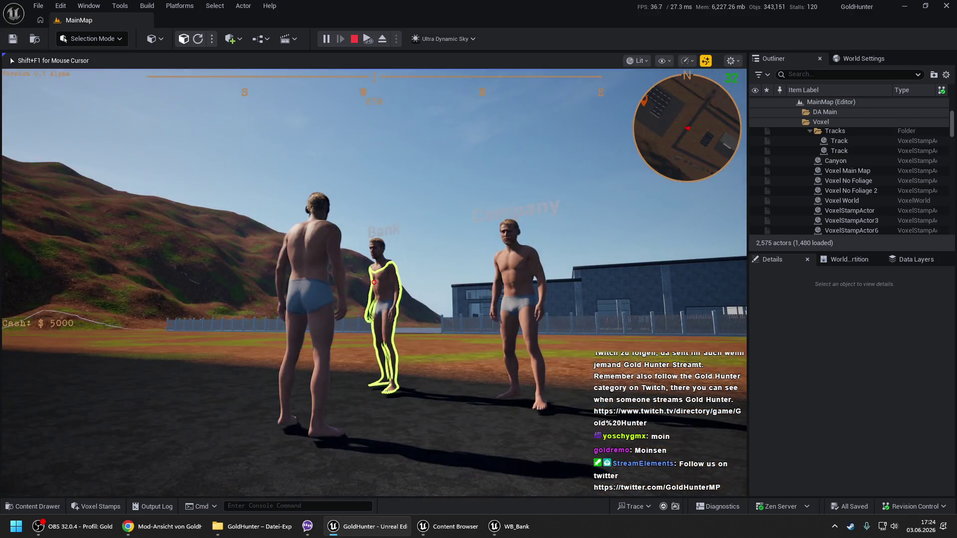
- Open the Bank list, replace the test456 name with Company Name, confirm, and close the window
key("e")
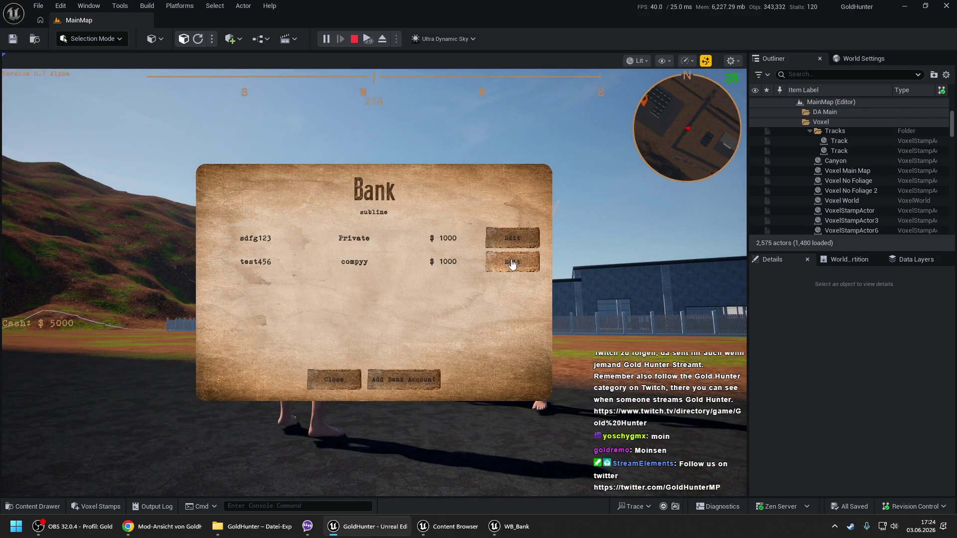
left_click(508, 261)
double_click(325, 255)
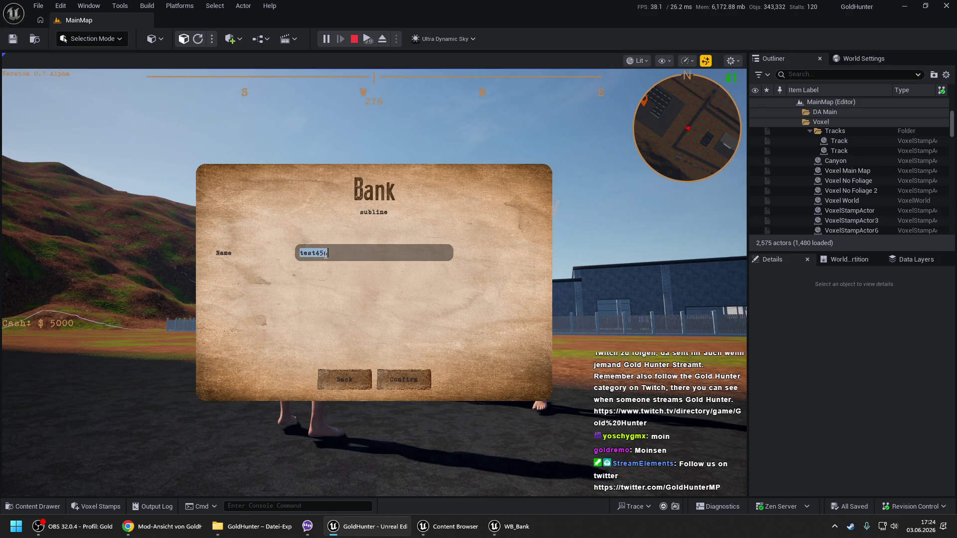
type("Company Name")
left_click(406, 379)
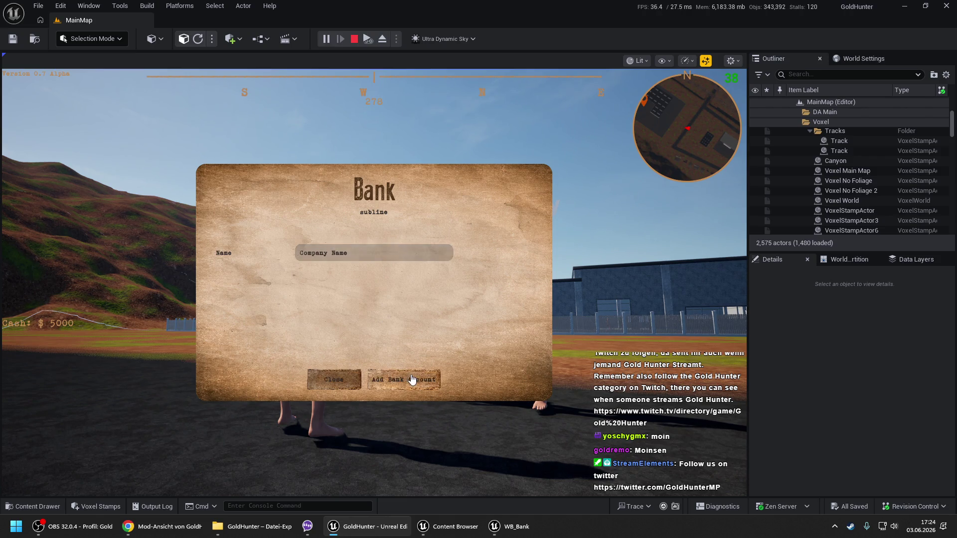
left_click(332, 391)
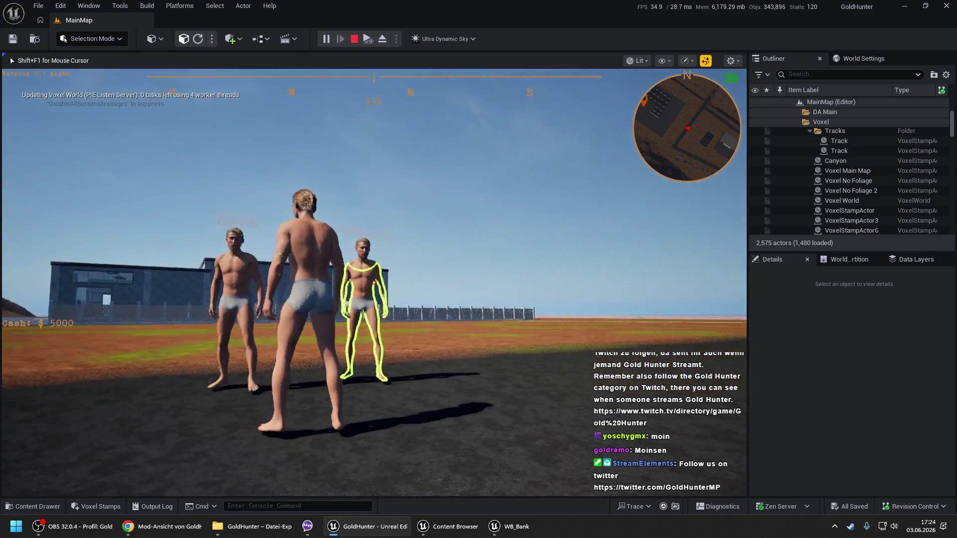
- Open the Company character's name editor and leave it without changes
key("e")
left_click(425, 267)
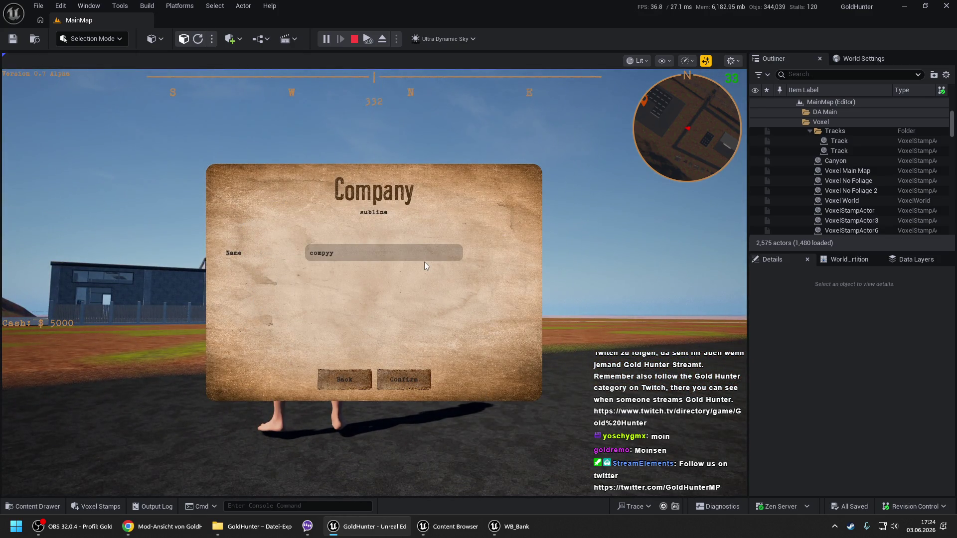
left_click(354, 380)
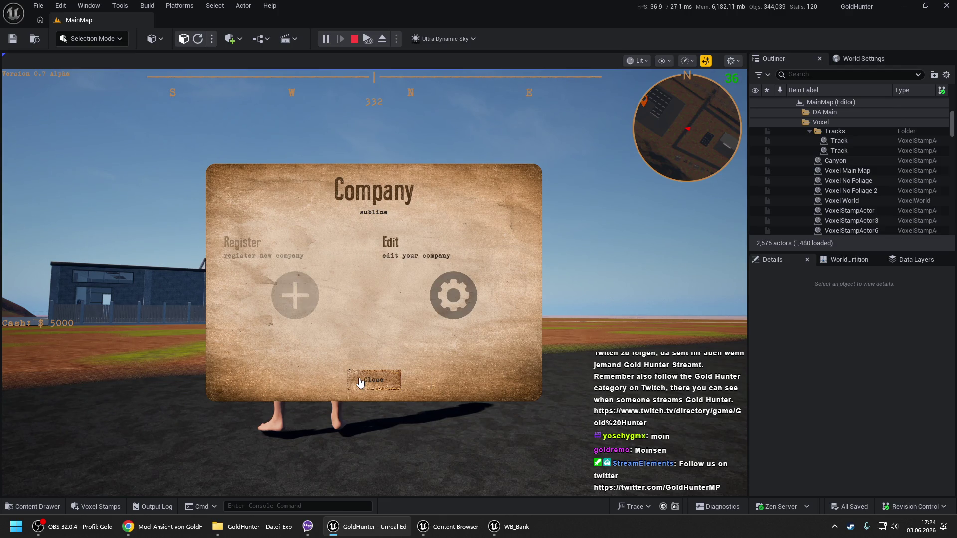
left_click(360, 380)
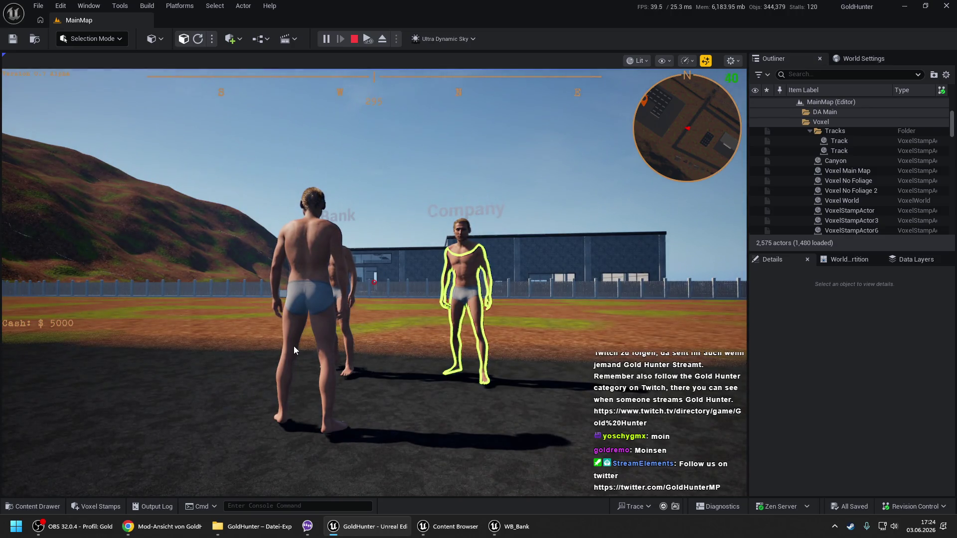
left_click(294, 346)
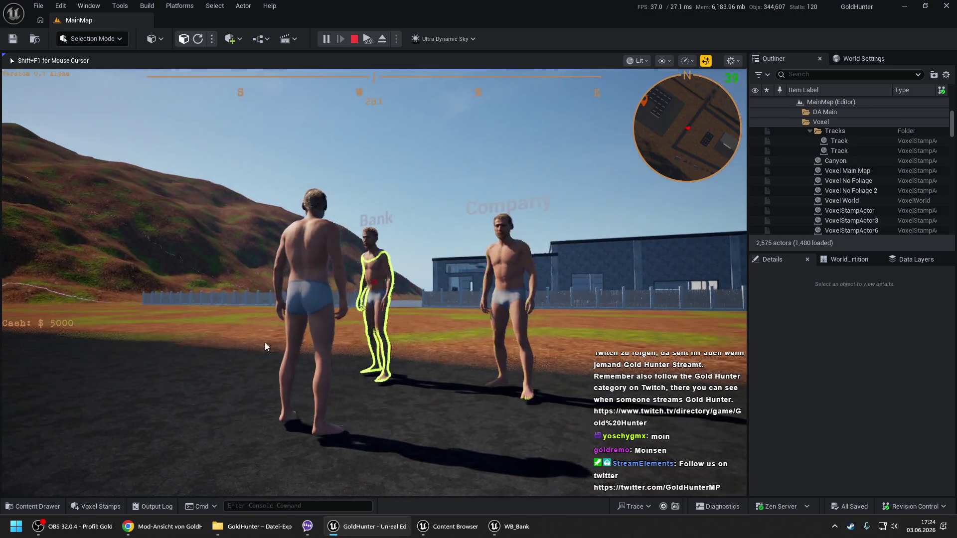
- Check the Bank list, revisit the unchanged company name editor, then reopen the Bank list
key("e")
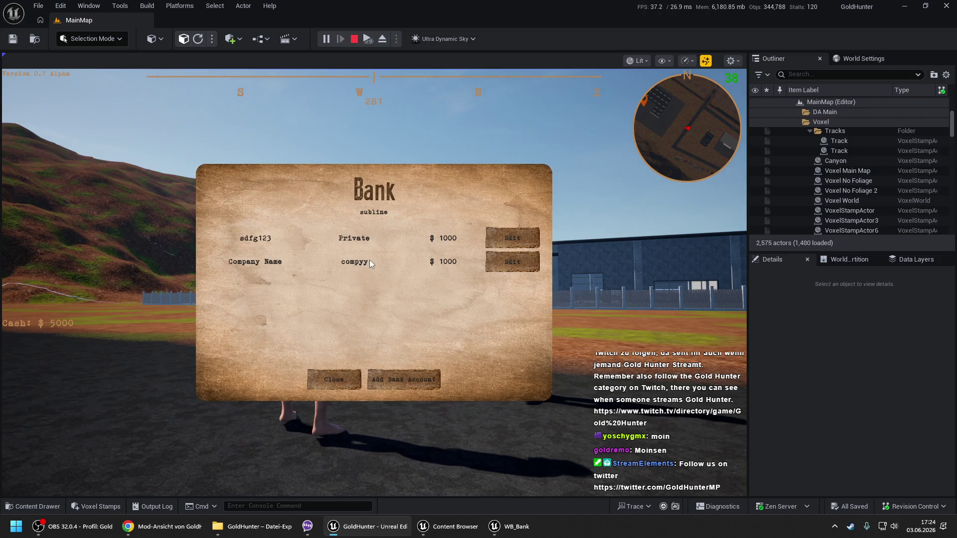
left_click(334, 380)
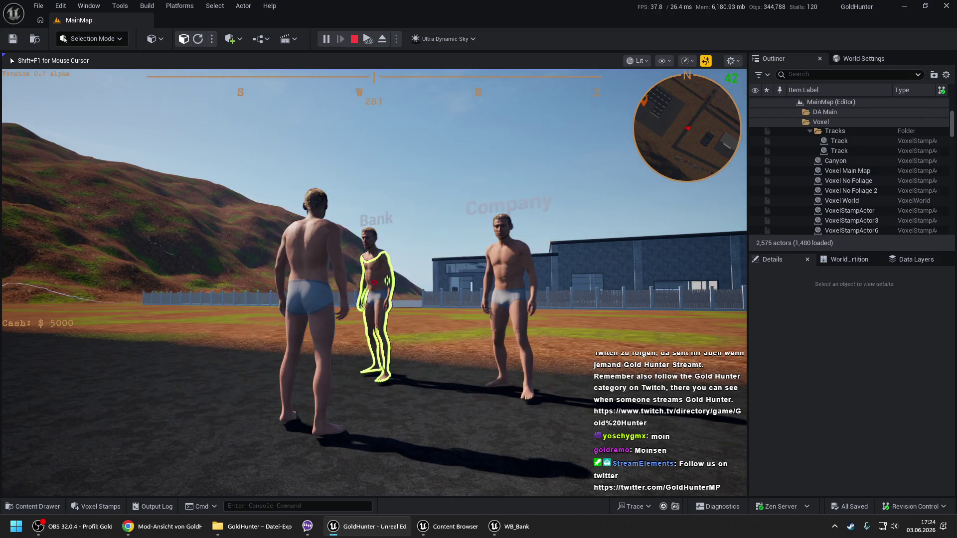
key("e")
left_click(393, 261)
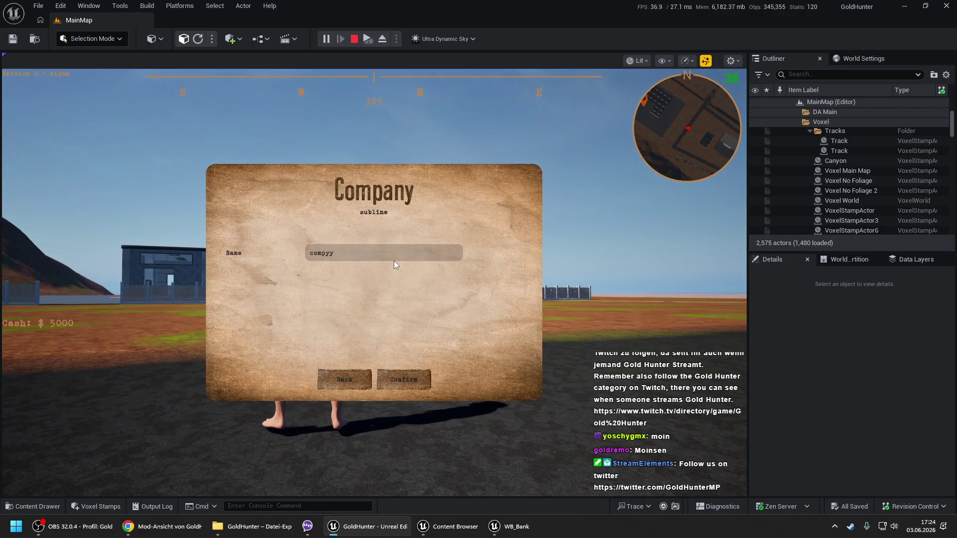
type("12")
left_click(359, 379)
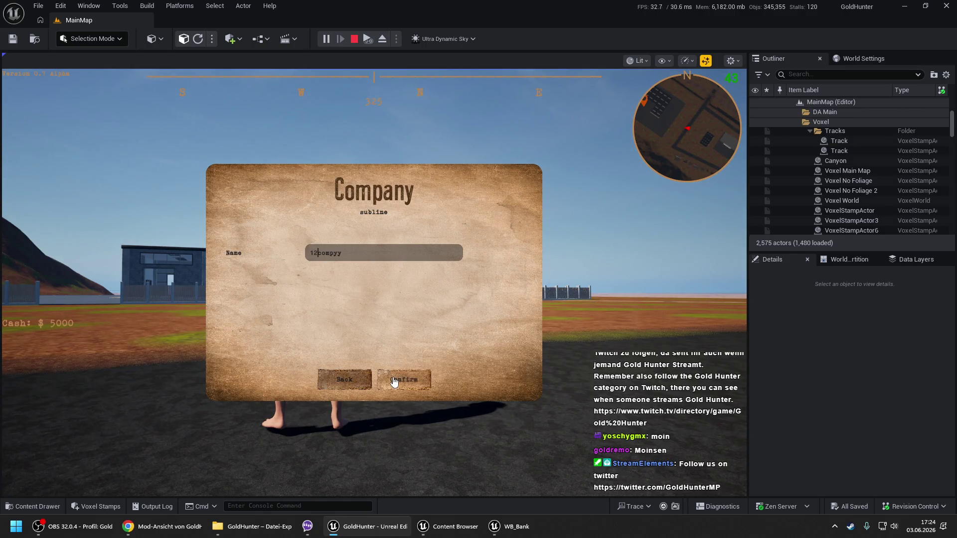
left_click(359, 379)
key("e")
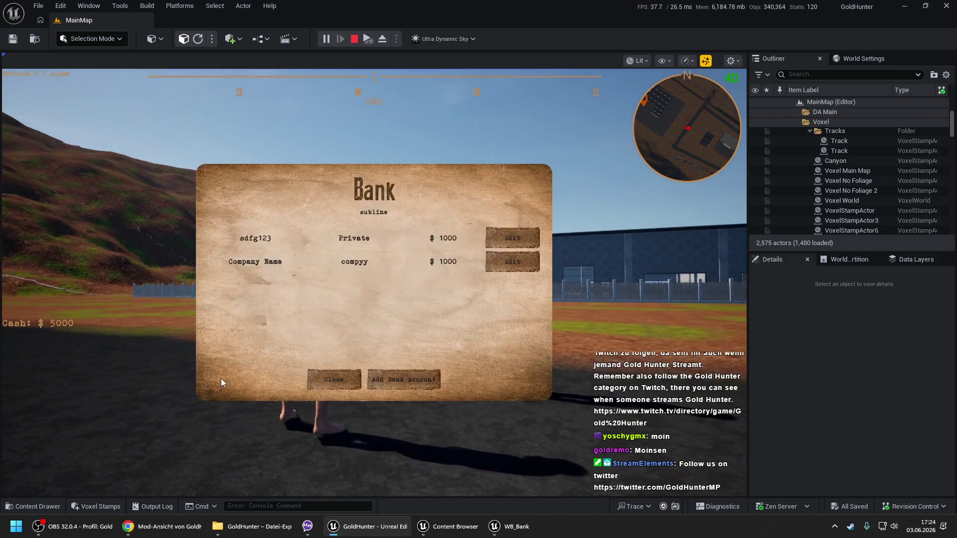